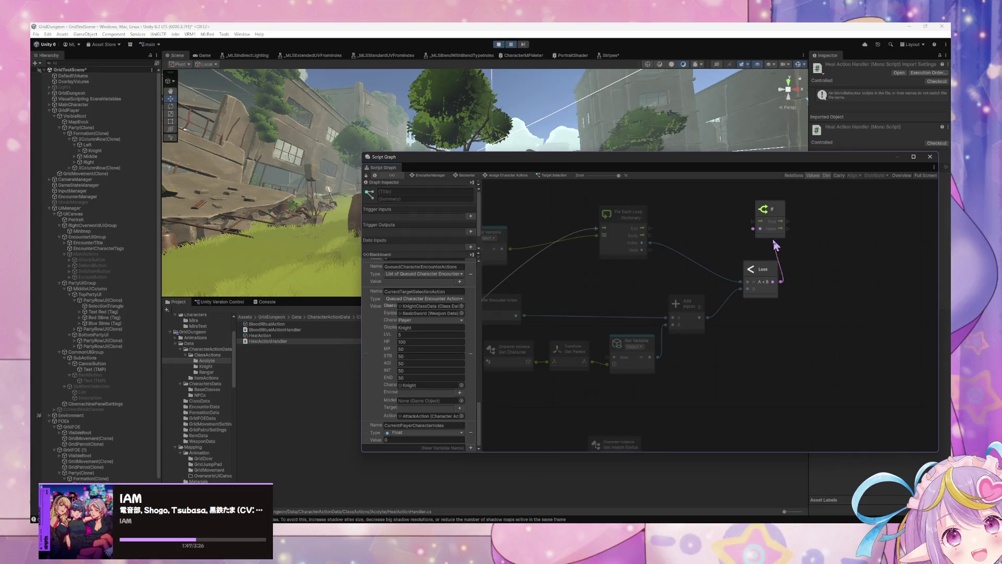
Move the If node aside and wire the For Each Loop's Body flow into the If's Enter port.
{"action": "left_click_drag", "start_coordinate": [780, 220], "coordinate": [827, 236]}
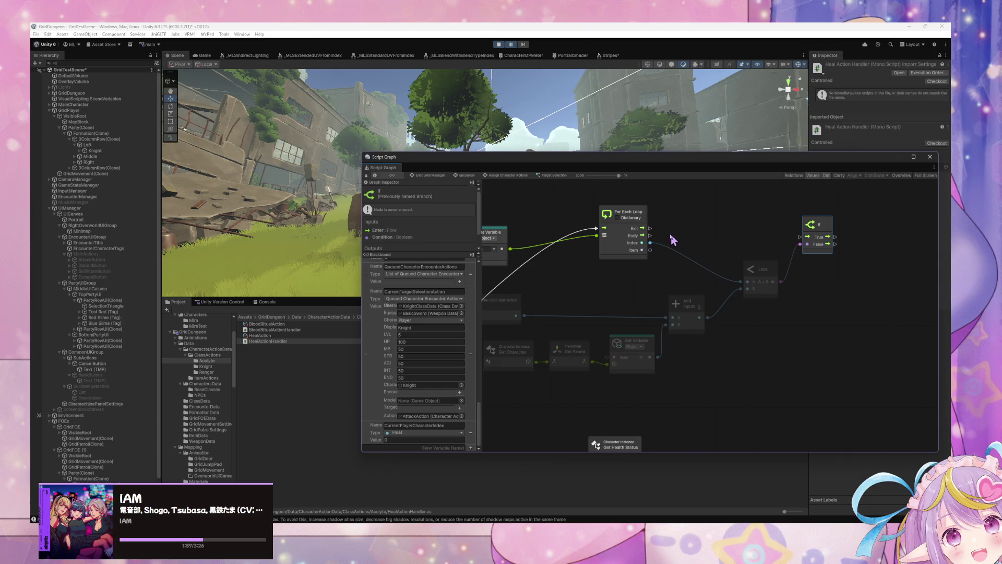
{"action": "left_click_drag", "start_coordinate": [651, 236], "coordinate": [820, 233]}
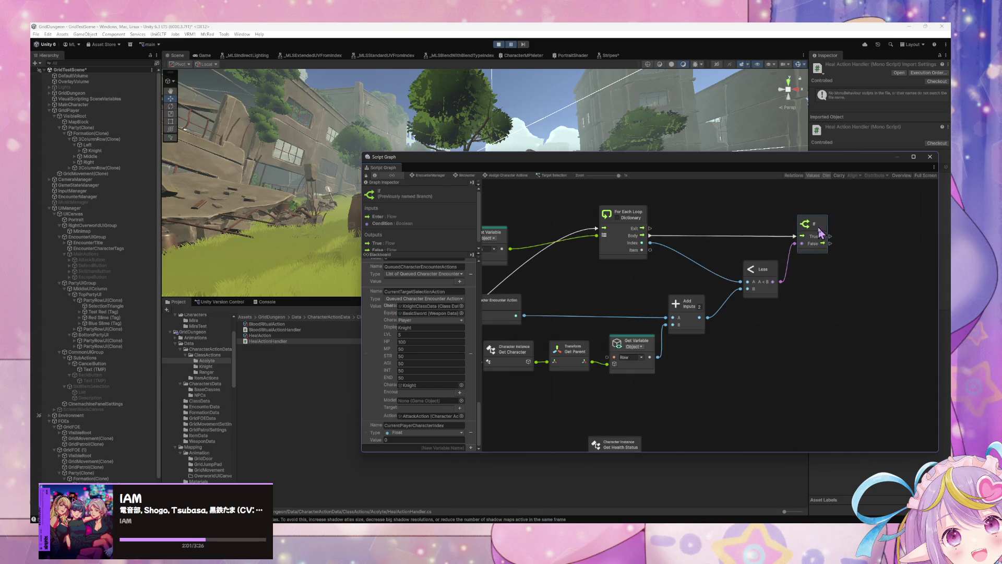
{"action": "scroll", "coordinate": [768, 336], "scroll_direction": "left", "scroll_amount": 10}
{"action": "left_click_drag", "start_coordinate": [600, 303], "coordinate": [663, 303]}
{"action": "scroll", "coordinate": [768, 285], "scroll_direction": "right", "scroll_amount": 5}
{"action": "mouse_move", "coordinate": [765, 280]}
{"action": "left_mouse_down"}
{"action": "mouse_move", "coordinate": [627, 284]}
{"action": "mouse_move", "coordinate": [640, 303]}
{"action": "left_mouse_up"}
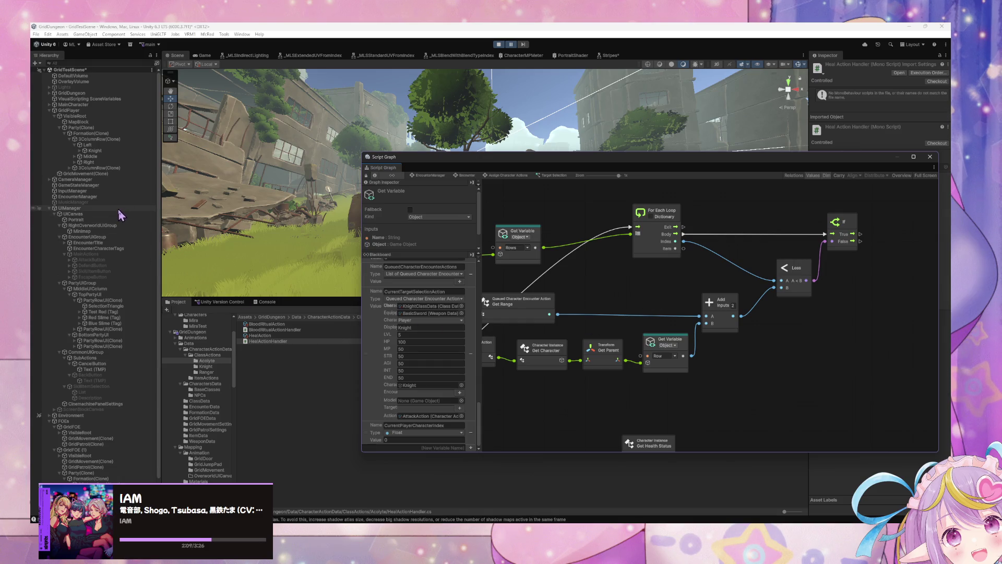
Select 3ColumnRow(Clone) in the Hierarchy to show its On Destroy → Destroy graph.
{"action": "scroll", "coordinate": [107, 372], "scroll_direction": "down", "scroll_amount": 3}
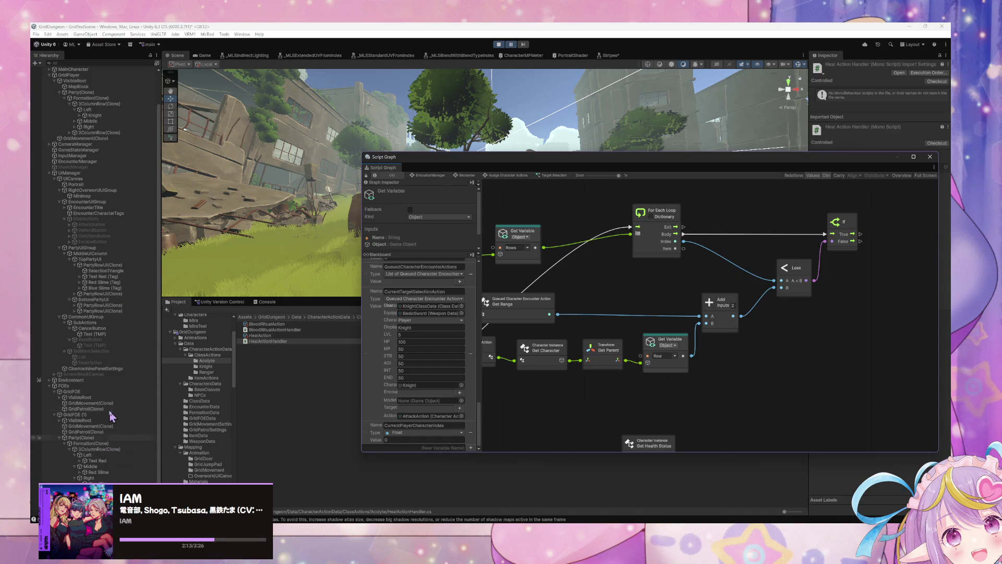
{"action": "scroll", "coordinate": [104, 387], "scroll_direction": "up", "scroll_amount": 2}
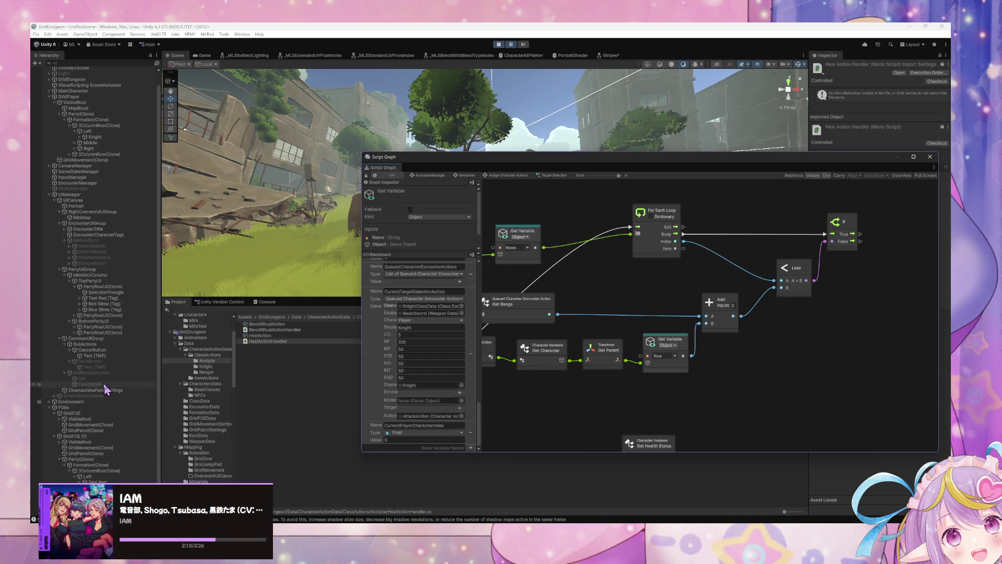
{"action": "scroll", "coordinate": [104, 387], "scroll_direction": "down", "scroll_amount": 2}
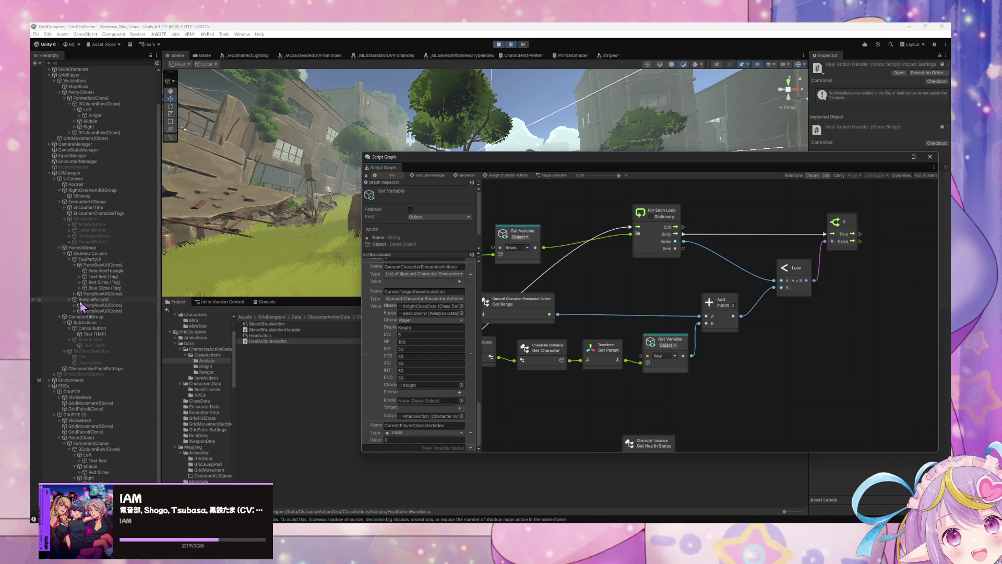
{"action": "scroll", "coordinate": [94, 326], "scroll_direction": "up", "scroll_amount": 2}
{"action": "scroll", "coordinate": [99, 331], "scroll_direction": "up", "scroll_amount": 1}
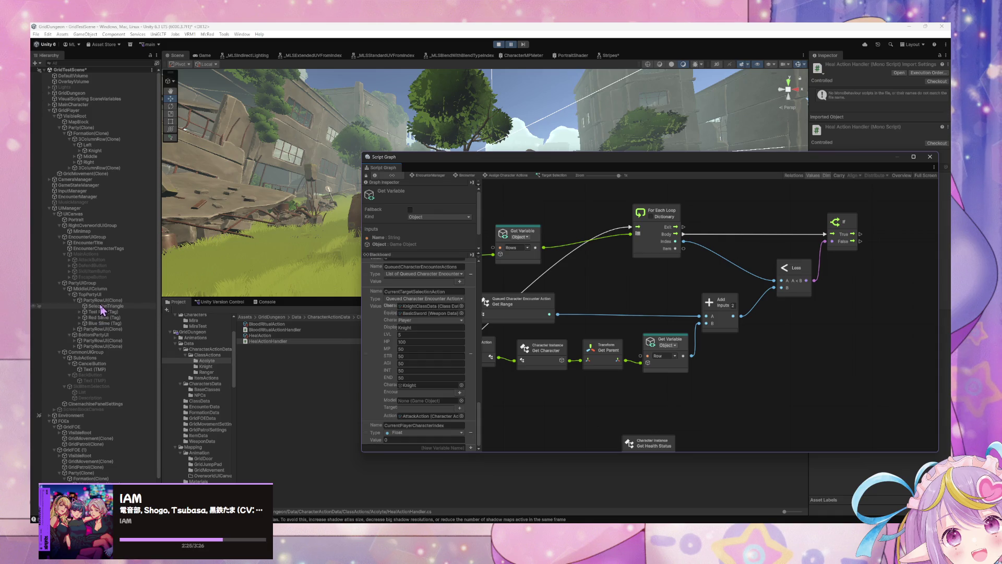
{"action": "left_click", "coordinate": [91, 140]}
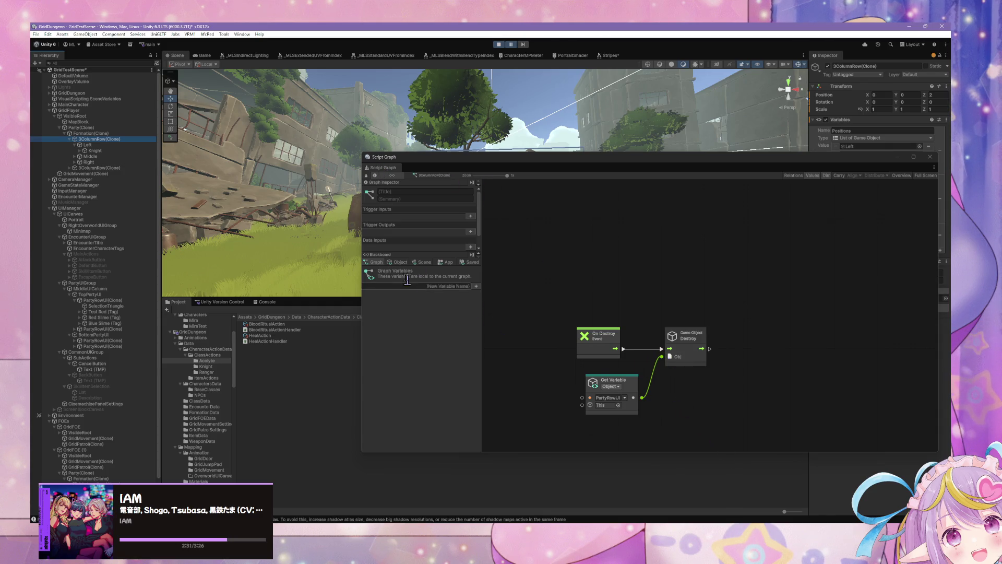
Review 3ColumnRow(Clone)'s object variables and peek at the Formation graph.
{"action": "left_click", "coordinate": [401, 263]}
{"action": "left_click", "coordinate": [402, 265]}
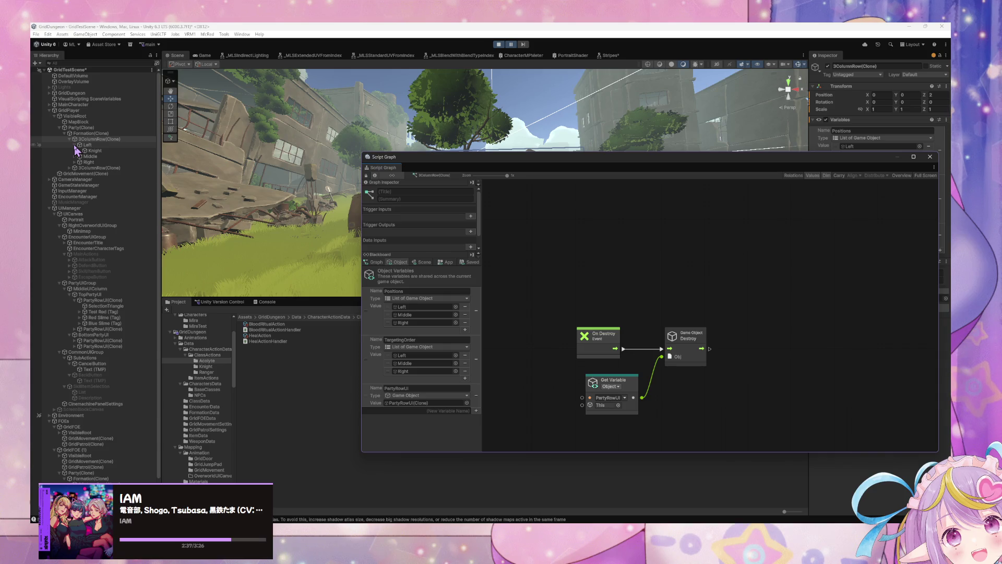
{"action": "left_click", "coordinate": [82, 145]}
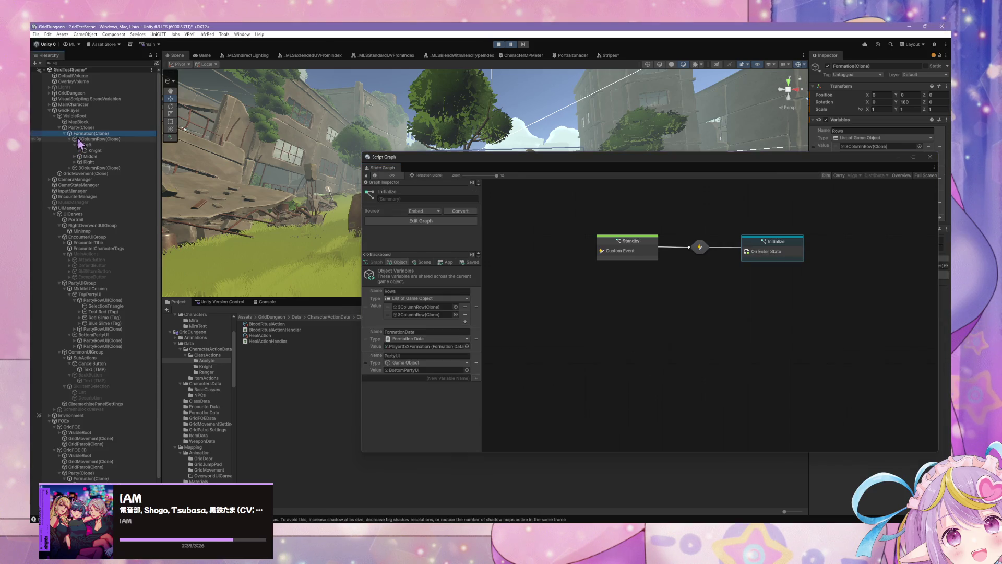
{"action": "left_click", "coordinate": [81, 139]}
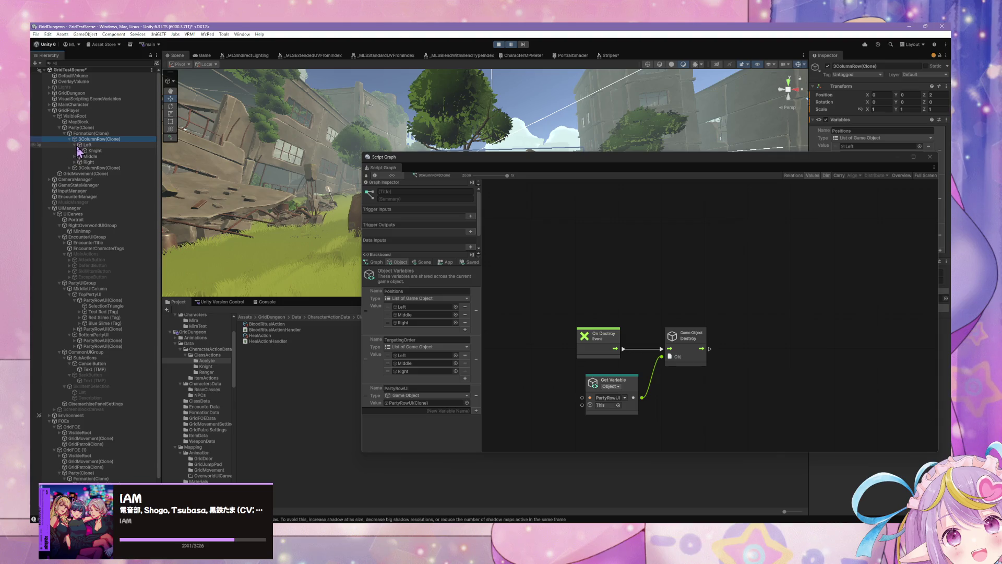
{"action": "left_click", "coordinate": [75, 145]}
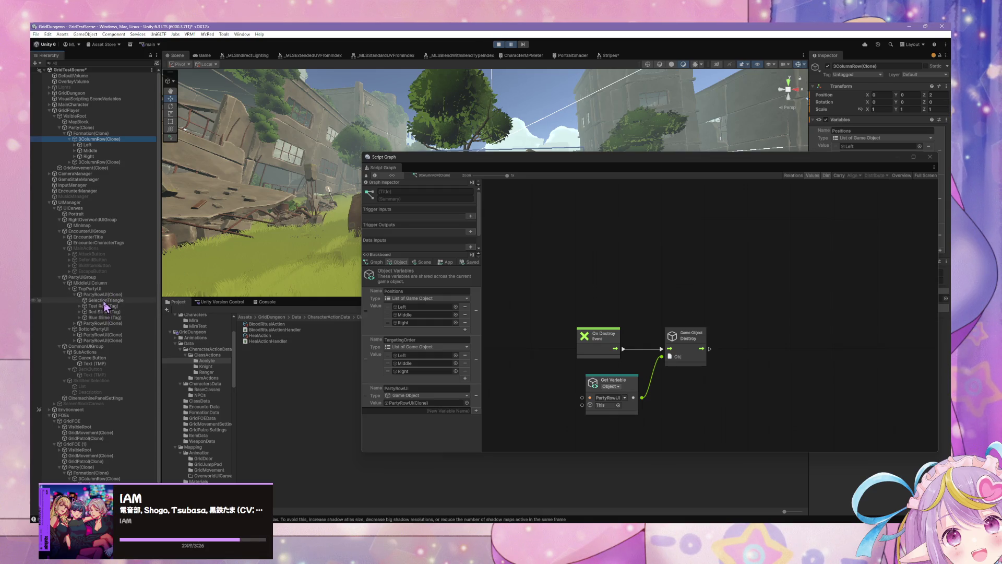
Inspect the Test Red, Blue Slime, Red Slime, SelectionTriangle and PartyRowUI(Clone) objects.
{"action": "left_click", "coordinate": [106, 307]}
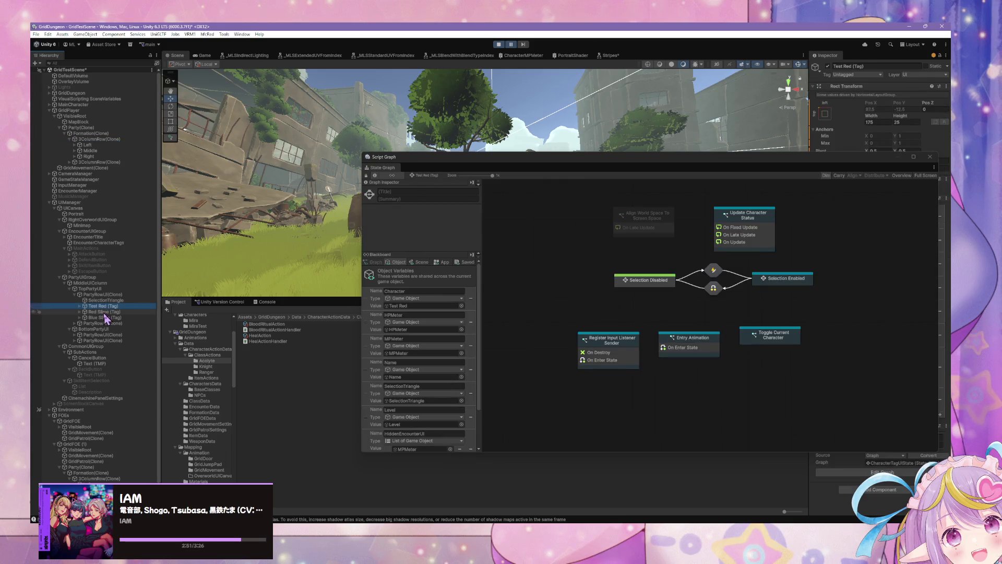
{"action": "left_click", "coordinate": [103, 319]}
{"action": "left_click", "coordinate": [104, 312]}
{"action": "left_click", "coordinate": [105, 307]}
{"action": "left_click", "coordinate": [106, 300]}
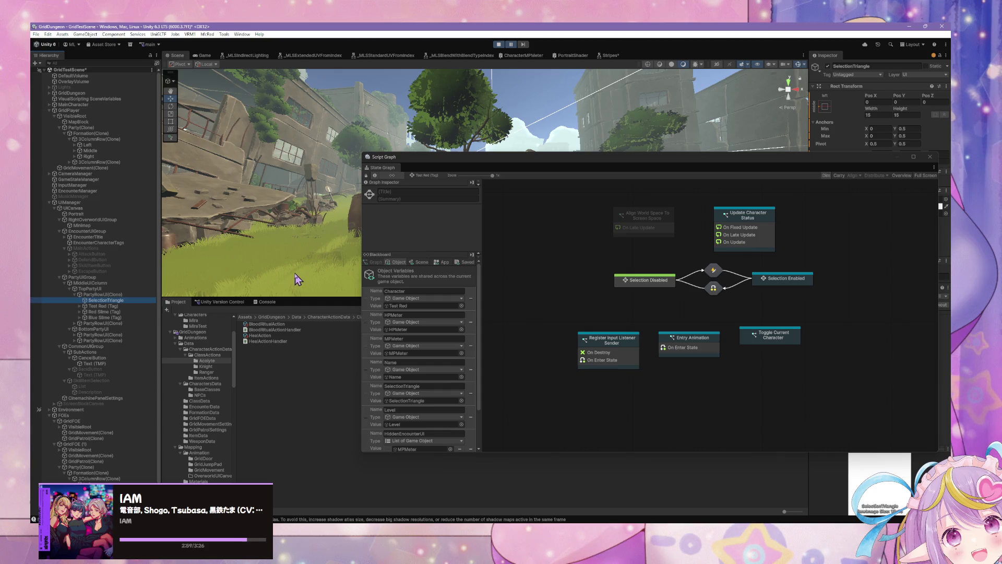
{"action": "left_click", "coordinate": [116, 295]}
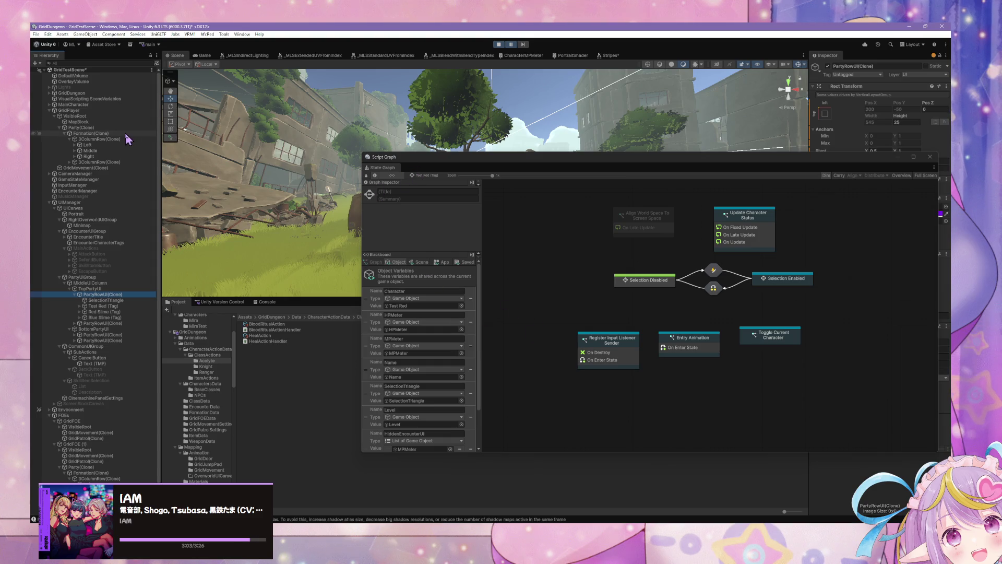
Check 3ColumnRow(Clone)'s PartyRowUI variable, then view the Formation(Clone) and Party(Clone) graphs.
{"action": "scroll", "coordinate": [423, 428], "scroll_direction": "down", "scroll_amount": 3}
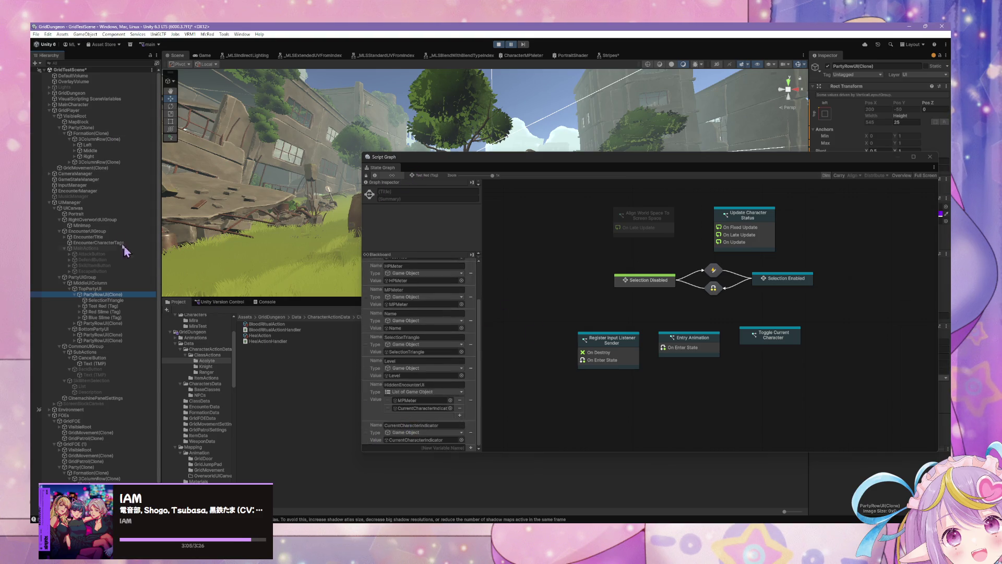
{"action": "left_click", "coordinate": [103, 140]}
{"action": "left_click", "coordinate": [384, 389]}
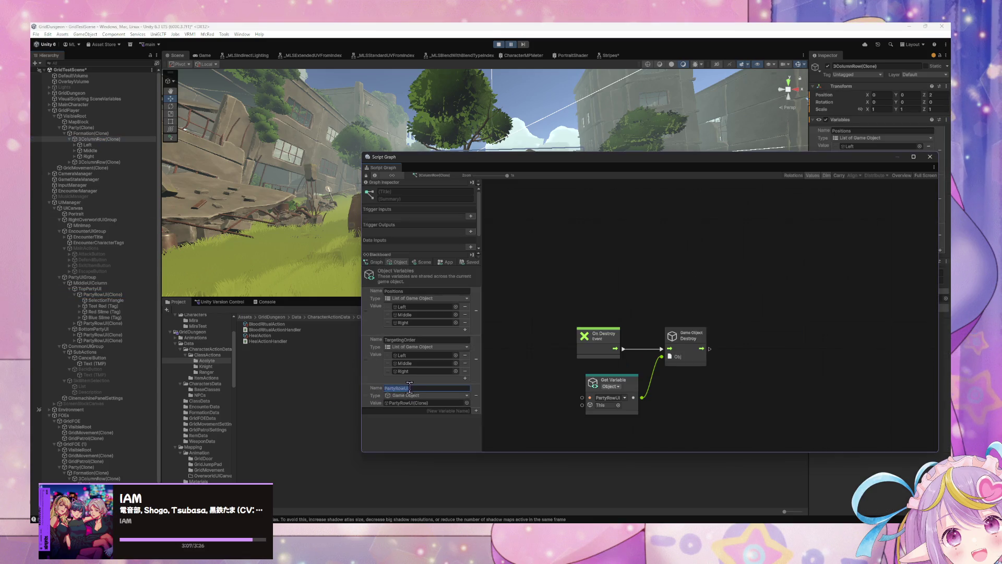
{"action": "left_click", "coordinate": [96, 134]}
{"action": "left_click", "coordinate": [95, 129]}
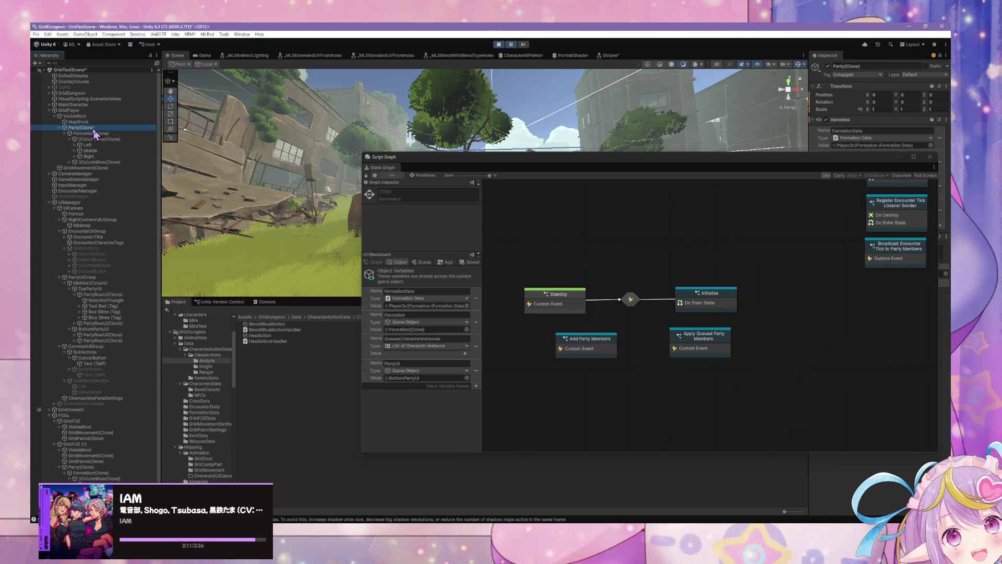
{"action": "left_click", "coordinate": [94, 134]}
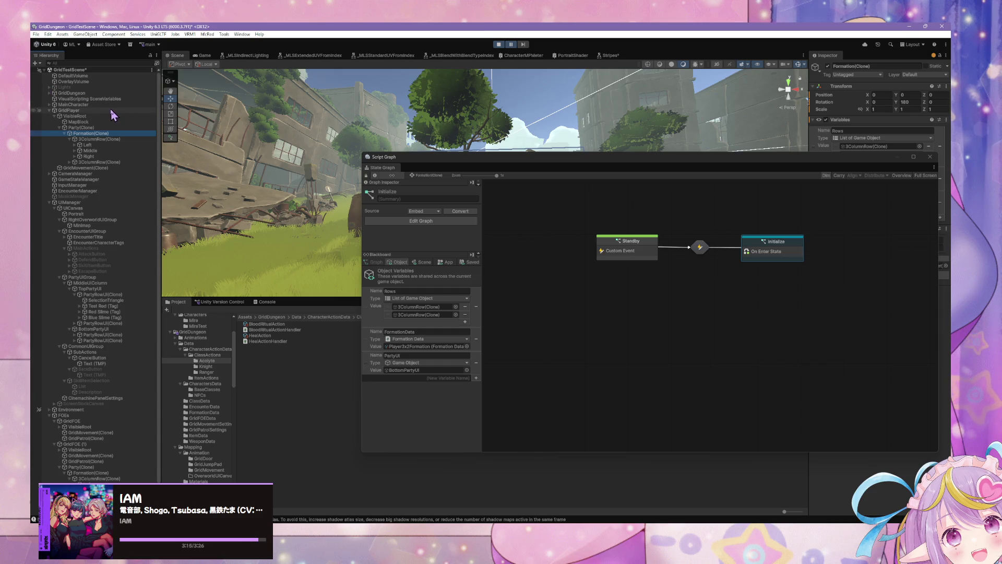
Select EncounterManager and drill into Encounter, then the Target Selection state's script graph.
{"action": "left_click", "coordinate": [98, 191]}
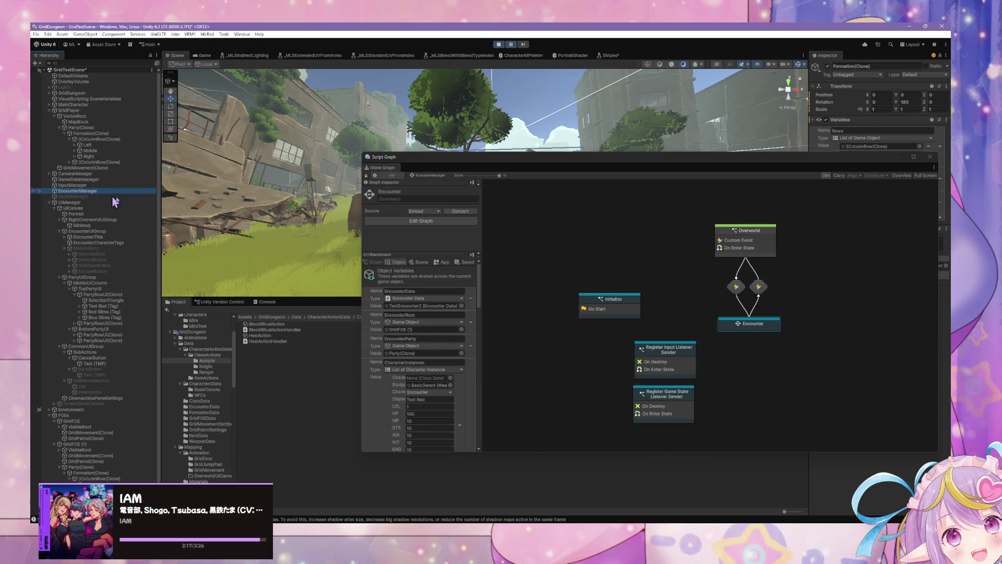
{"action": "double_click", "coordinate": [778, 324]}
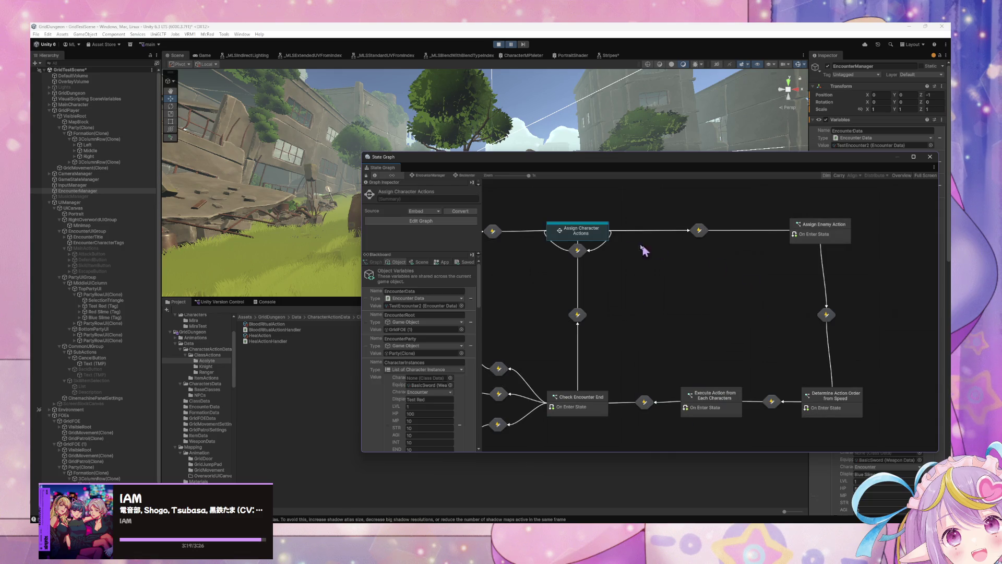
{"action": "scroll", "coordinate": [601, 234], "scroll_direction": "up", "scroll_amount": 3}
{"action": "left_click_drag", "start_coordinate": [631, 287], "coordinate": [515, 375]}
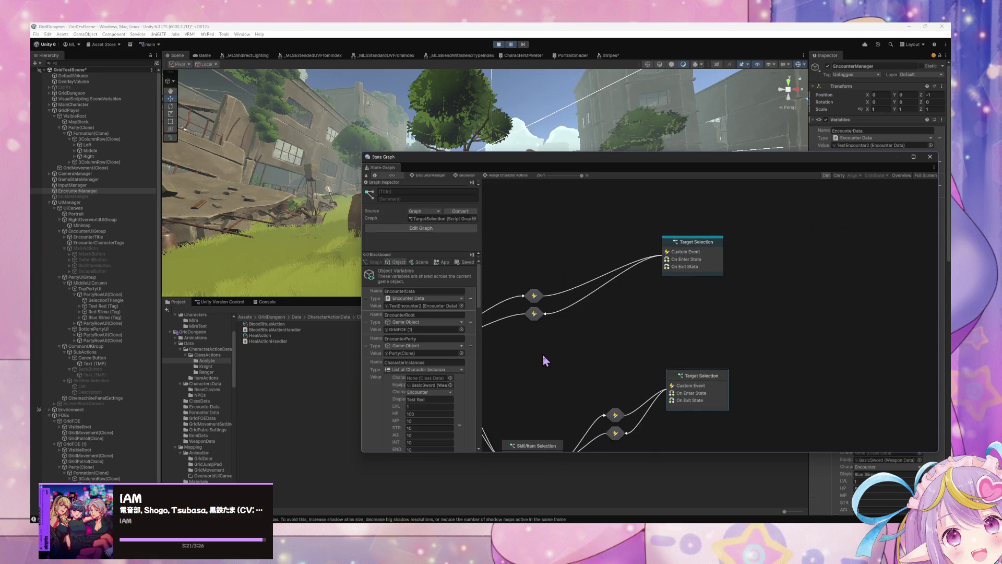
{"action": "double_click", "coordinate": [692, 255]}
{"action": "scroll", "coordinate": [678, 287], "scroll_direction": "up", "scroll_amount": 3}
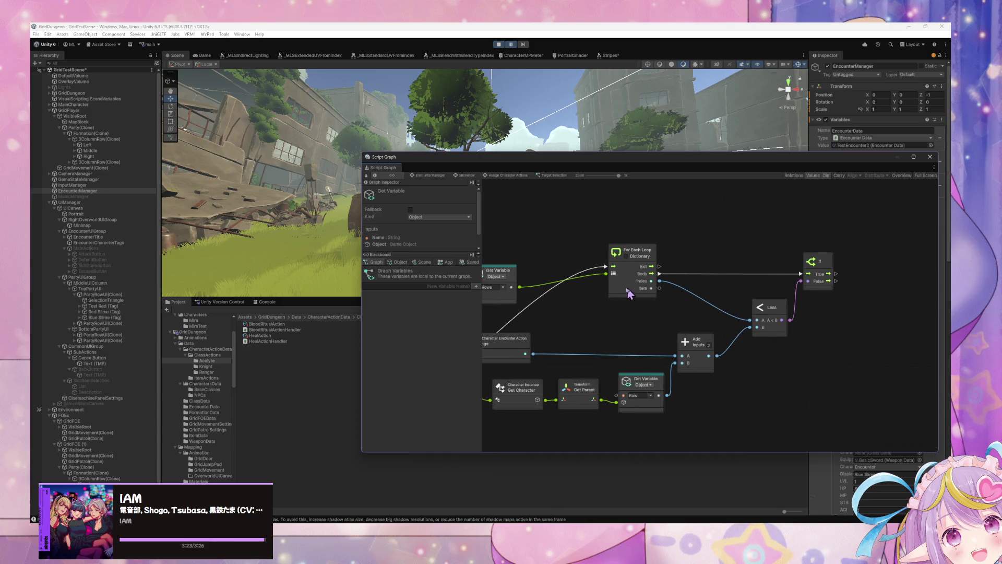
Discard a stray Less copy, search nodes for 'get par', then list the Blackboard's Object variables.
{"action": "key", "text": "ctrl+v"}
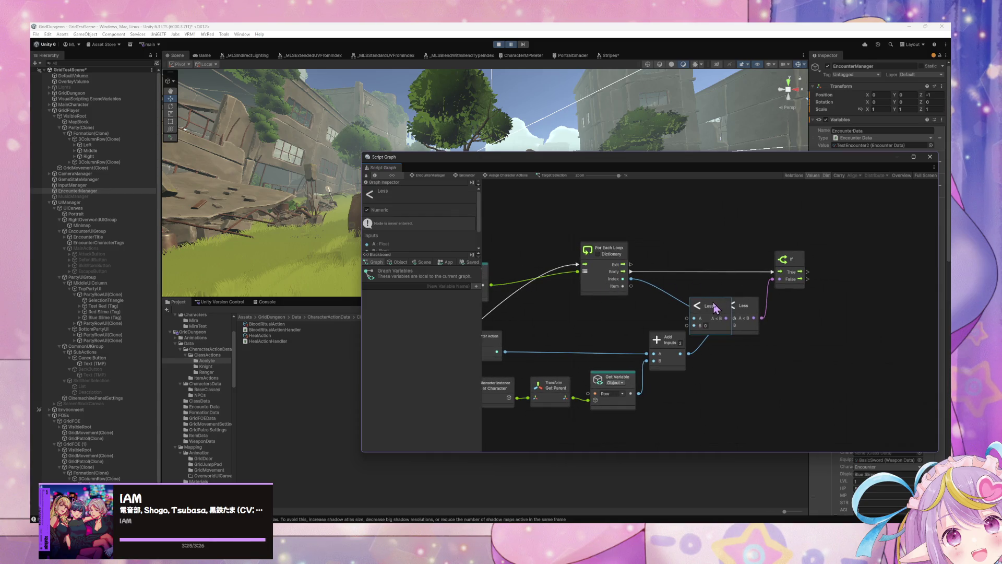
{"action": "key", "text": "Delete"}
{"action": "right_click", "coordinate": [774, 325]}
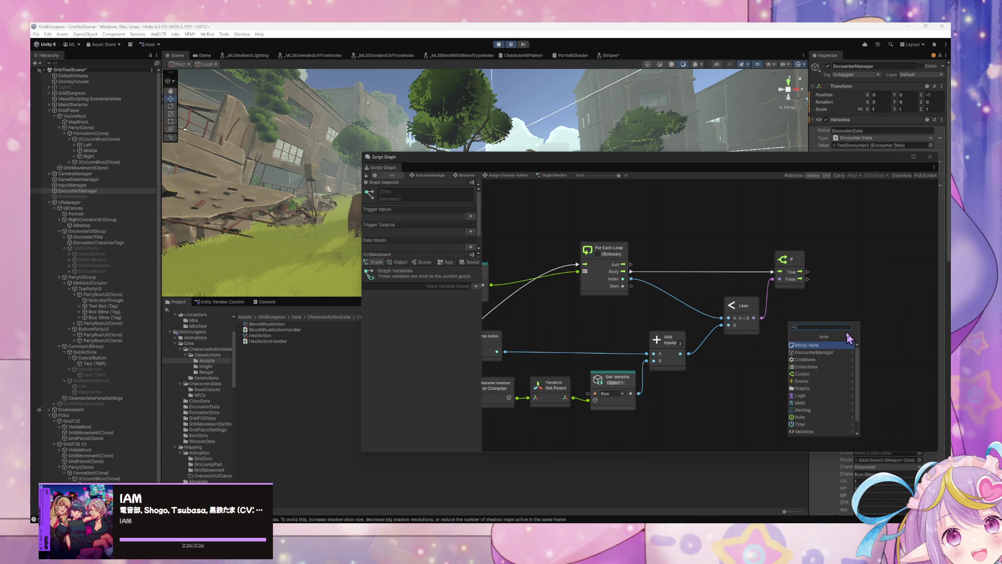
{"action": "type", "text": "get par"}
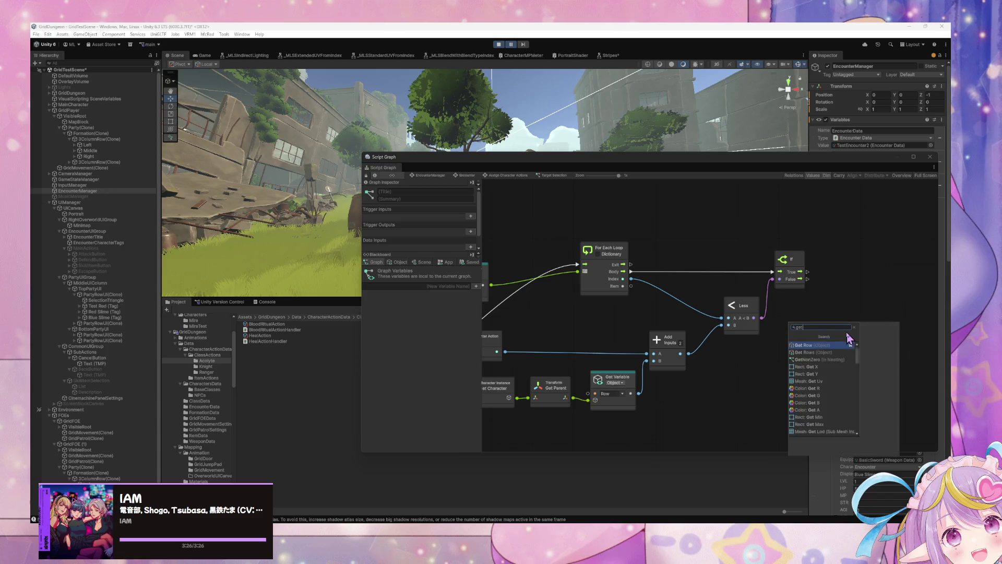
{"action": "key", "text": "BackSpace"}
{"action": "key", "text": "BackSpace"}
{"action": "key", "text": "BackSpace"}
{"action": "type", "text": "objhe"}
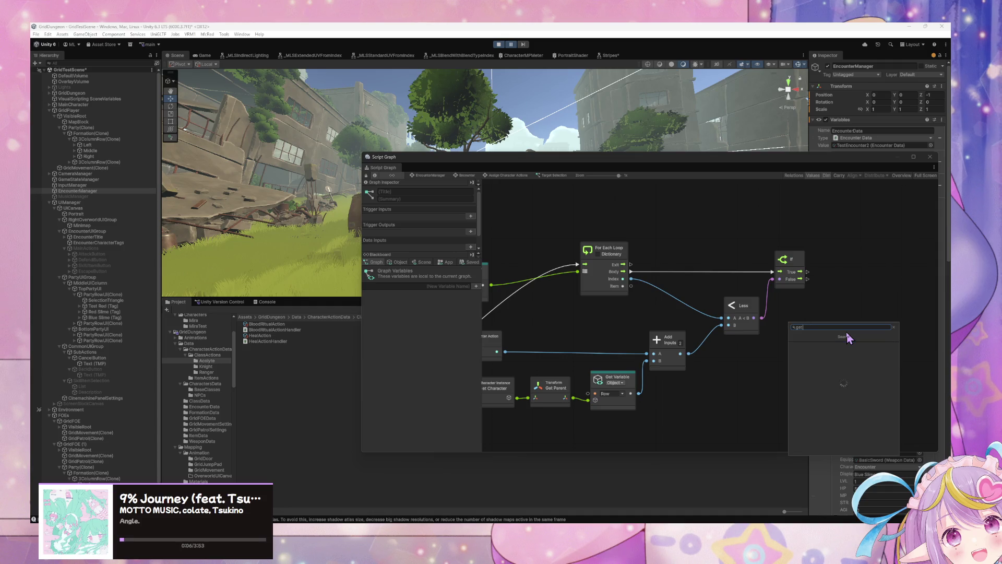
{"action": "left_click", "coordinate": [394, 264]}
Add an object Get Variable node fed by the loop item and name it PartyRowUI.
{"action": "mouse_move", "coordinate": [391, 316]}
{"action": "left_mouse_down"}
{"action": "mouse_move", "coordinate": [687, 308]}
{"action": "mouse_move", "coordinate": [697, 298]}
{"action": "mouse_move", "coordinate": [682, 236]}
{"action": "left_mouse_up"}
{"action": "left_click_drag", "start_coordinate": [632, 286], "coordinate": [661, 253]}
{"action": "left_click", "coordinate": [685, 251]}
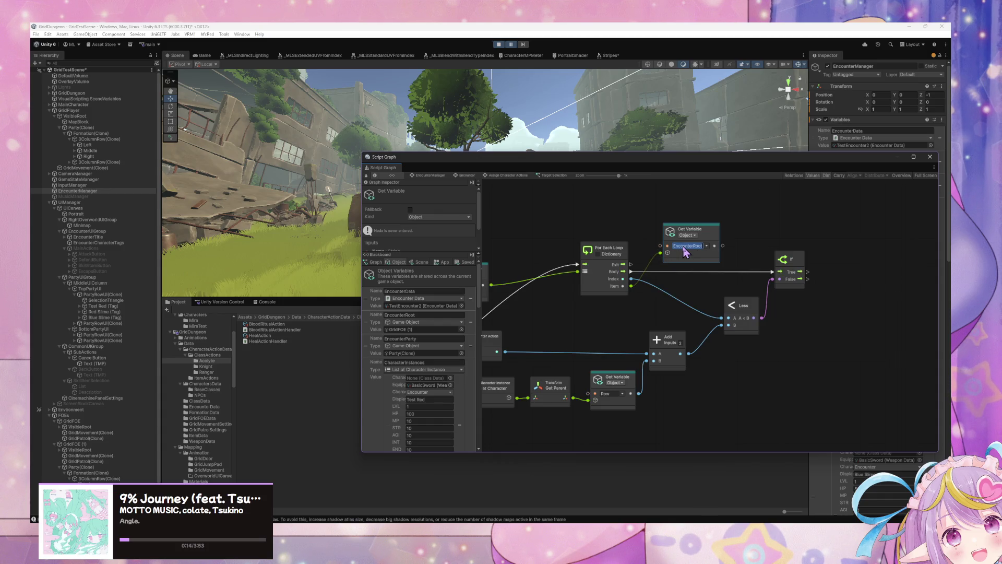
{"action": "type", "text": "PartyRowUI"}
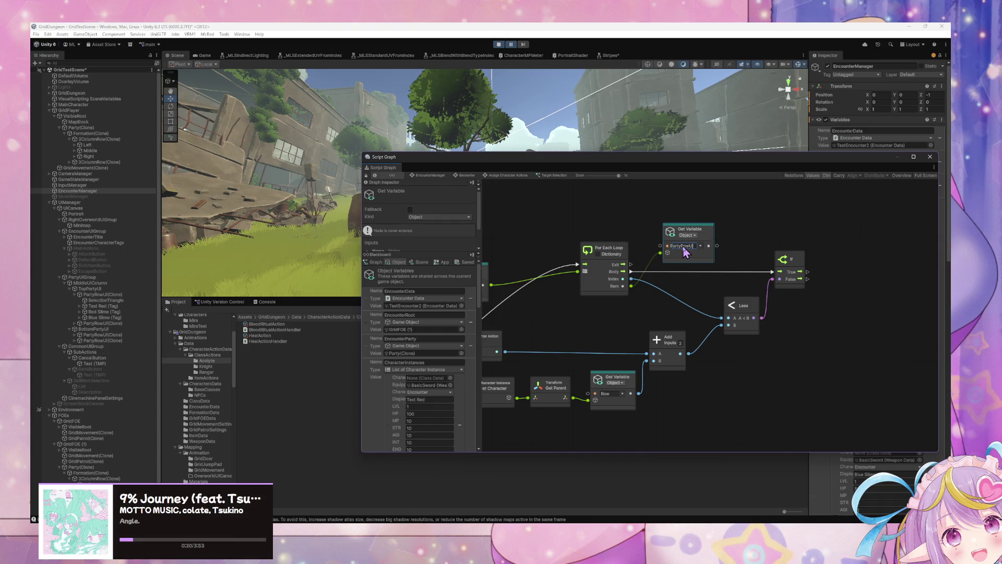
Arrange the PartyRowUI, Less and Add nodes neatly beside the If node.
{"action": "mouse_move", "coordinate": [694, 230]}
{"action": "left_mouse_down"}
{"action": "mouse_move", "coordinate": [791, 269]}
{"action": "mouse_move", "coordinate": [804, 308]}
{"action": "mouse_move", "coordinate": [735, 324]}
{"action": "left_mouse_up"}
{"action": "left_click_drag", "start_coordinate": [812, 312], "coordinate": [801, 304]}
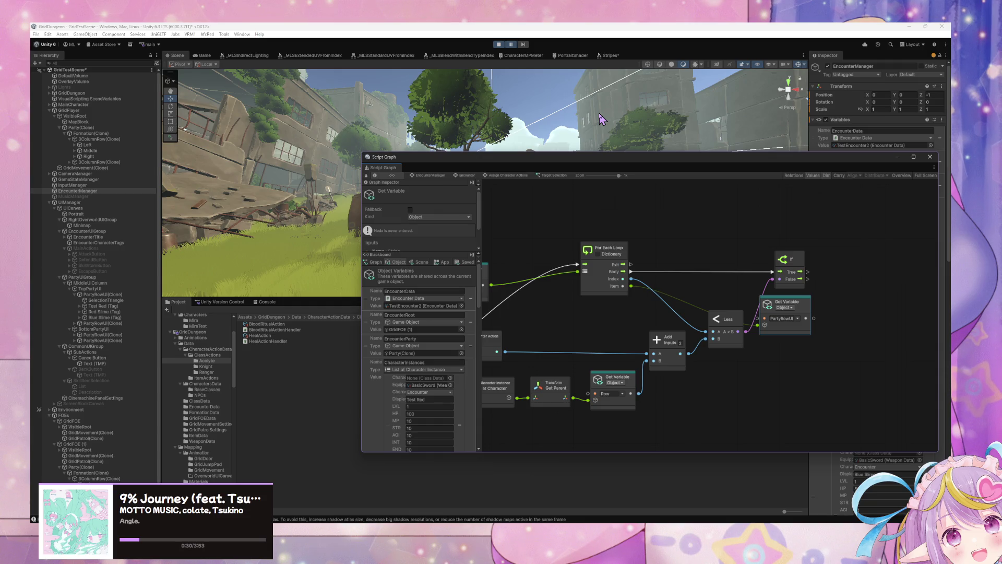
{"action": "left_click_drag", "start_coordinate": [734, 319], "coordinate": [733, 325]}
{"action": "left_click_drag", "start_coordinate": [670, 339], "coordinate": [671, 361]}
{"action": "left_click", "coordinate": [727, 327]}
{"action": "left_click_drag", "start_coordinate": [727, 327], "coordinate": [709, 314]}
{"action": "left_click_drag", "start_coordinate": [796, 310], "coordinate": [789, 308]}
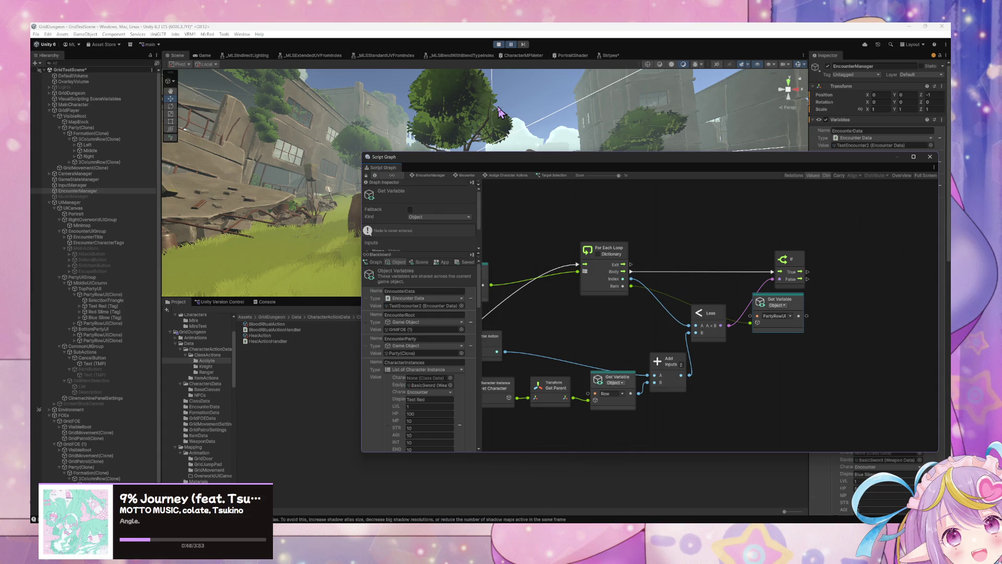
{"action": "left_click_drag", "start_coordinate": [711, 312], "coordinate": [724, 312]}
{"action": "left_click_drag", "start_coordinate": [795, 303], "coordinate": [816, 307]}
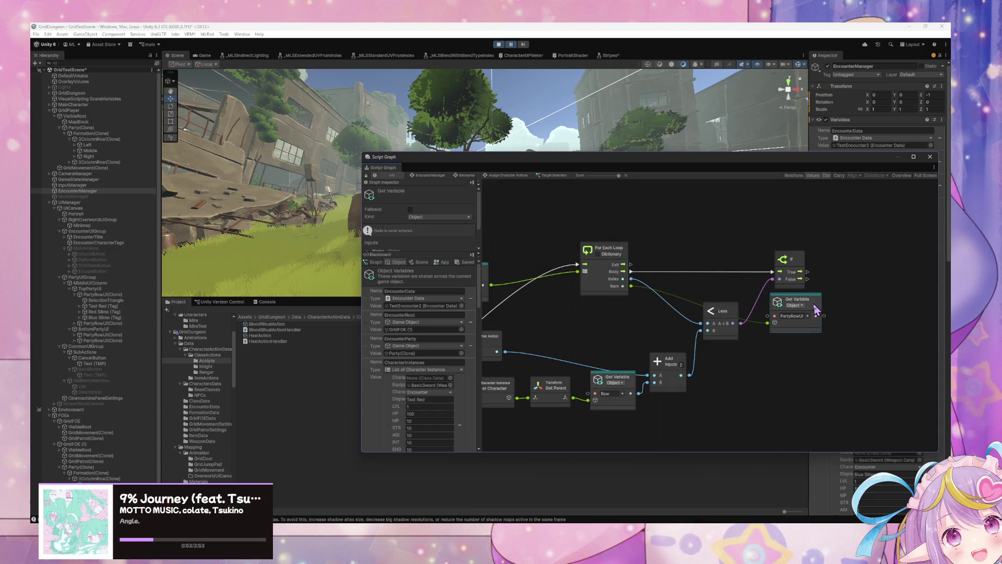
Stop play mode, find the PartyRowUI prefab via a 'partyrow' search, open it and select SelectionTriangle.
{"action": "left_click", "coordinate": [505, 46]}
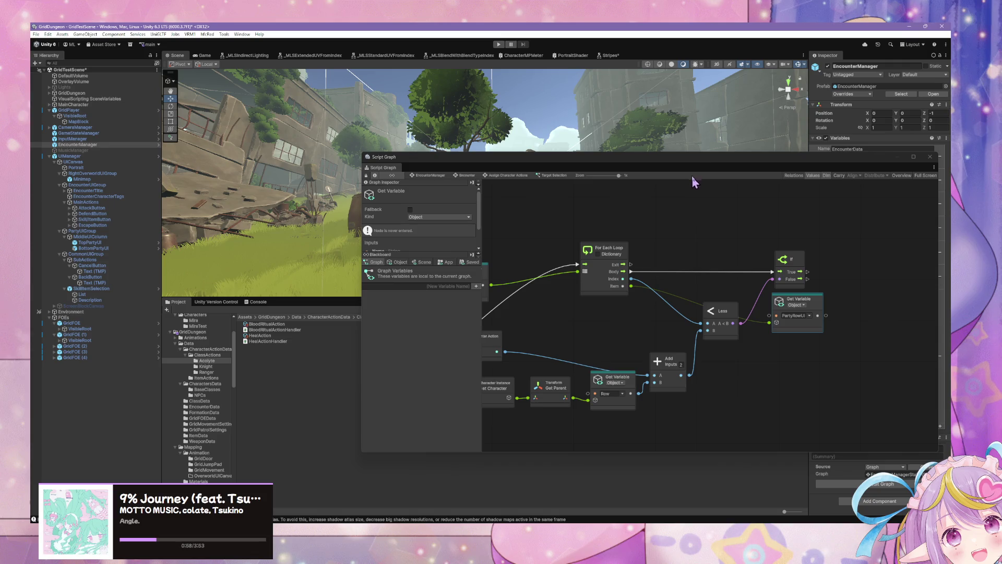
{"action": "mouse_move", "coordinate": [697, 158]}
{"action": "left_mouse_down"}
{"action": "mouse_move", "coordinate": [688, 329]}
{"action": "mouse_move", "coordinate": [670, 328]}
{"action": "left_mouse_up"}
{"action": "left_click", "coordinate": [673, 310]}
{"action": "type", "text": "partyrow"}
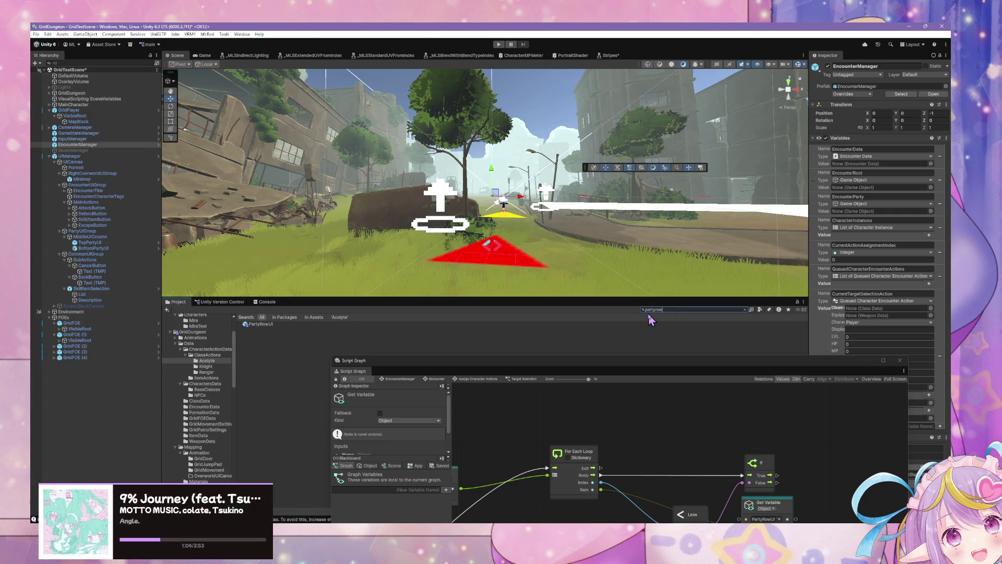
{"action": "left_click", "coordinate": [269, 324]}
{"action": "left_click", "coordinate": [939, 73]}
{"action": "left_click", "coordinate": [104, 91]}
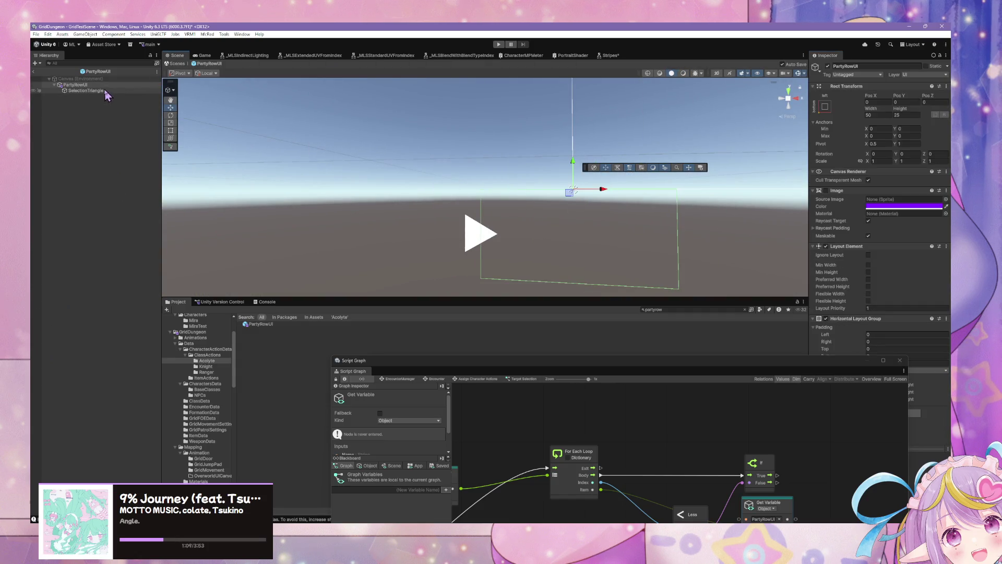
From SelectionTriangle's Tag dropdown, add and save a new 'UI Ignore' tag in Tags & Layers.
{"action": "left_click", "coordinate": [878, 75]}
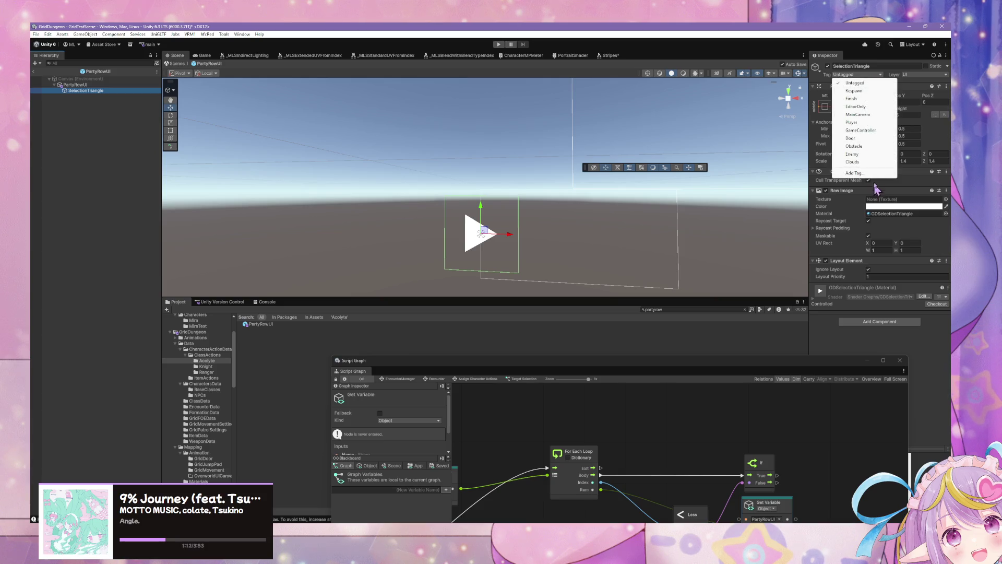
{"action": "left_click", "coordinate": [878, 174]}
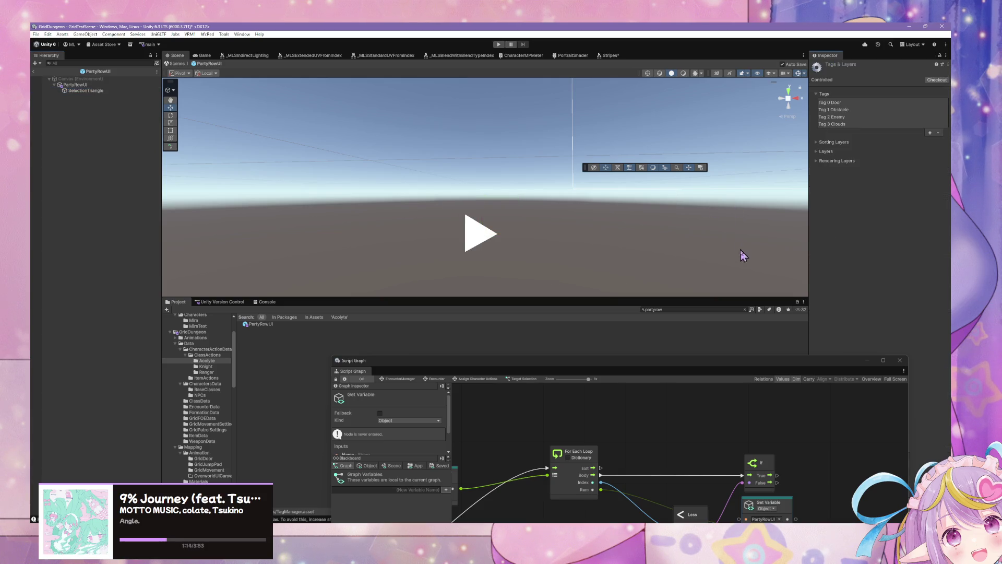
{"action": "left_click", "coordinate": [929, 134]}
{"action": "type", "text": "UI Ignore"}
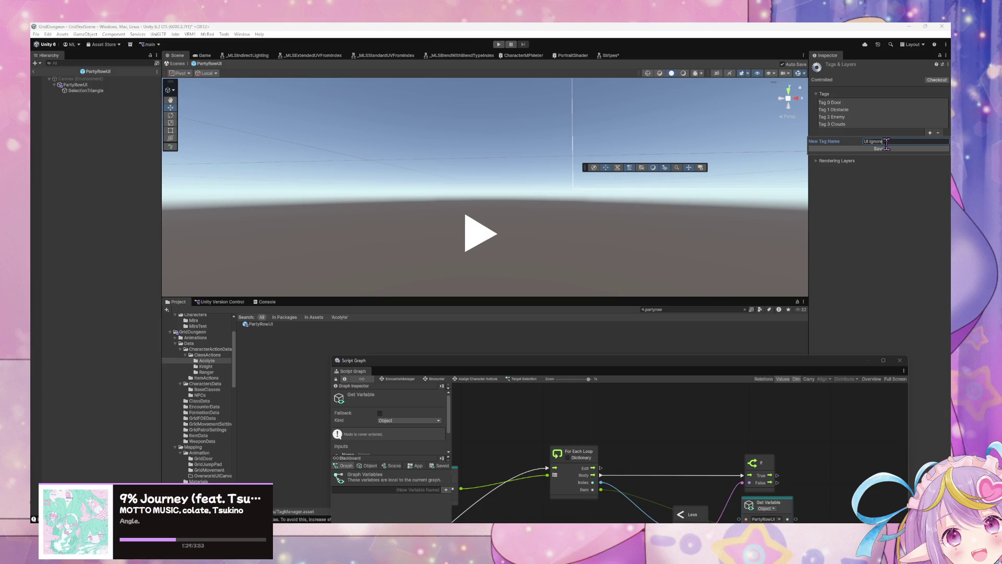
{"action": "left_click", "coordinate": [881, 148]}
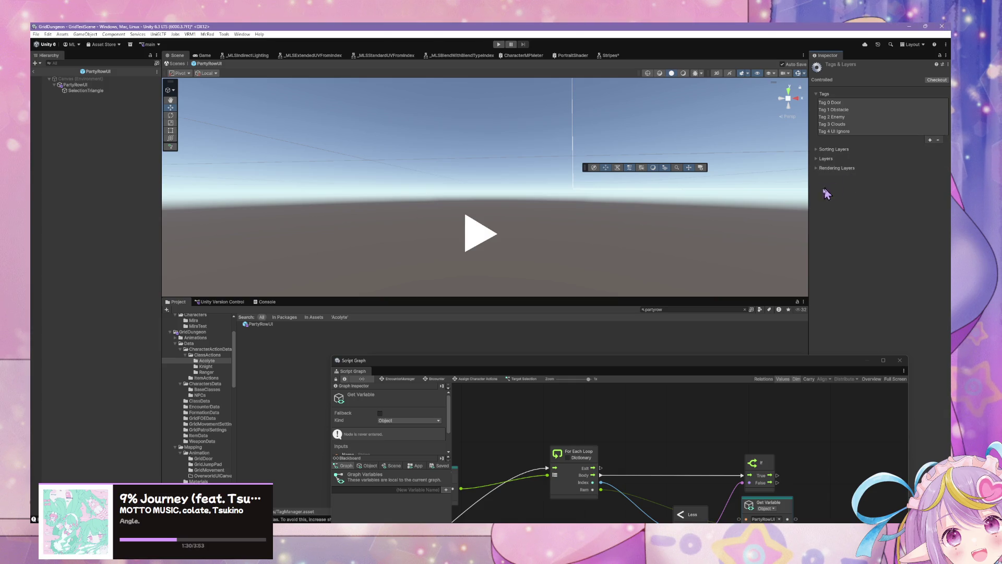
{"action": "left_click", "coordinate": [838, 168]}
{"action": "left_click", "coordinate": [841, 159]}
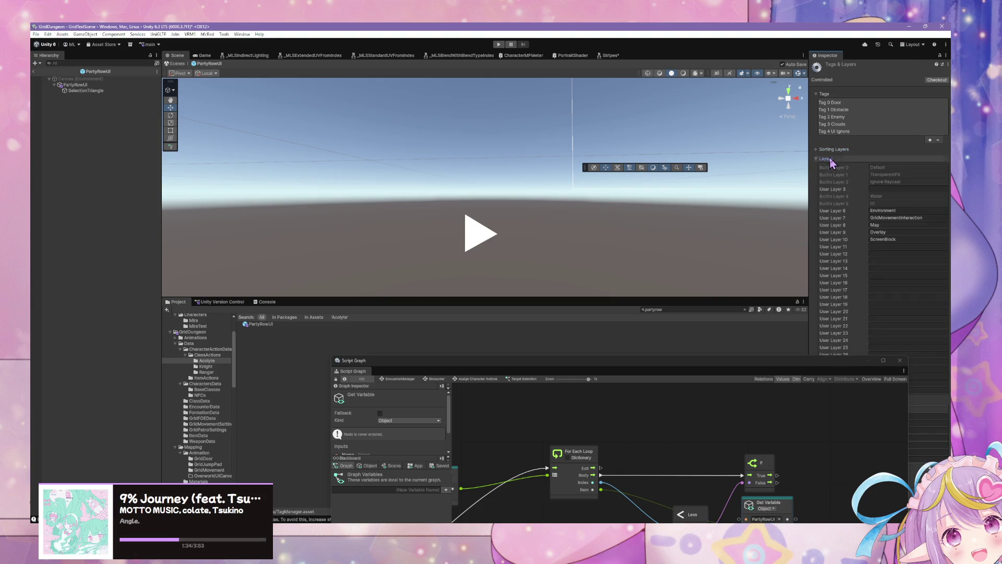
{"action": "left_click", "coordinate": [829, 158]}
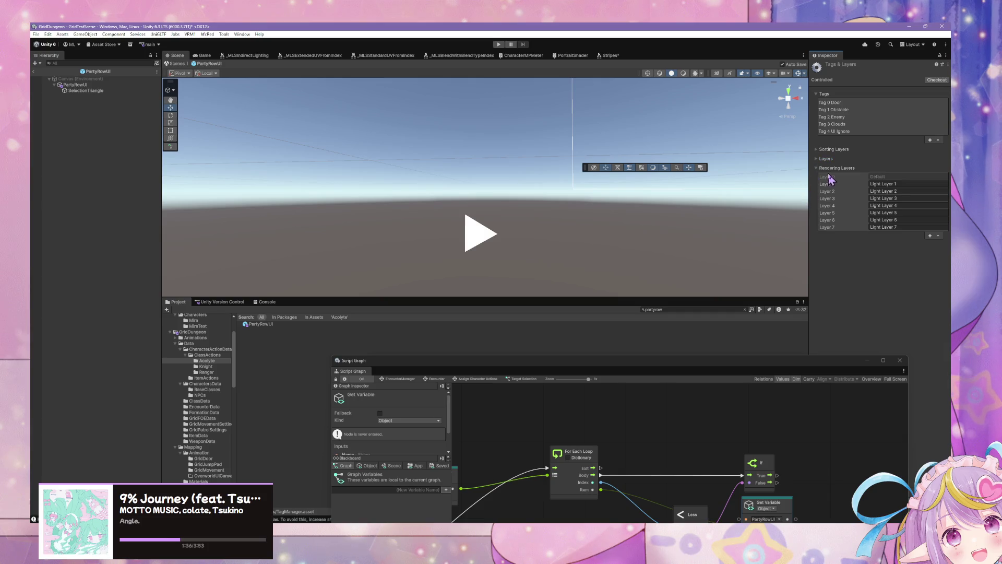
{"action": "left_click", "coordinate": [835, 168]}
{"action": "left_click_drag", "start_coordinate": [678, 363], "coordinate": [609, 251]}
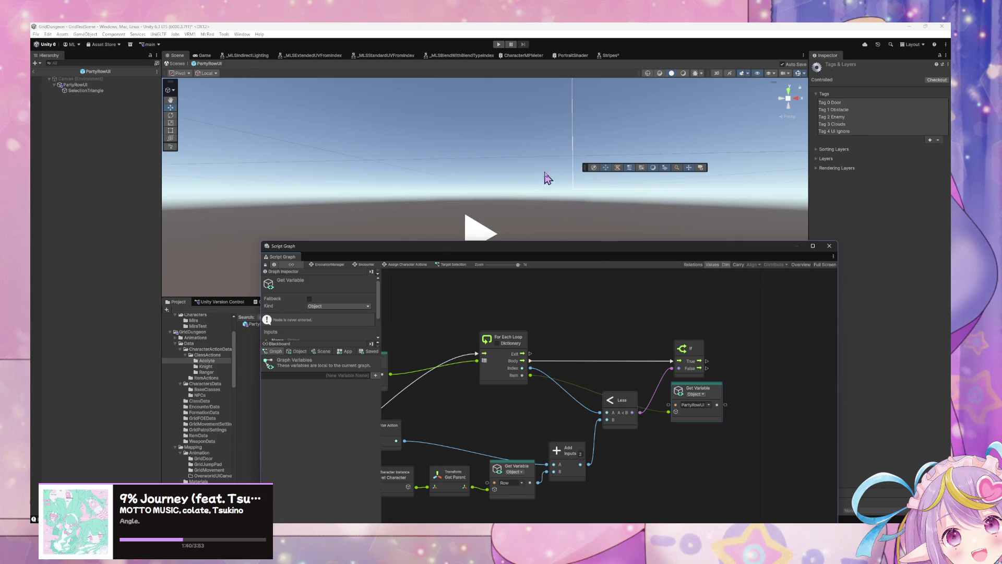
Exit Prefab Mode, reselect the PartyRowUI asset in search results and reopen it for editing.
{"action": "left_click", "coordinate": [180, 64]}
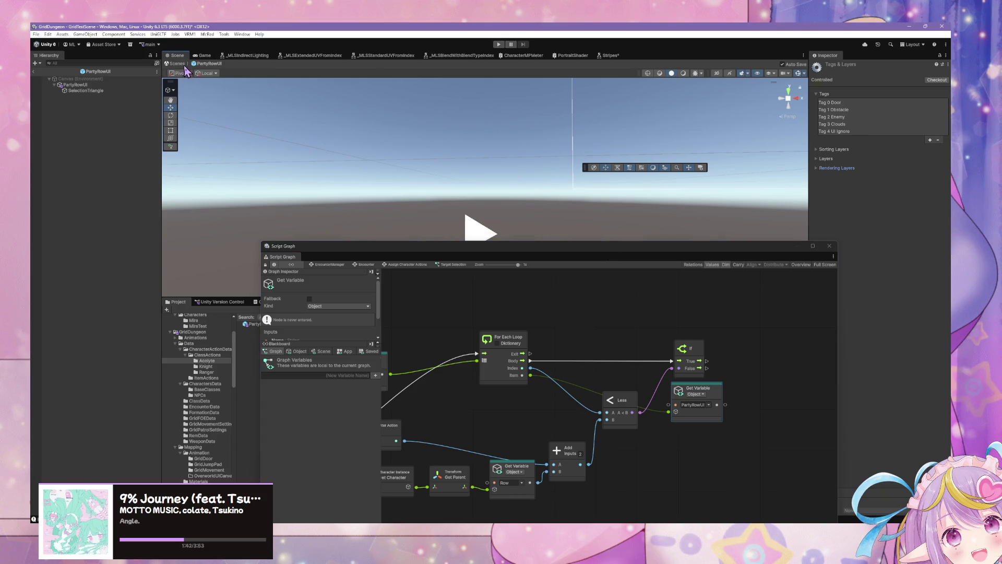
{"action": "mouse_move", "coordinate": [359, 256]}
{"action": "left_mouse_down"}
{"action": "mouse_move", "coordinate": [397, 294]}
{"action": "mouse_move", "coordinate": [379, 343]}
{"action": "left_mouse_up"}
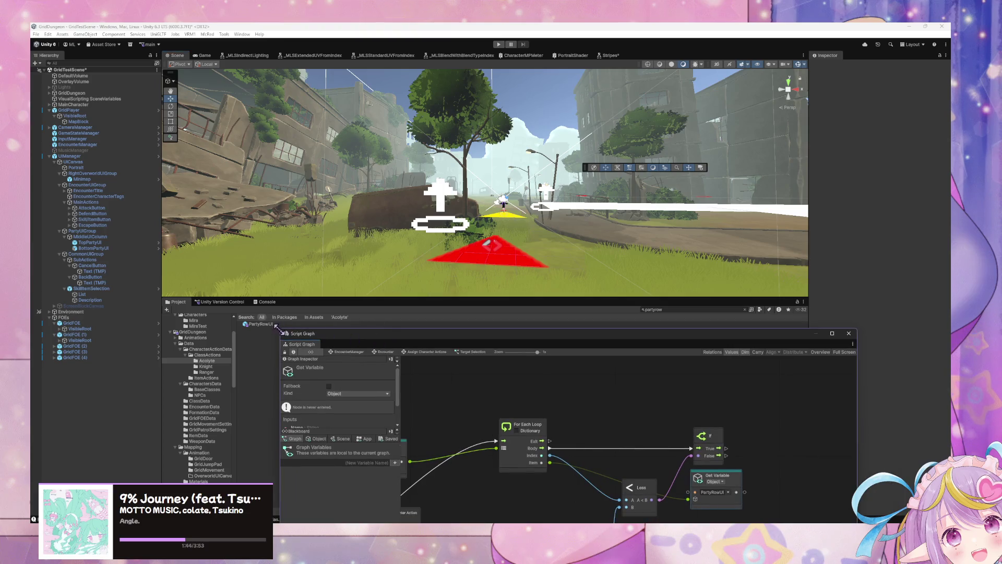
{"action": "left_click", "coordinate": [272, 324]}
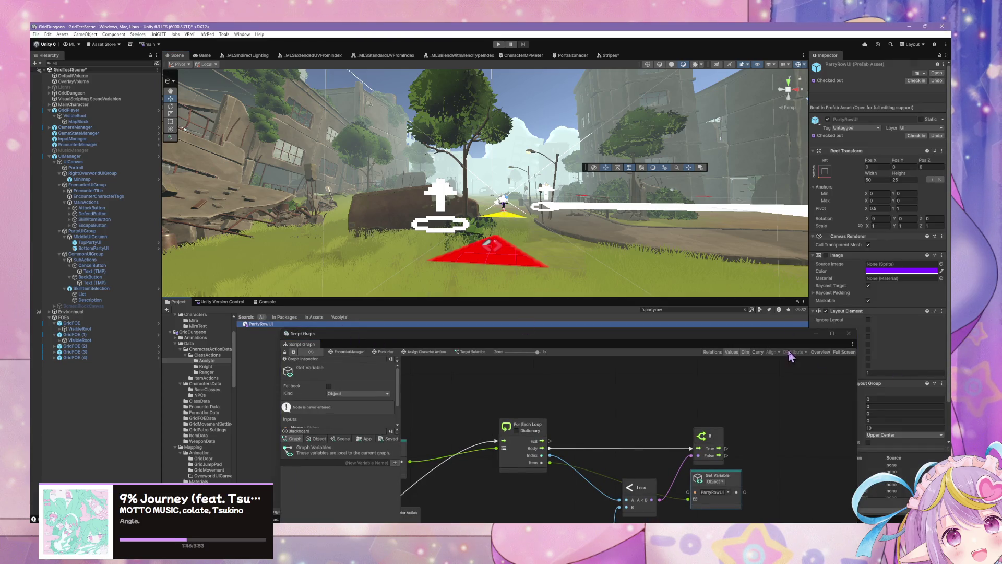
{"action": "left_click_drag", "start_coordinate": [791, 332], "coordinate": [724, 281]}
{"action": "scroll", "coordinate": [882, 340], "scroll_direction": "down", "scroll_amount": 3}
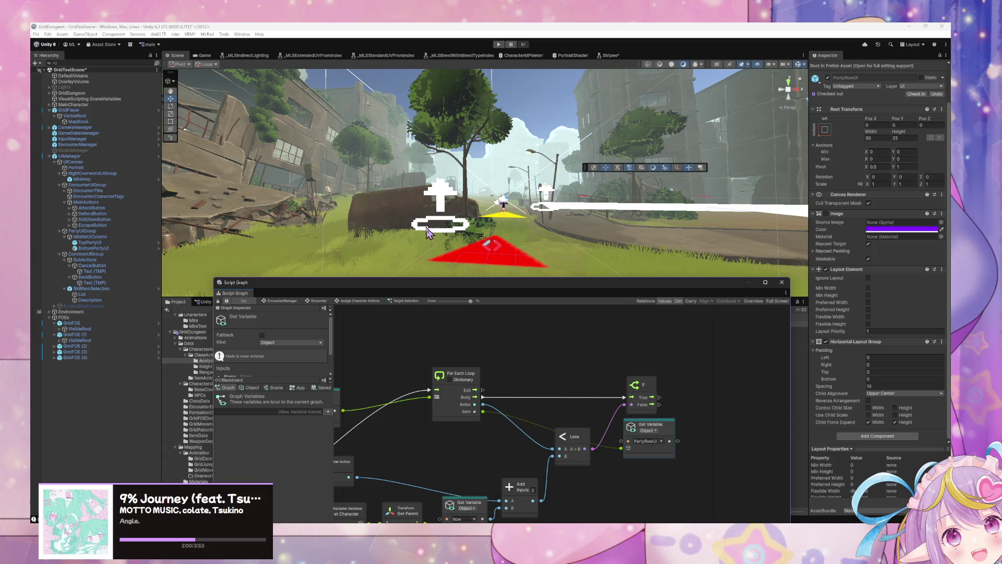
{"action": "mouse_move", "coordinate": [308, 283]}
{"action": "left_mouse_down"}
{"action": "mouse_move", "coordinate": [434, 385]}
{"action": "mouse_move", "coordinate": [415, 402]}
{"action": "left_mouse_up"}
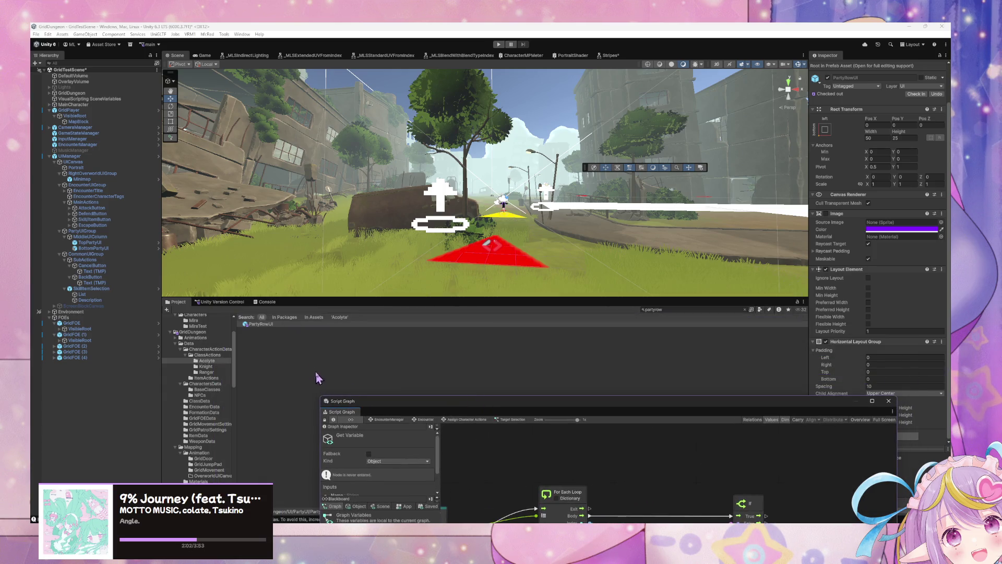
{"action": "left_click", "coordinate": [261, 324]}
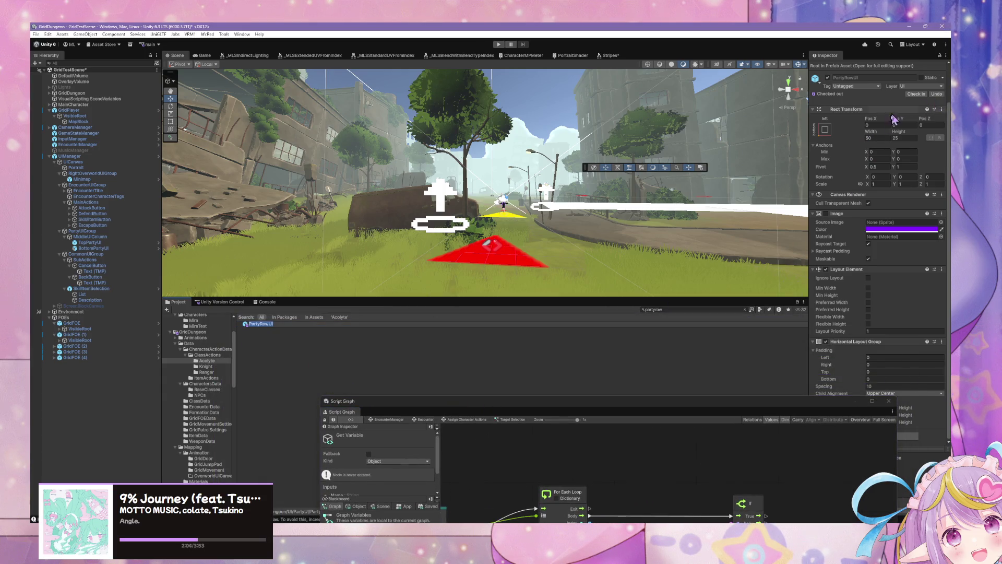
{"action": "scroll", "coordinate": [940, 97], "scroll_direction": "up", "scroll_amount": 2}
{"action": "left_click", "coordinate": [937, 73]}
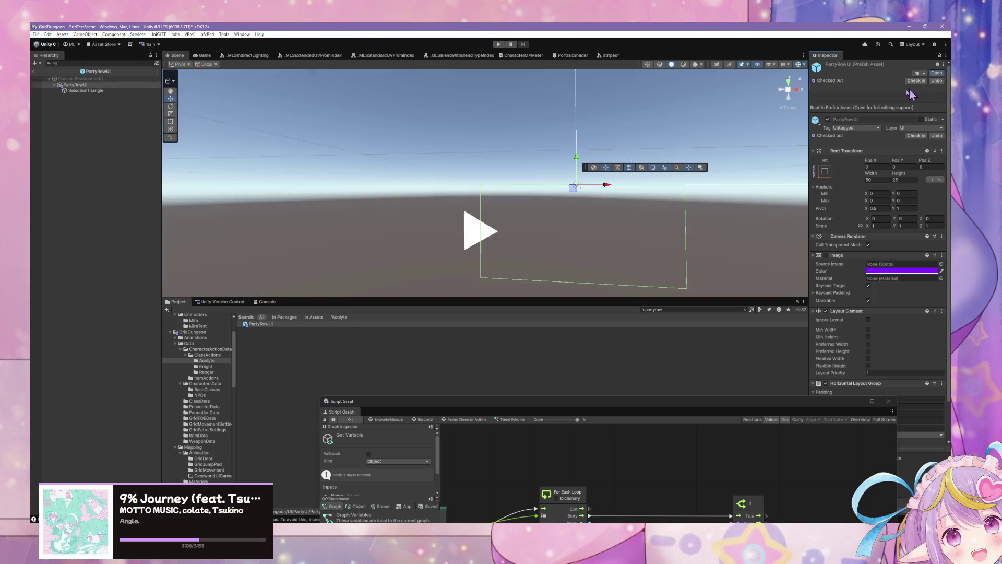
Set SelectionTriangle's Tag to UI Ignore.
{"action": "left_click", "coordinate": [86, 91]}
{"action": "left_click", "coordinate": [857, 75]}
{"action": "left_click", "coordinate": [855, 170]}
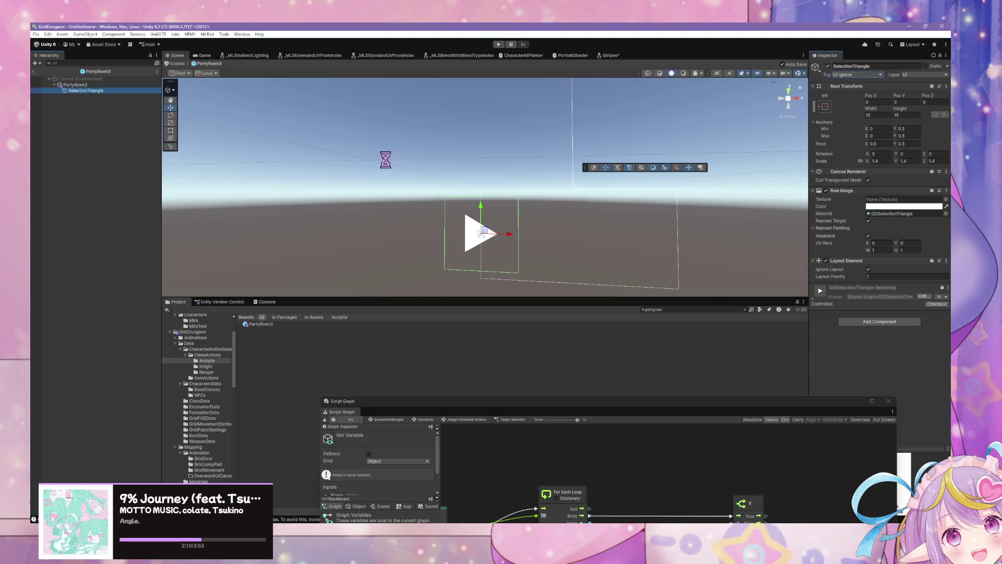
Add an empty child under PartyRowUI, then delete it.
{"action": "right_click", "coordinate": [102, 106]}
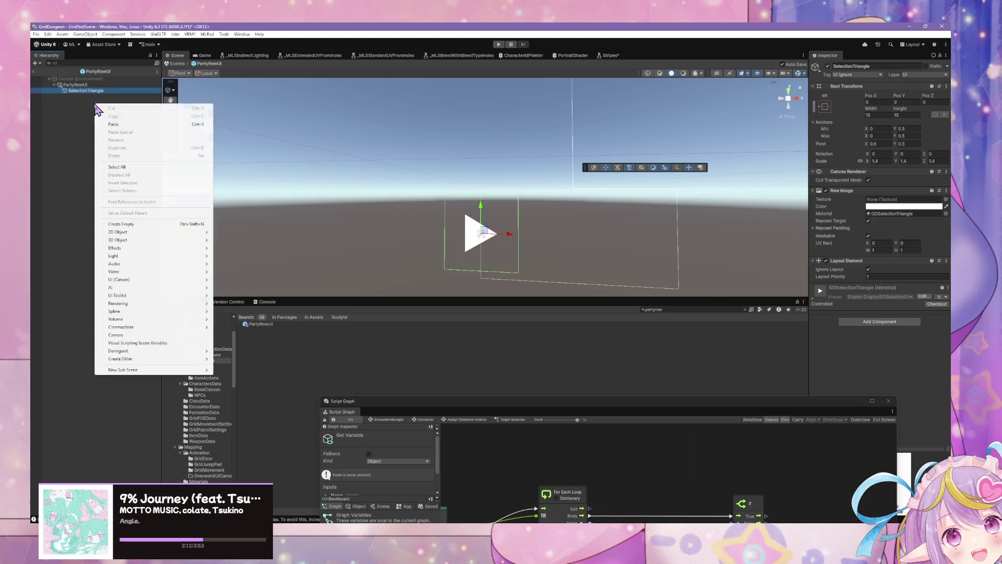
{"action": "left_click", "coordinate": [161, 225]}
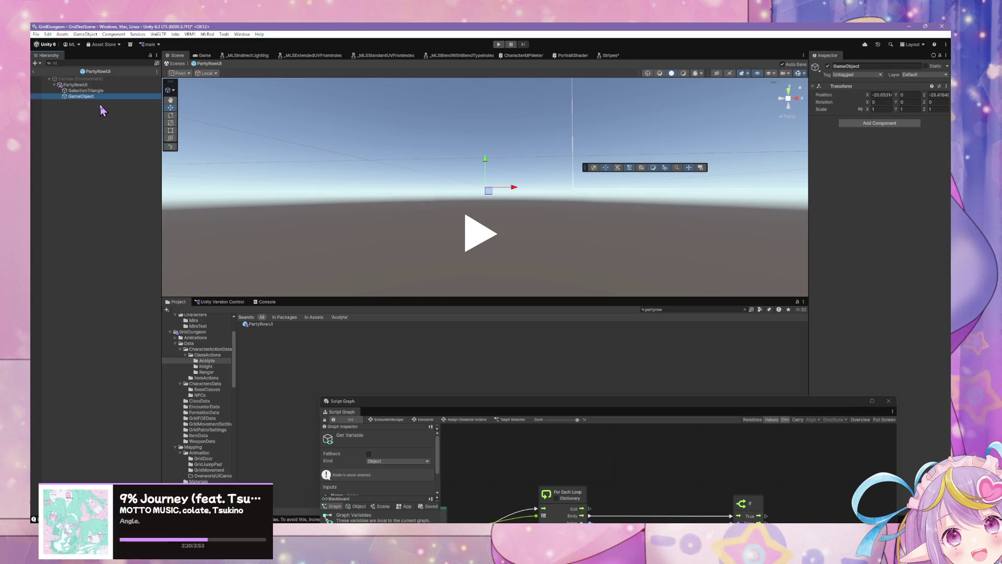
{"action": "key", "text": "Delete"}
Duplicate SelectionTriangle, stretch the copy's anchors, then delete the copy and select PartyRowUI.
{"action": "left_click", "coordinate": [86, 92]}
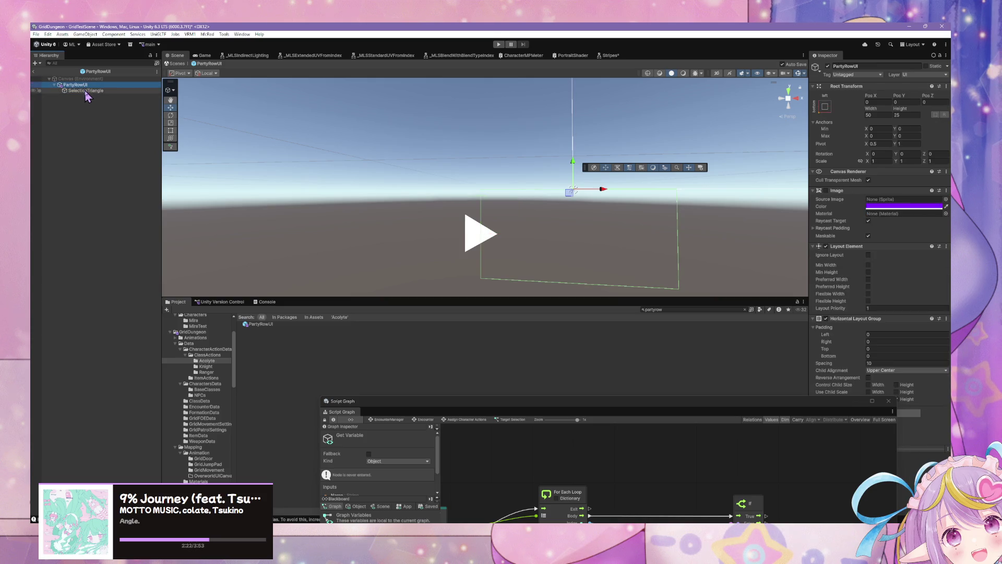
{"action": "key", "text": "ctrl+d"}
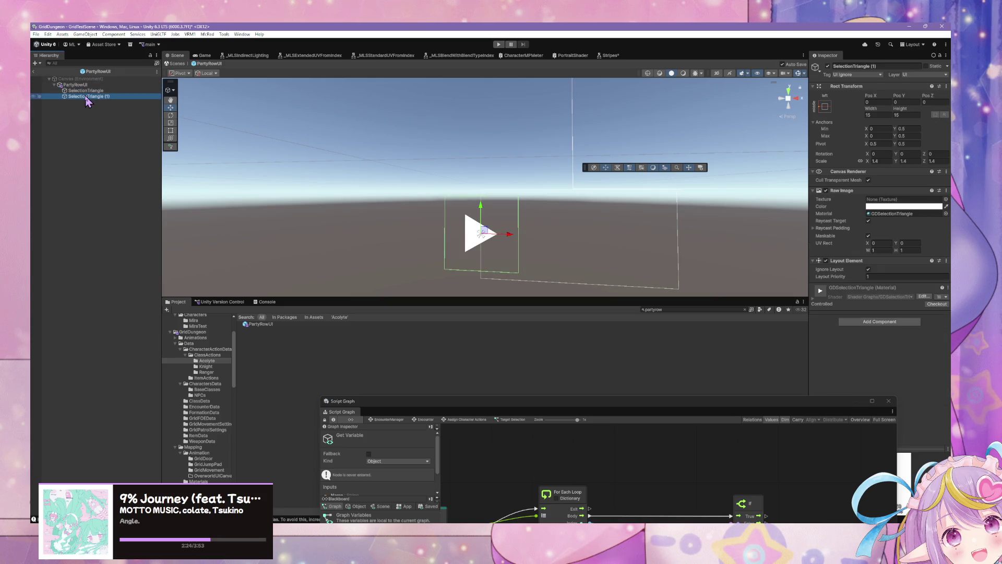
{"action": "left_click", "coordinate": [824, 107]}
{"action": "left_click", "coordinate": [902, 215]}
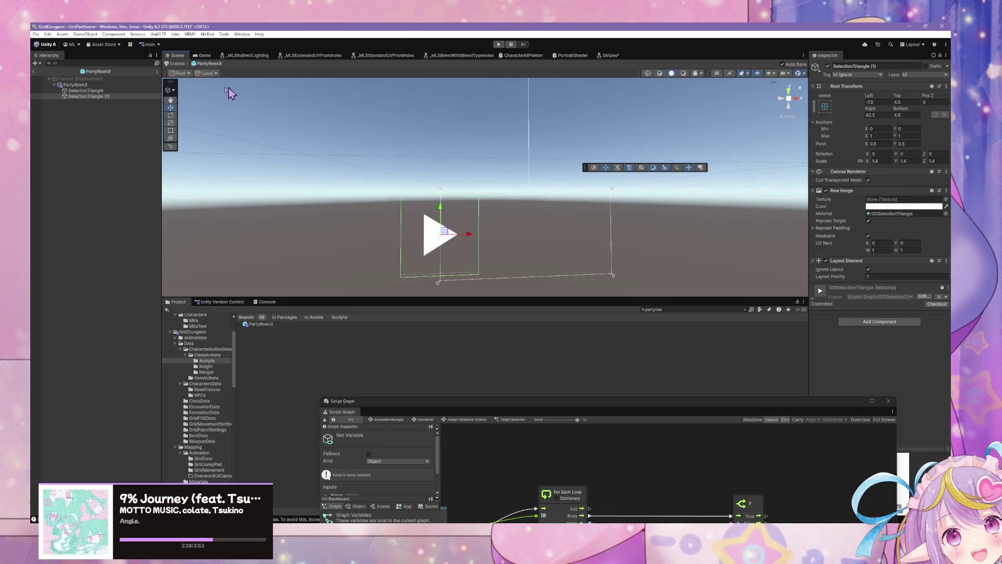
{"action": "left_click", "coordinate": [87, 90]}
{"action": "left_click", "coordinate": [89, 96]}
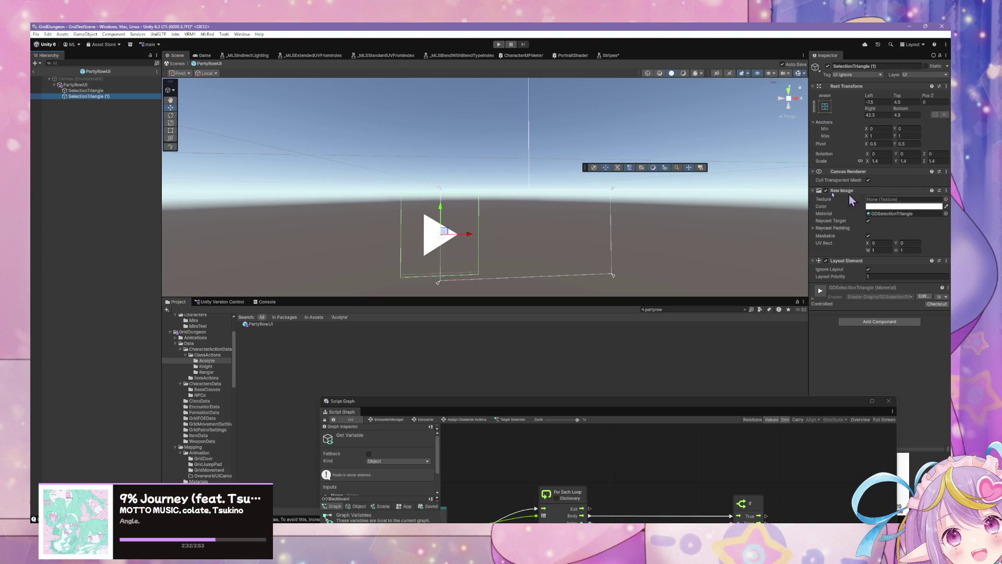
{"action": "key", "text": "Delete"}
{"action": "left_click", "coordinate": [93, 92]}
{"action": "right_click", "coordinate": [91, 89]}
Add a UI Panel child under PartyRowUI and stretch its anchors to fill the row.
{"action": "left_click", "coordinate": [87, 87]}
{"action": "right_click", "coordinate": [86, 85]}
{"action": "mouse_move", "coordinate": [173, 272]}
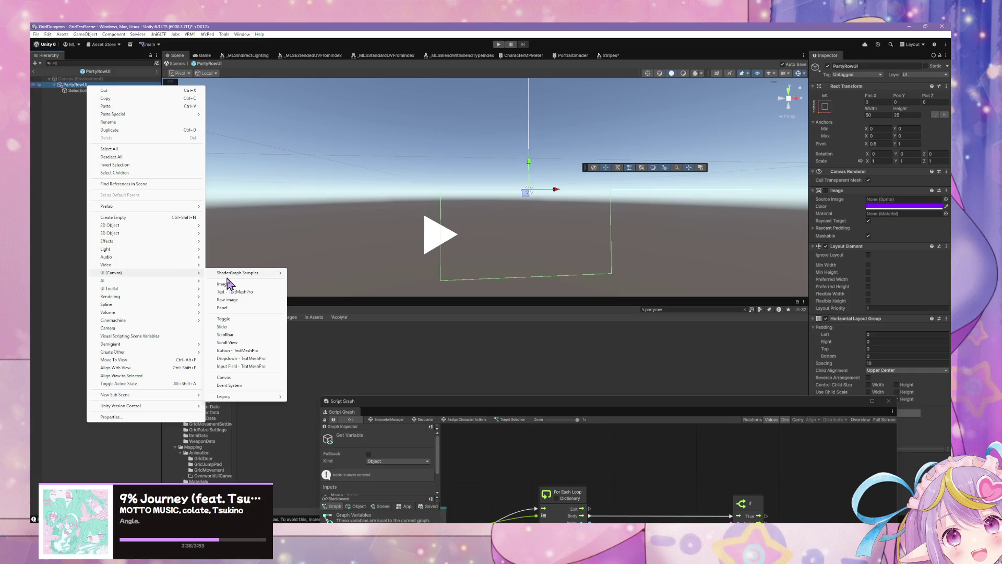
{"action": "left_click", "coordinate": [223, 307]}
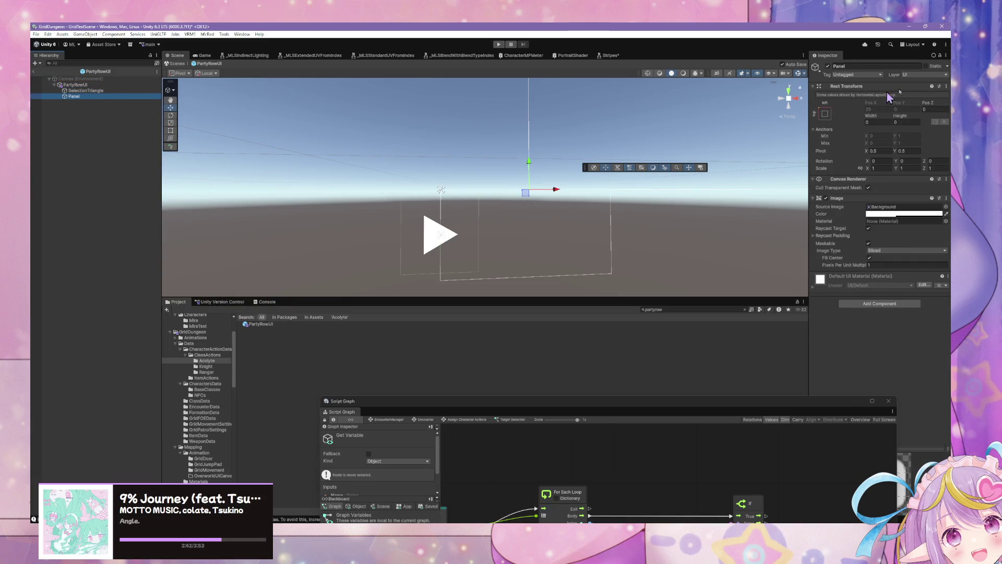
{"action": "left_click", "coordinate": [827, 114]}
{"action": "left_click", "coordinate": [903, 224]}
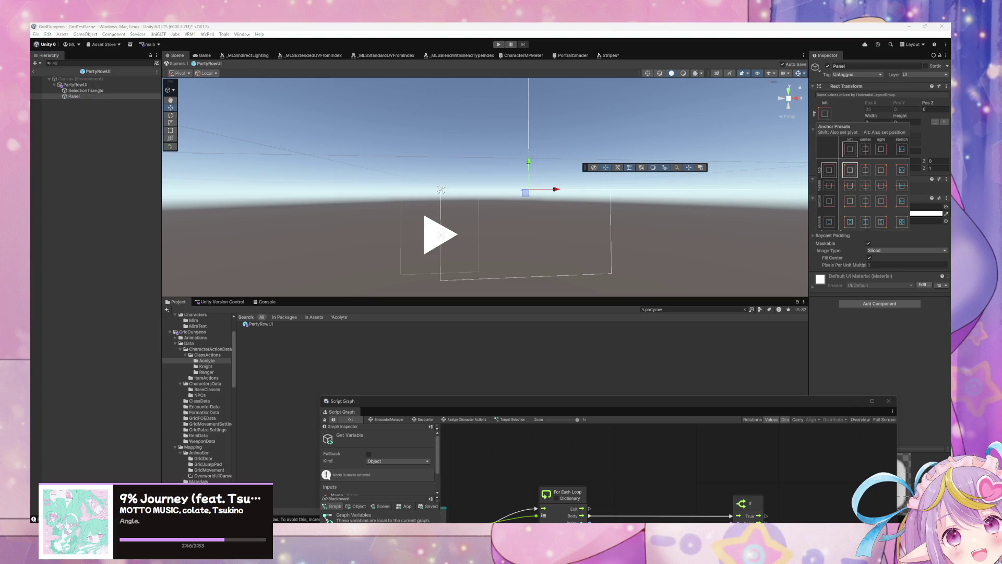
{"action": "key", "text": "Escape"}
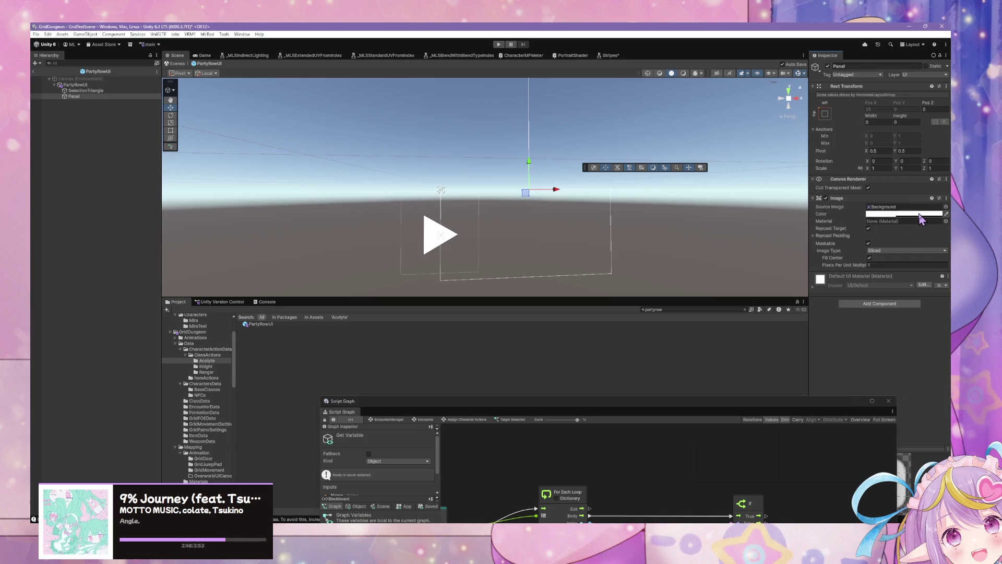
Make the Panel colour fully opaque, then remove its Image component.
{"action": "left_click", "coordinate": [919, 213]}
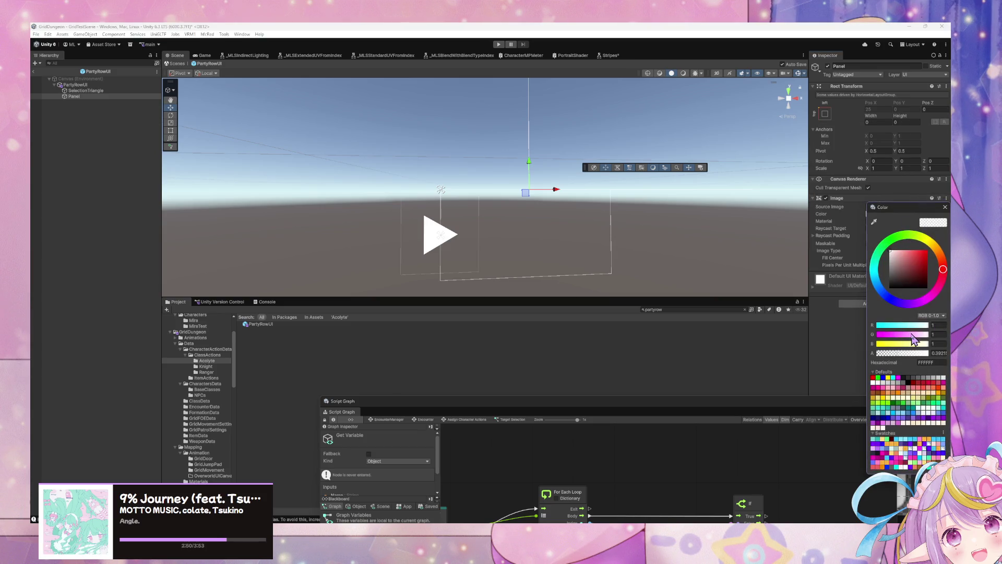
{"action": "left_click_drag", "start_coordinate": [899, 355], "coordinate": [947, 357]}
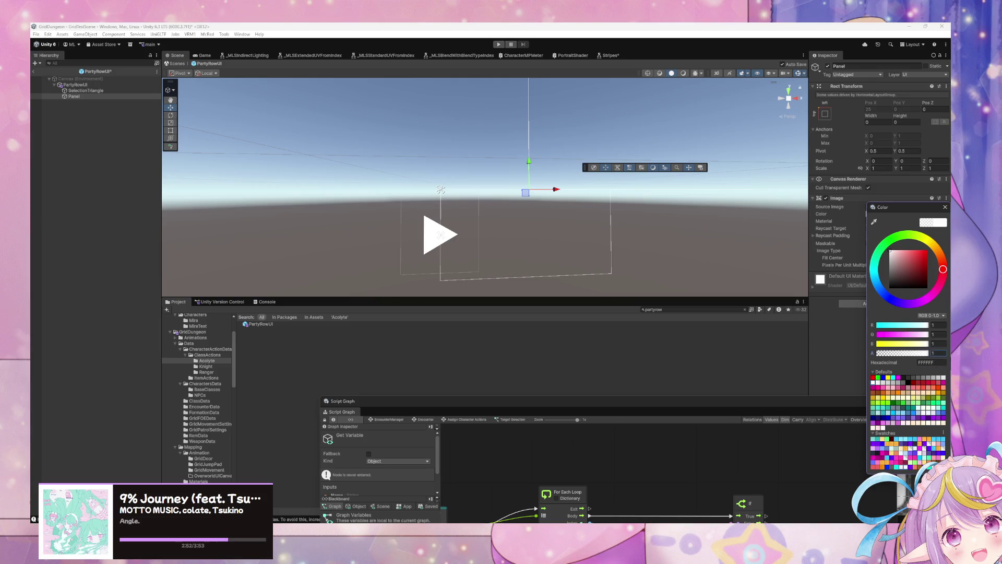
{"action": "left_click", "coordinate": [945, 207]}
{"action": "left_click", "coordinate": [946, 198]}
{"action": "left_click", "coordinate": [924, 233]}
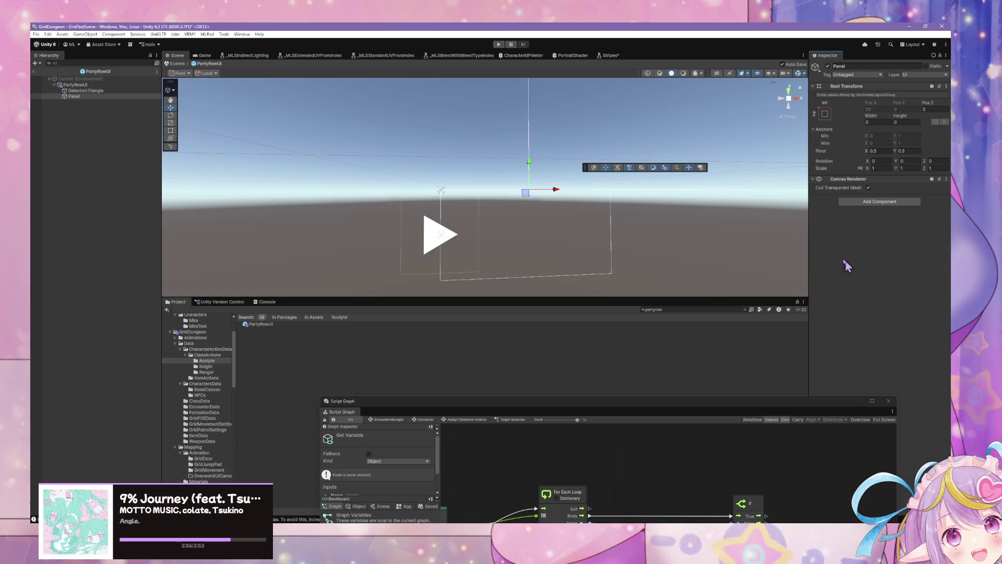
Recentre the scene view, move SelectionTriangle relative to the Panel, and select the Panel.
{"action": "mouse_move", "coordinate": [667, 182]}
{"action": "left_mouse_down"}
{"action": "mouse_move", "coordinate": [615, 193]}
{"action": "mouse_move", "coordinate": [611, 168]}
{"action": "mouse_move", "coordinate": [642, 185]}
{"action": "mouse_move", "coordinate": [441, 156]}
{"action": "mouse_move", "coordinate": [450, 168]}
{"action": "left_mouse_up"}
{"action": "left_click_drag", "start_coordinate": [87, 91], "coordinate": [99, 102]}
{"action": "left_click", "coordinate": [98, 97]}
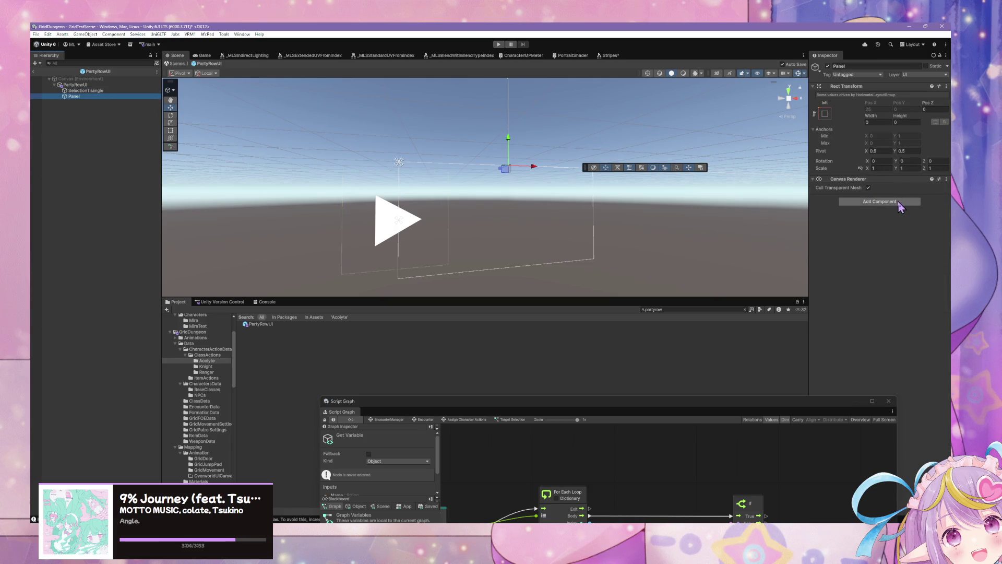
Try a component search for 'ra', cancel it, and reselect the Panel.
{"action": "left_click", "coordinate": [879, 202]}
{"action": "type", "text": "ra"}
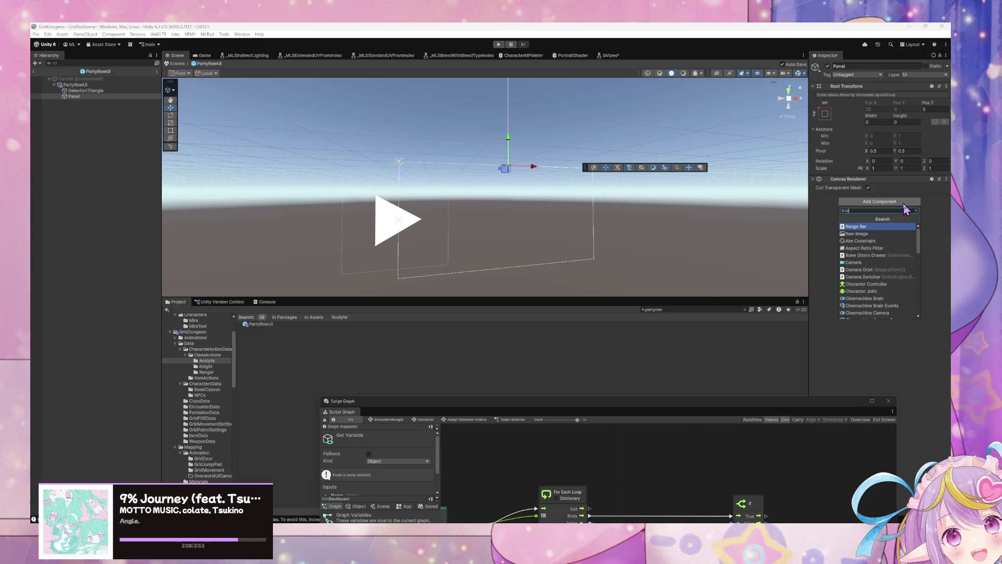
{"action": "key", "text": "Escape"}
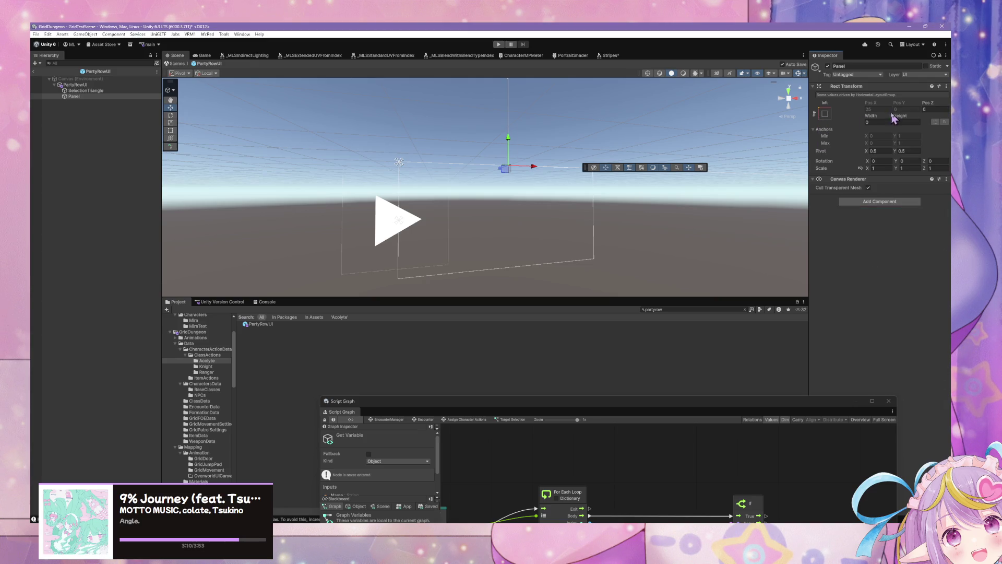
{"action": "left_click", "coordinate": [826, 114]}
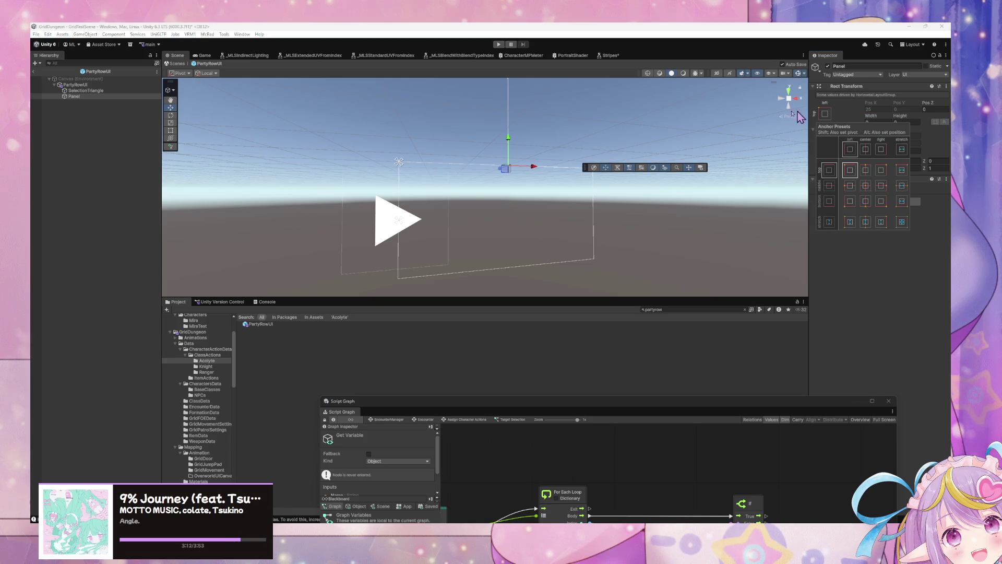
{"action": "left_click", "coordinate": [107, 85]}
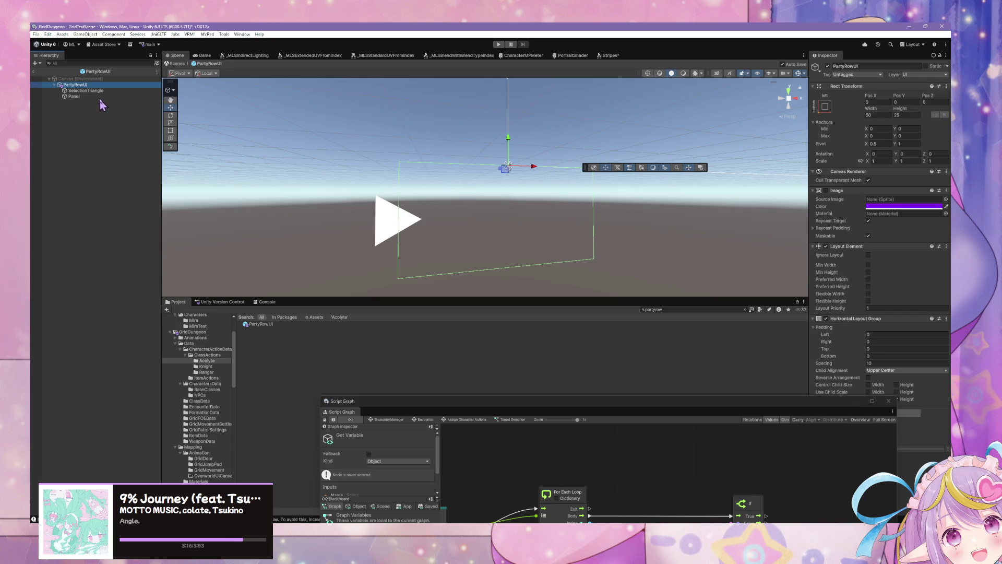
{"action": "left_click", "coordinate": [93, 97]}
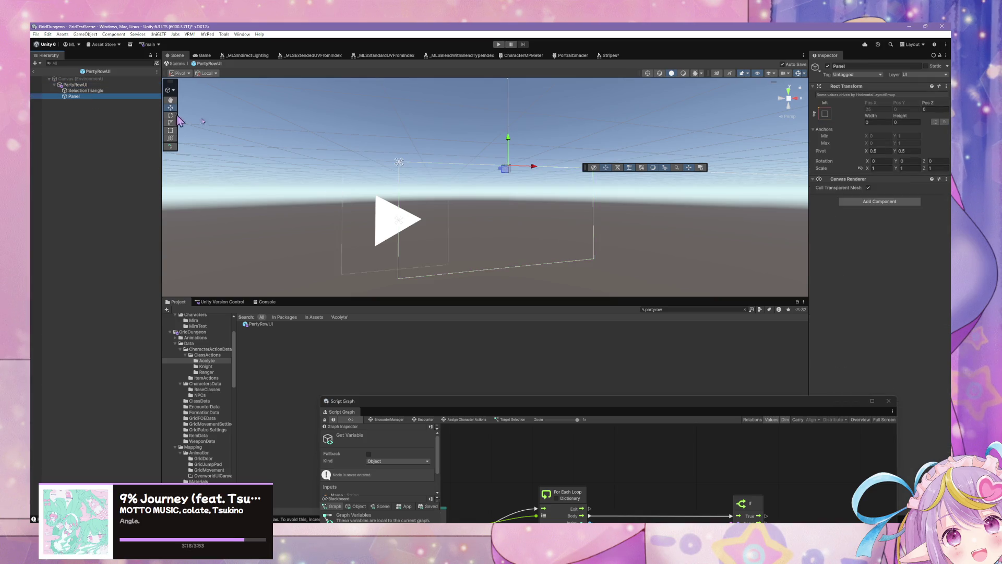
Add a Layout Element with Ignore Layout ticked to the Panel and stretch its anchors.
{"action": "left_click", "coordinate": [879, 202]}
{"action": "type", "text": "layout"}
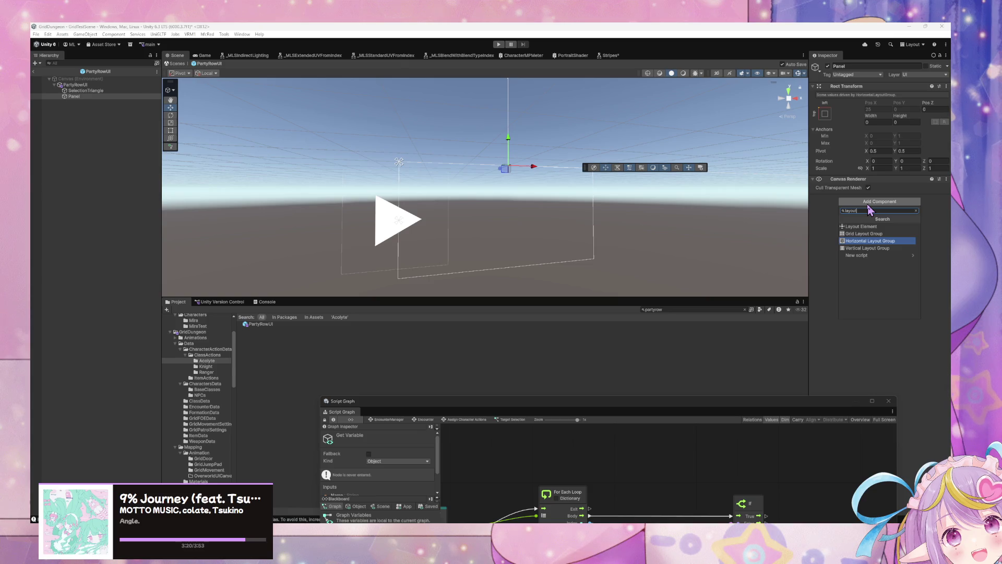
{"action": "key", "text": "Up"}
{"action": "key", "text": "Up"}
{"action": "key", "text": "Return"}
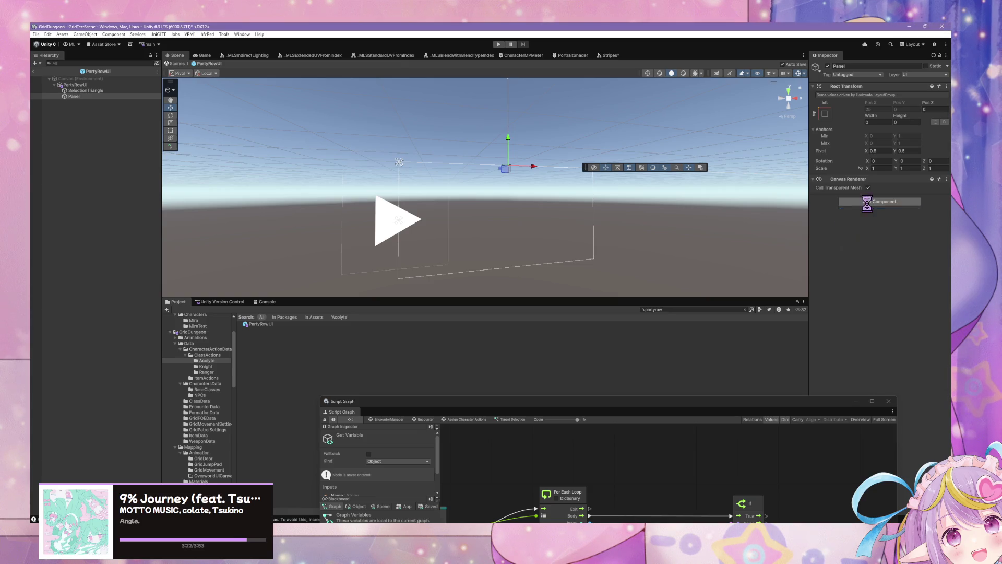
{"action": "left_click", "coordinate": [868, 208]}
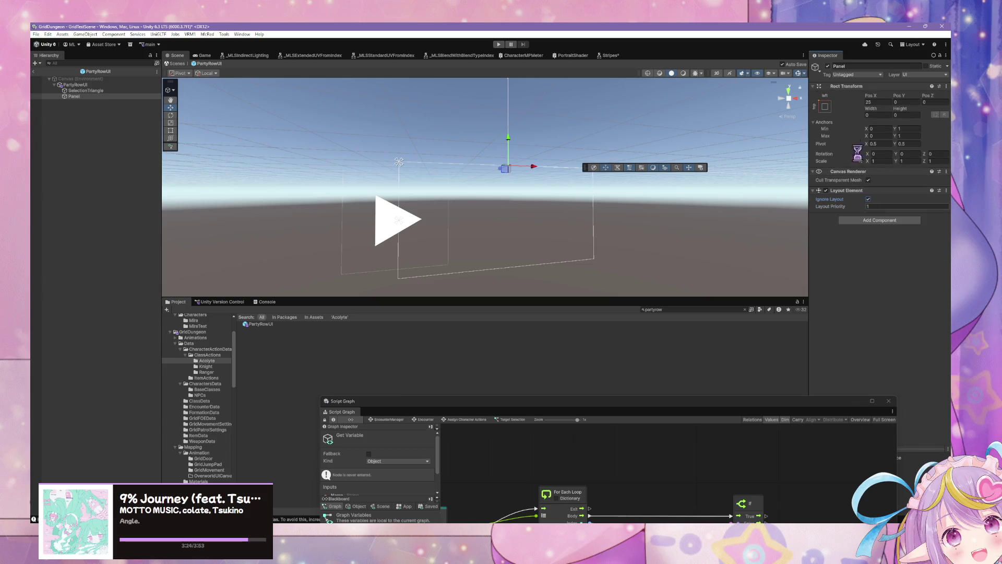
{"action": "left_click", "coordinate": [824, 107]}
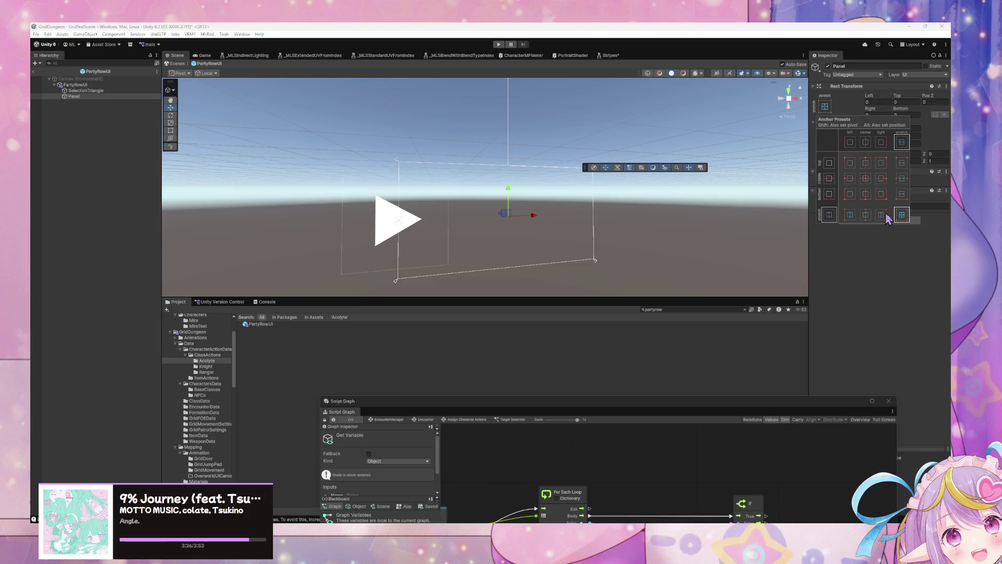
{"action": "left_click", "coordinate": [920, 276]}
Add an Image component to the Panel.
{"action": "left_click", "coordinate": [904, 220]}
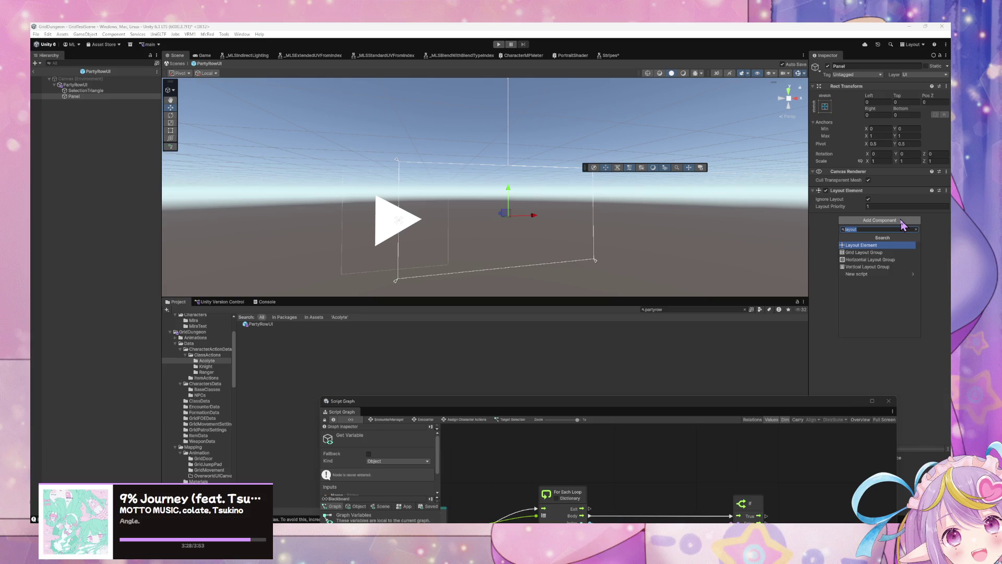
{"action": "type", "text": "imag"}
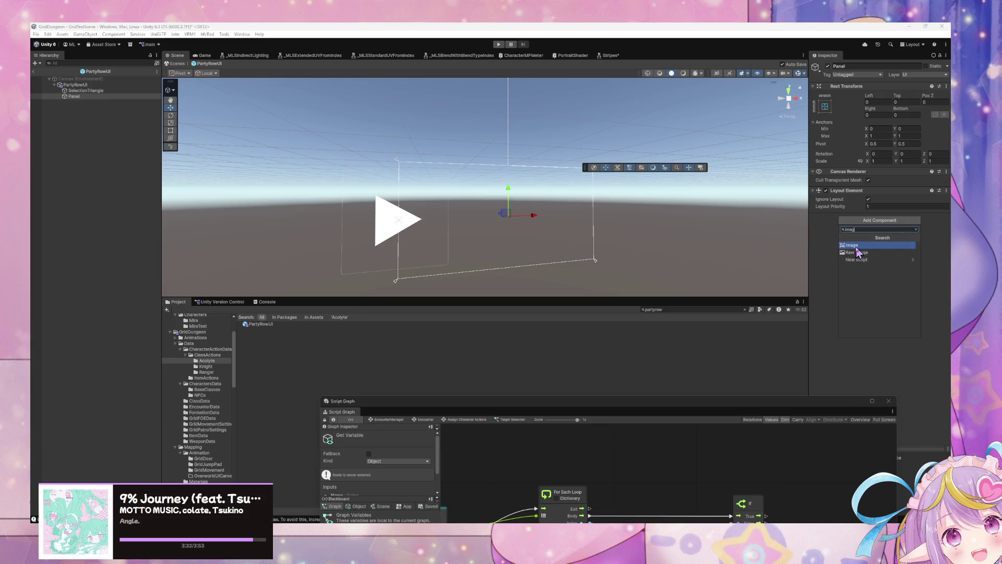
{"action": "left_click", "coordinate": [857, 246]}
{"action": "left_click_drag", "start_coordinate": [687, 235], "coordinate": [642, 220]}
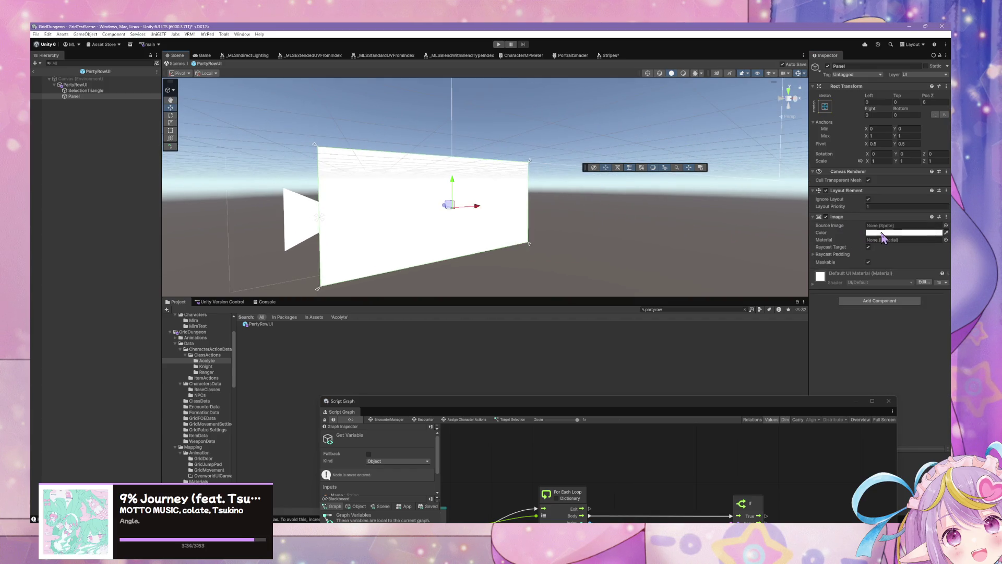
Set the Panel image colour to semi-transparent white, then select the PartyRowUI root.
{"action": "left_click", "coordinate": [881, 233]}
{"action": "left_click", "coordinate": [910, 272]}
{"action": "left_click_drag", "start_coordinate": [910, 272], "coordinate": [854, 259]}
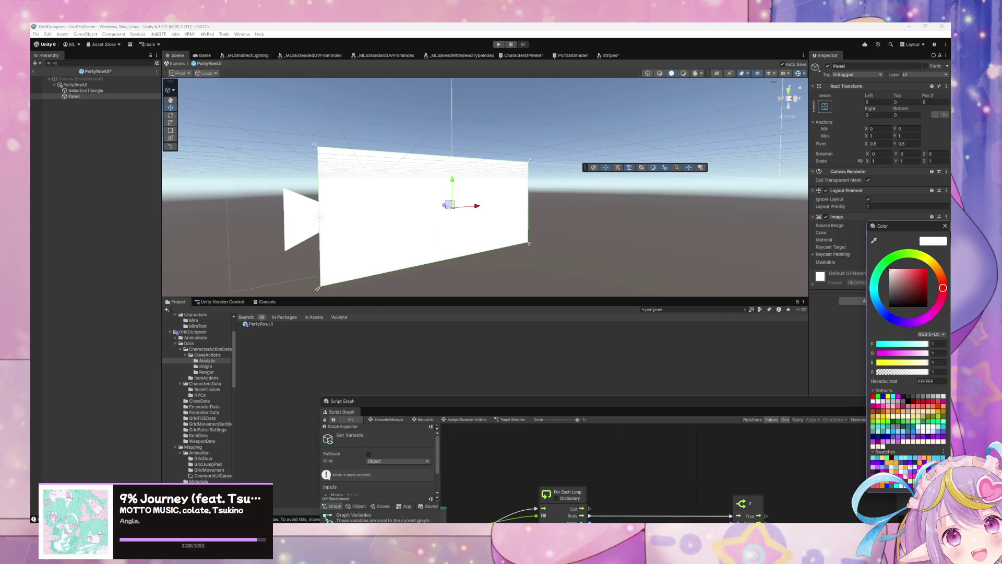
{"action": "left_click", "coordinate": [946, 226]}
{"action": "left_click", "coordinate": [932, 233]}
{"action": "mouse_move", "coordinate": [923, 379]}
{"action": "left_mouse_down"}
{"action": "mouse_move", "coordinate": [881, 377]}
{"action": "mouse_move", "coordinate": [890, 374]}
{"action": "left_mouse_up"}
{"action": "left_click", "coordinate": [670, 246]}
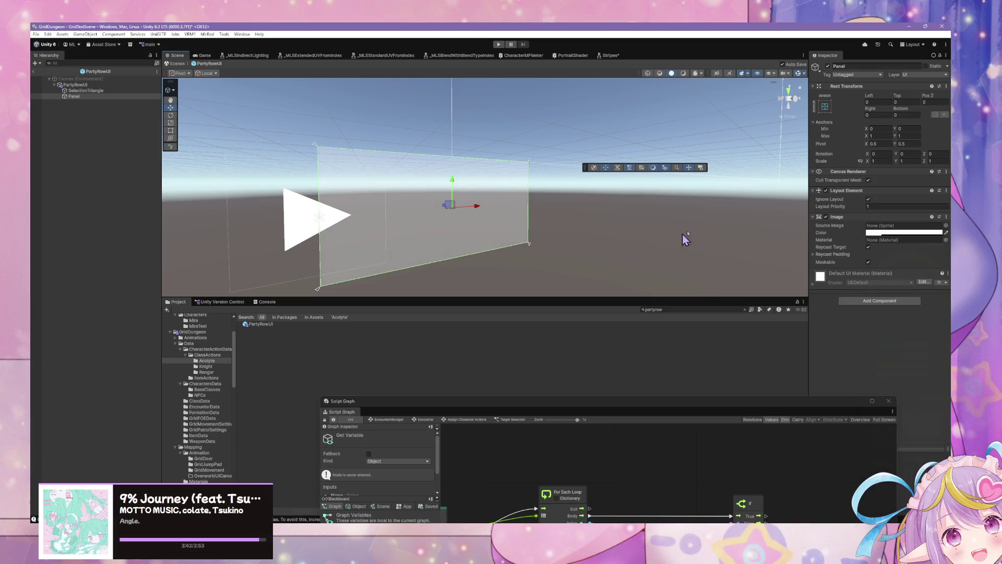
{"action": "scroll", "coordinate": [577, 128], "scroll_direction": "up", "scroll_amount": 2}
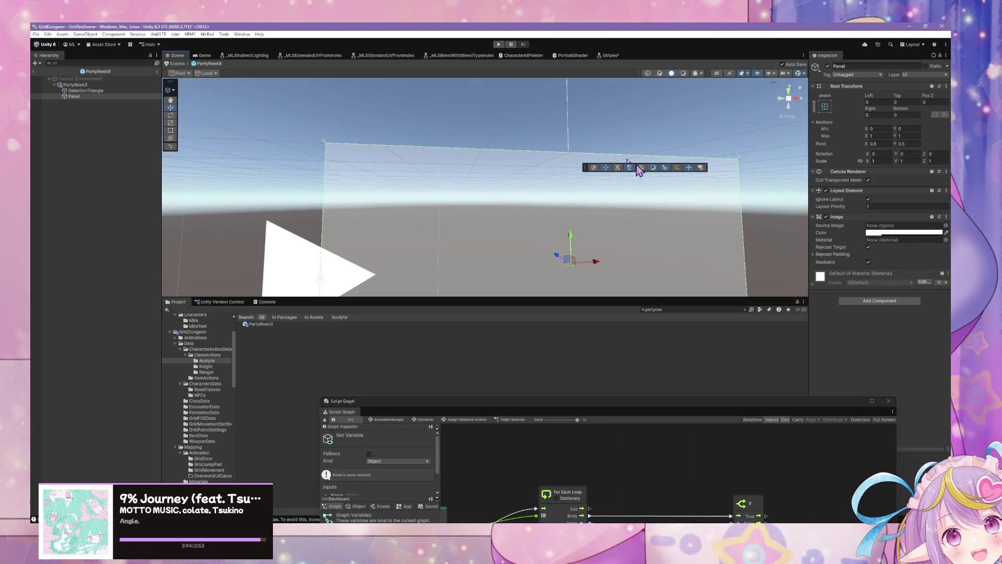
{"action": "scroll", "coordinate": [656, 181], "scroll_direction": "down", "scroll_amount": 3}
{"action": "left_click", "coordinate": [75, 84]}
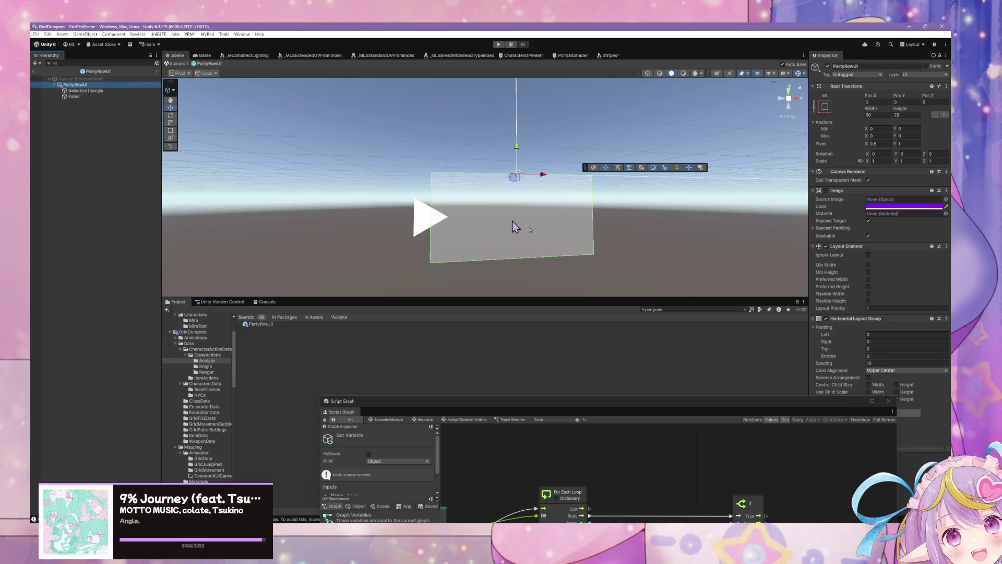
Tag the Panel as UI Ignore and make it ignore the row layout.
{"action": "mouse_move", "coordinate": [441, 213]}
{"action": "left_mouse_down"}
{"action": "mouse_move", "coordinate": [449, 205]}
{"action": "mouse_move", "coordinate": [441, 188]}
{"action": "mouse_move", "coordinate": [447, 194]}
{"action": "left_mouse_up"}
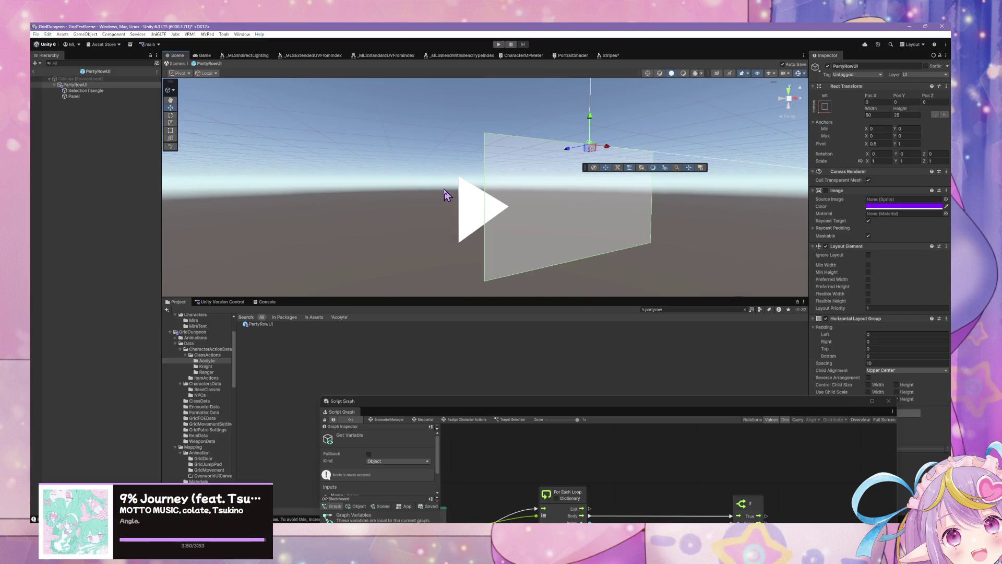
{"action": "mouse_move", "coordinate": [809, 415]}
{"action": "left_mouse_down"}
{"action": "mouse_move", "coordinate": [675, 386]}
{"action": "mouse_move", "coordinate": [646, 349]}
{"action": "left_mouse_up"}
{"action": "left_click", "coordinate": [114, 97]}
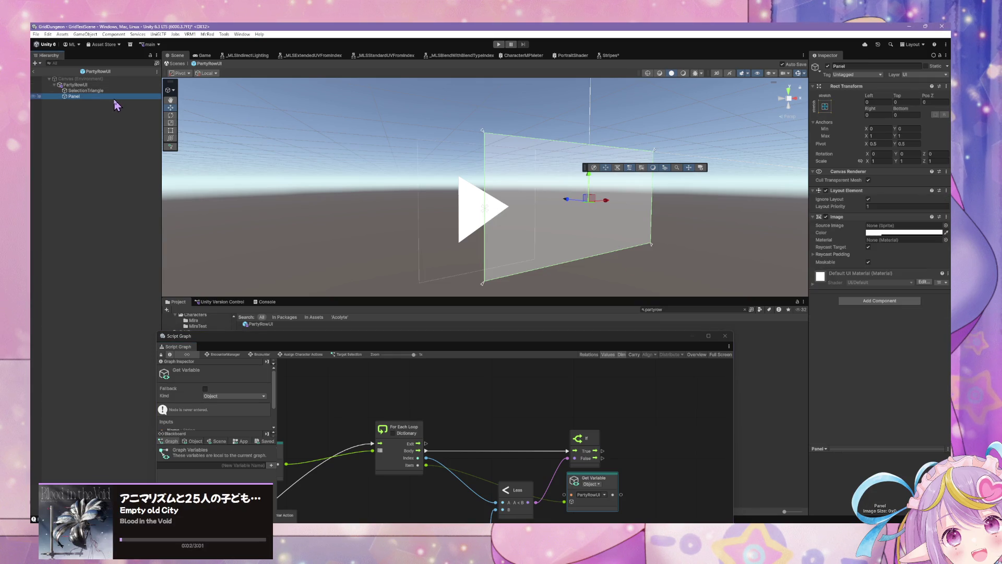
{"action": "left_click", "coordinate": [856, 74]}
{"action": "left_click", "coordinate": [869, 168]}
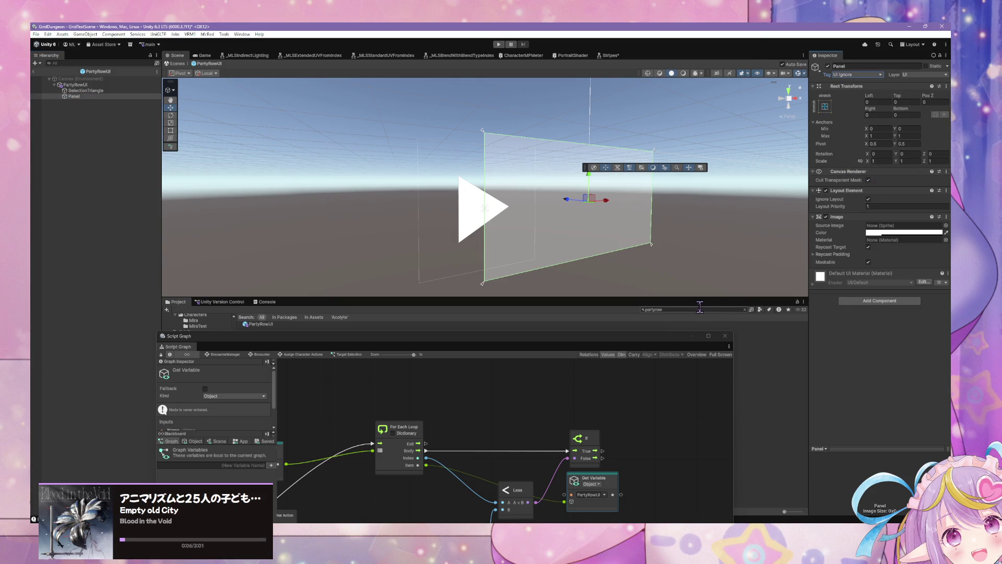
{"action": "left_click", "coordinate": [869, 199]}
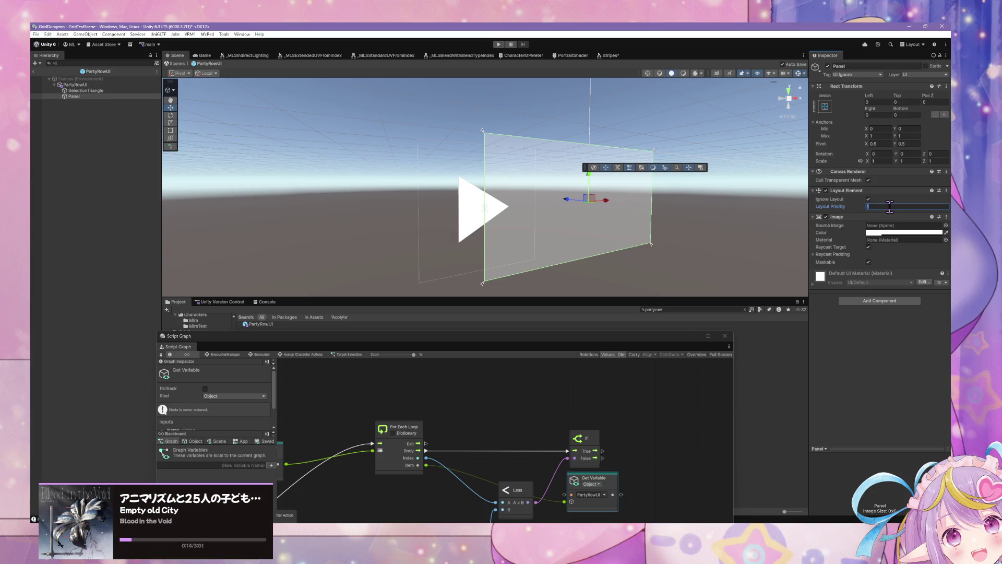
Cancel the Image component search and reselect the PartyRowUI root.
{"action": "left_click", "coordinate": [879, 301]}
{"action": "type", "text": "imag"}
{"action": "key", "text": "BackSpace"}
{"action": "key", "text": "BackSpace"}
{"action": "key", "text": "BackSpace"}
{"action": "left_click", "coordinate": [99, 85]}
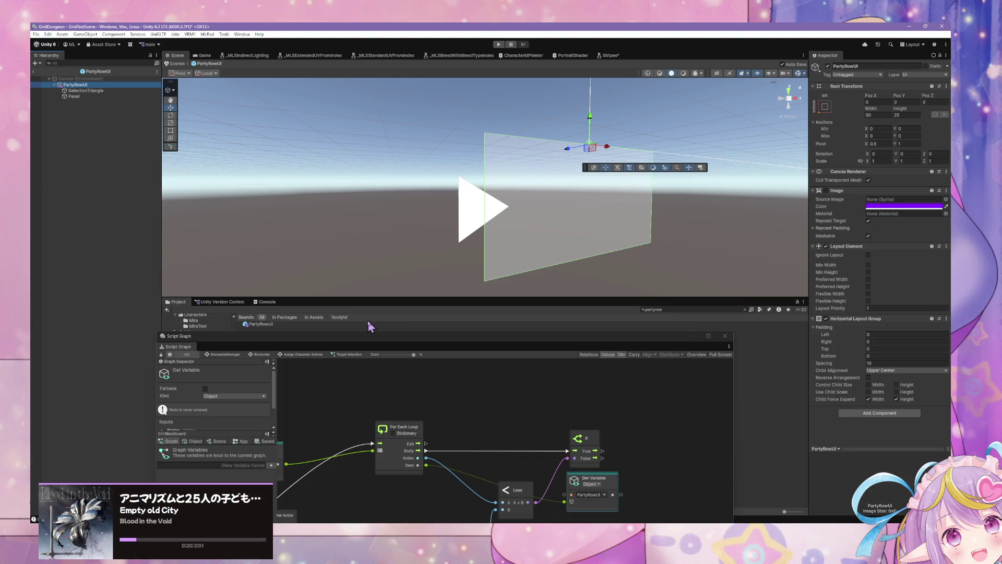
{"action": "left_click", "coordinate": [358, 337]}
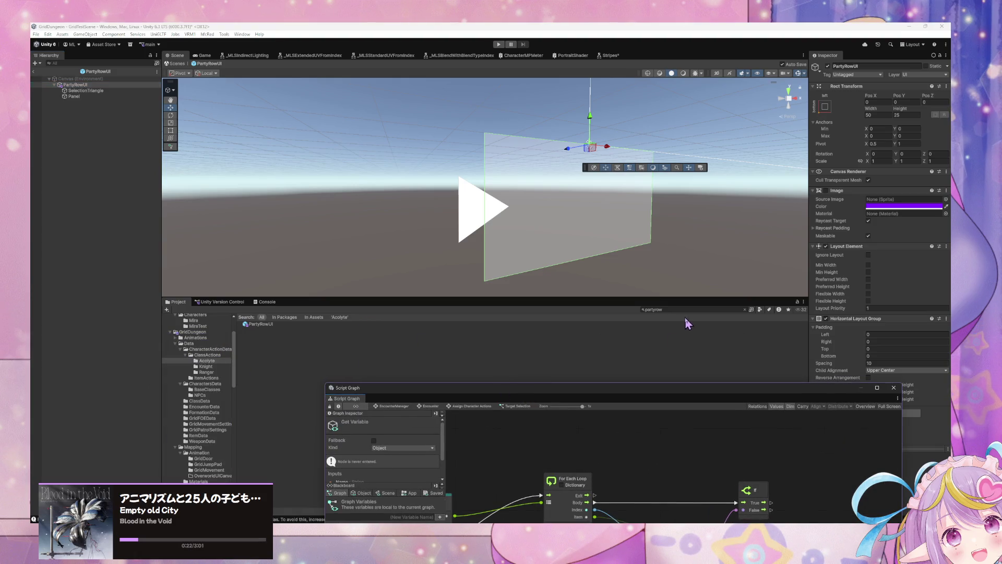
Search the Project for 'character' and open CharacterTagUI in prefab mode with the graph undocked.
{"action": "left_click", "coordinate": [685, 309]}
{"action": "type", "text": "tag"}
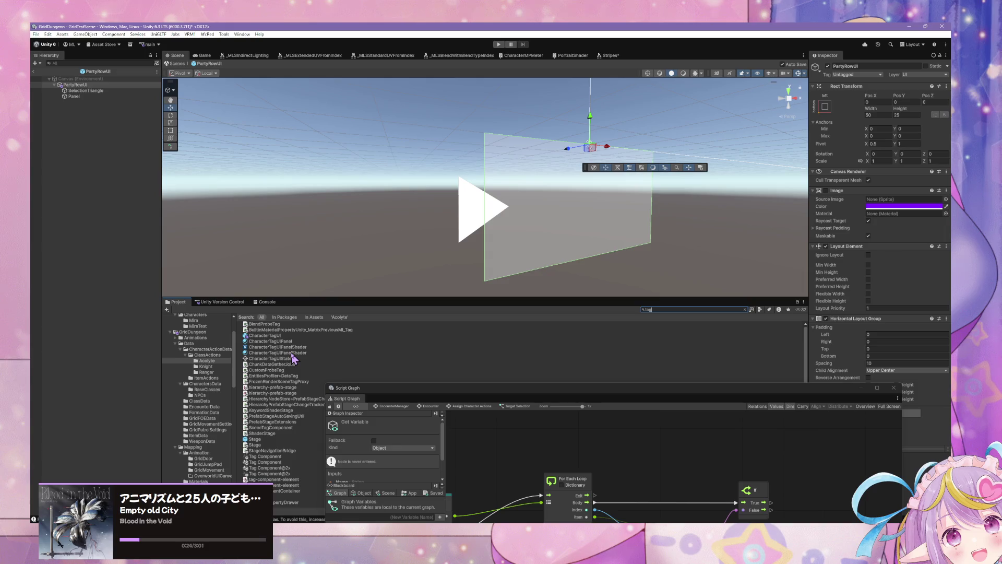
{"action": "scroll", "coordinate": [294, 361], "scroll_direction": "down", "scroll_amount": 3}
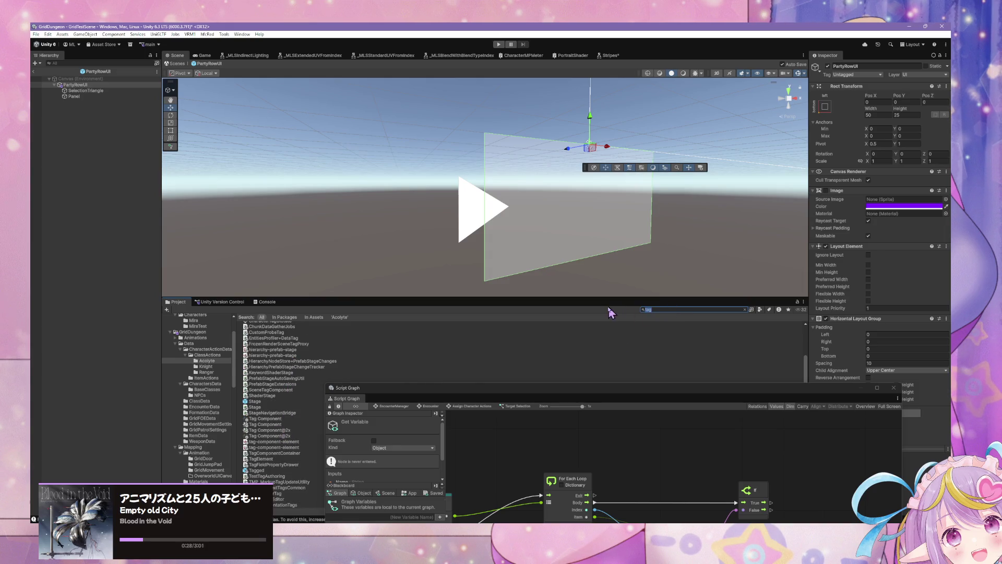
{"action": "type", "text": "character"}
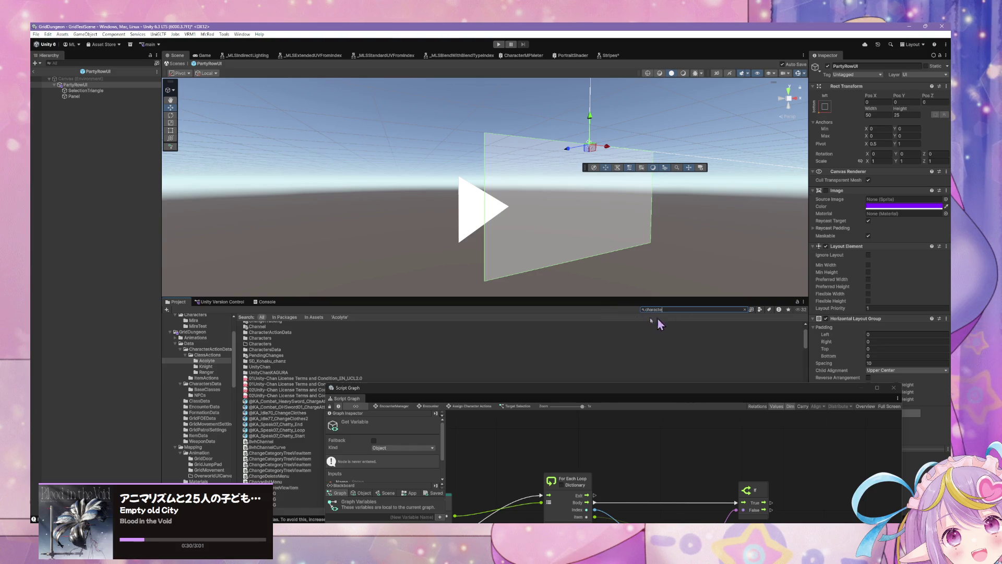
{"action": "left_click", "coordinate": [299, 384]}
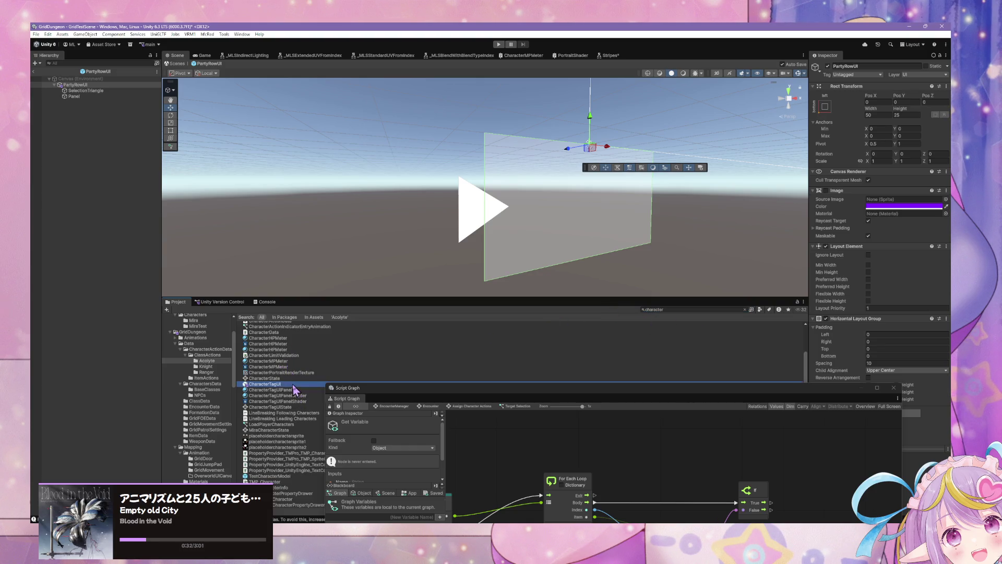
{"action": "mouse_move", "coordinate": [729, 399]}
{"action": "left_mouse_down"}
{"action": "mouse_move", "coordinate": [559, 278]}
{"action": "mouse_move", "coordinate": [578, 221]}
{"action": "left_mouse_up"}
{"action": "left_click", "coordinate": [937, 73]}
{"action": "left_click_drag", "start_coordinate": [341, 239], "coordinate": [447, 362]}
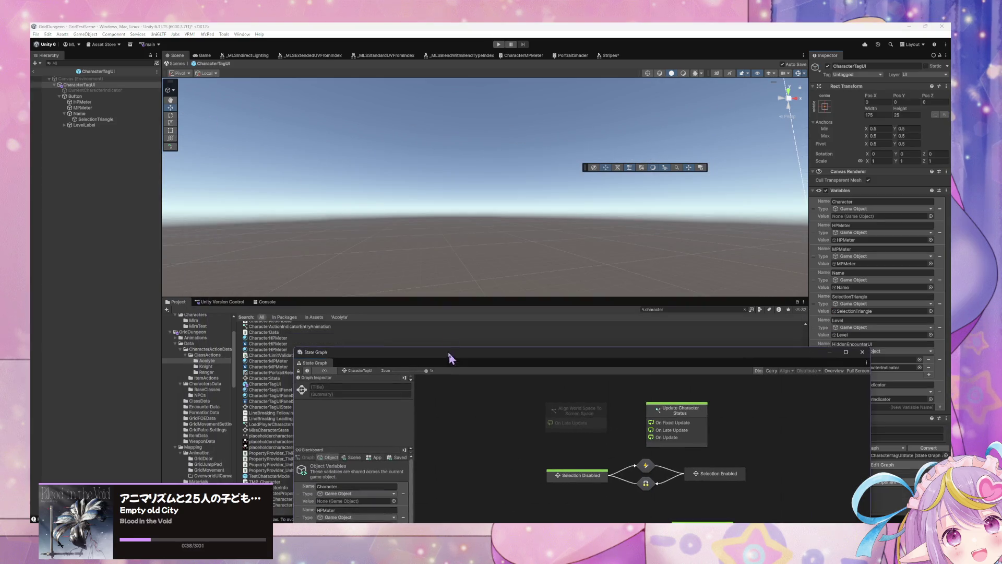
Frame CharacterTagUI's Button, review its Event Trigger, then return to GridTestScene.
{"action": "left_click", "coordinate": [117, 113]}
{"action": "left_click", "coordinate": [114, 97]}
{"action": "double_click", "coordinate": [113, 98]}
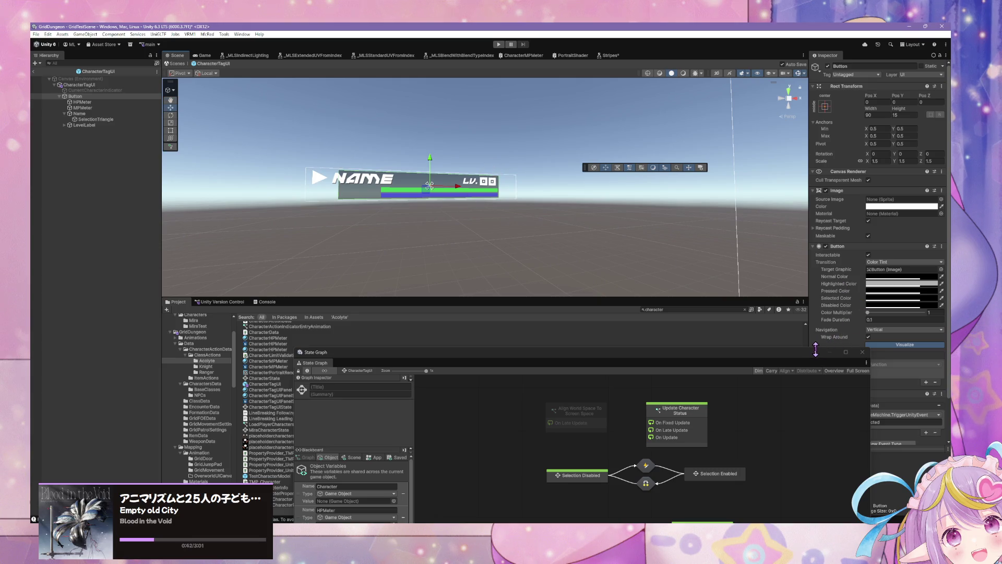
{"action": "left_click_drag", "start_coordinate": [812, 355], "coordinate": [679, 345]}
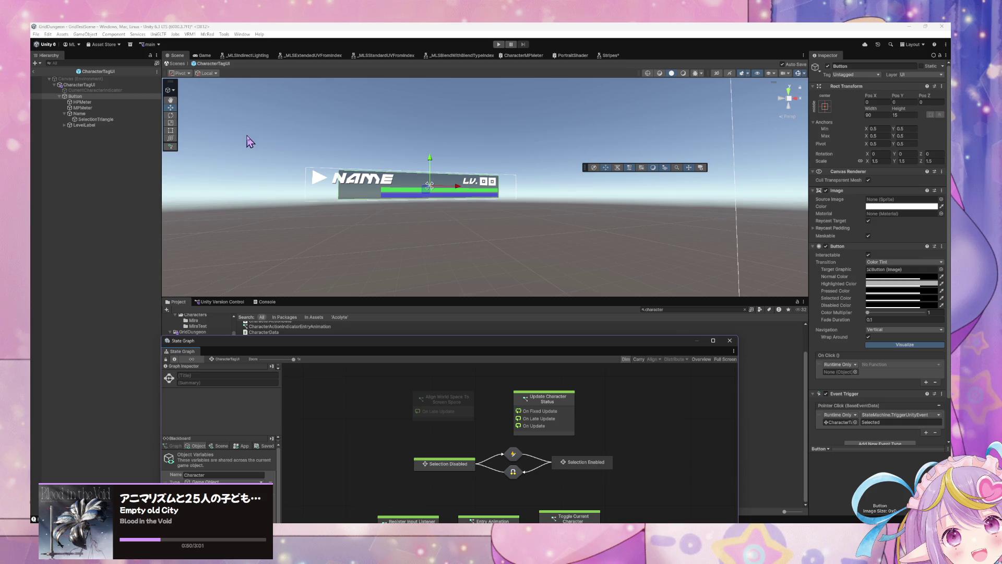
{"action": "left_click", "coordinate": [177, 63]}
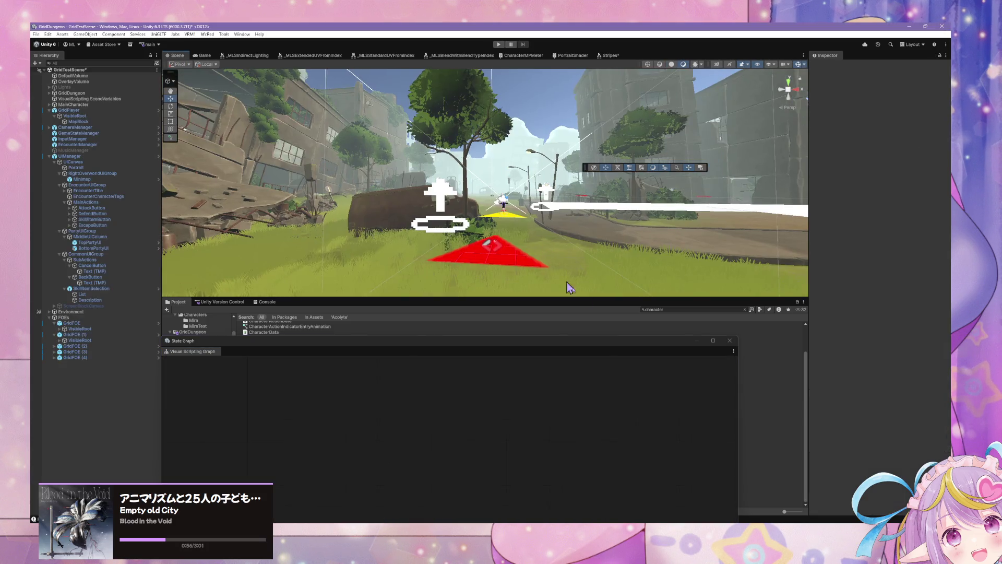
Search 'rowui', open the PartyRowUI prefab and select its Panel.
{"action": "type", "text": "row"}
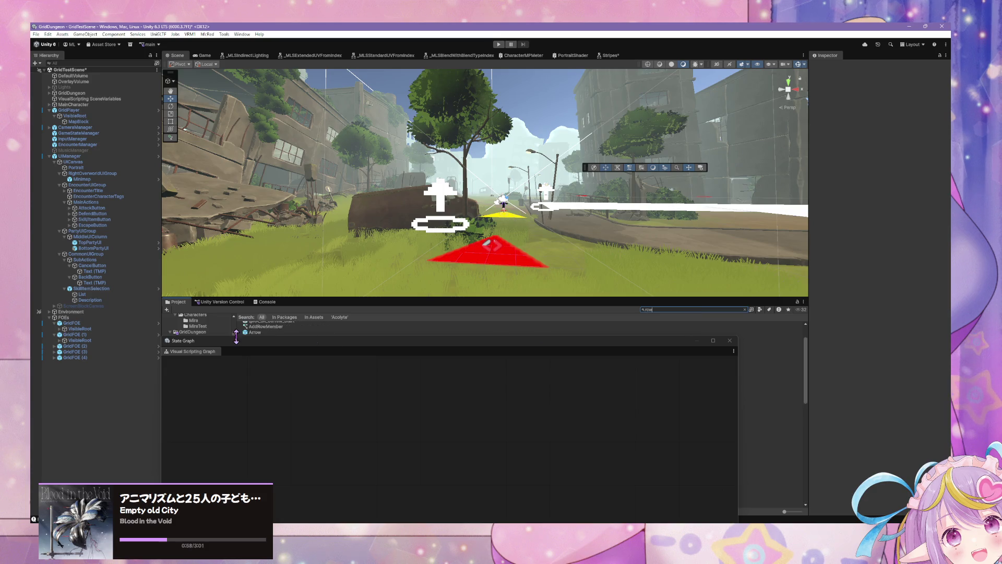
{"action": "mouse_move", "coordinate": [270, 338]}
{"action": "left_mouse_down"}
{"action": "mouse_move", "coordinate": [270, 397]}
{"action": "mouse_move", "coordinate": [414, 396]}
{"action": "mouse_move", "coordinate": [355, 395]}
{"action": "left_mouse_up"}
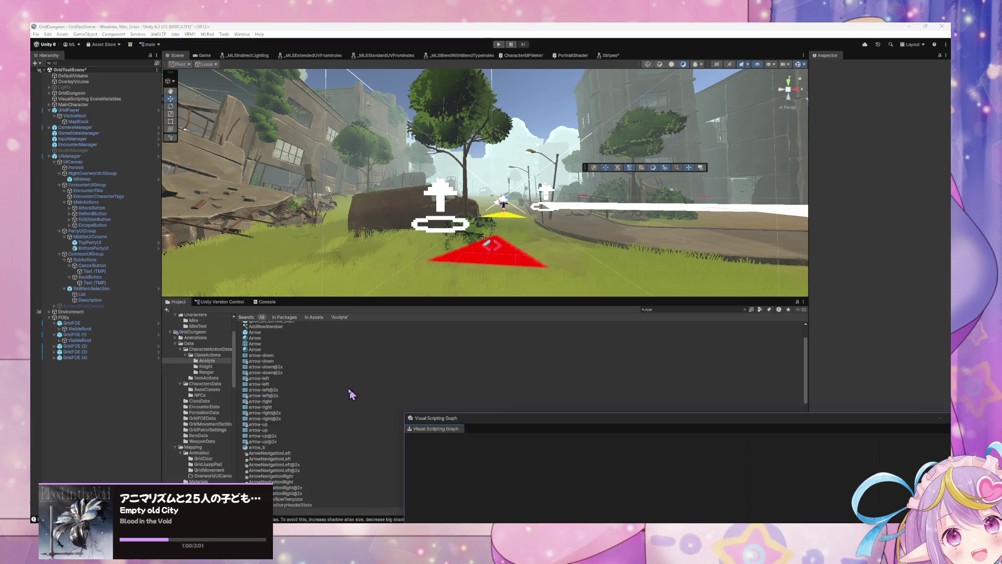
{"action": "scroll", "coordinate": [321, 401], "scroll_direction": "up", "scroll_amount": 2}
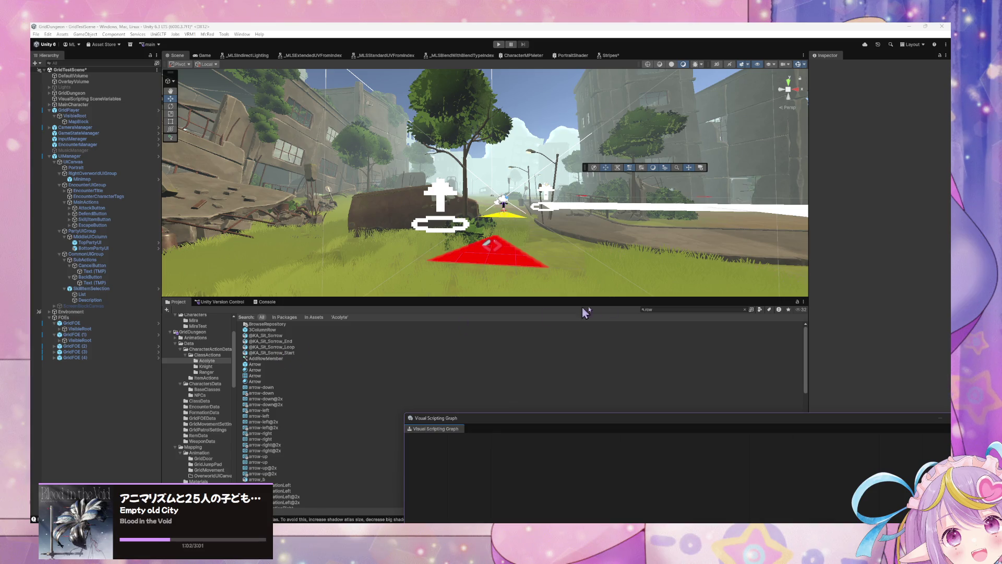
{"action": "left_click", "coordinate": [685, 309]}
{"action": "type", "text": "ui"}
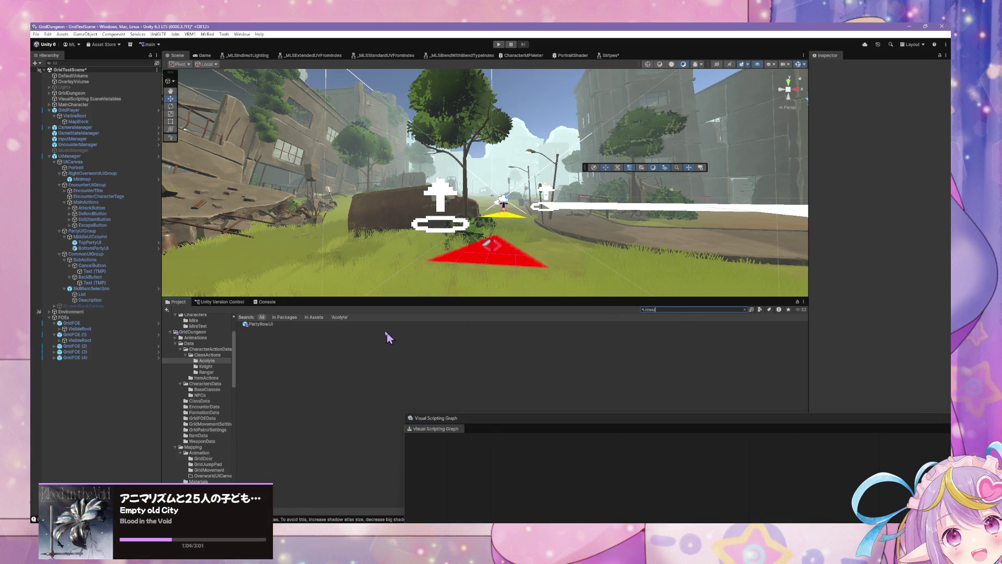
{"action": "left_click", "coordinate": [302, 324]}
{"action": "left_click", "coordinate": [937, 73]}
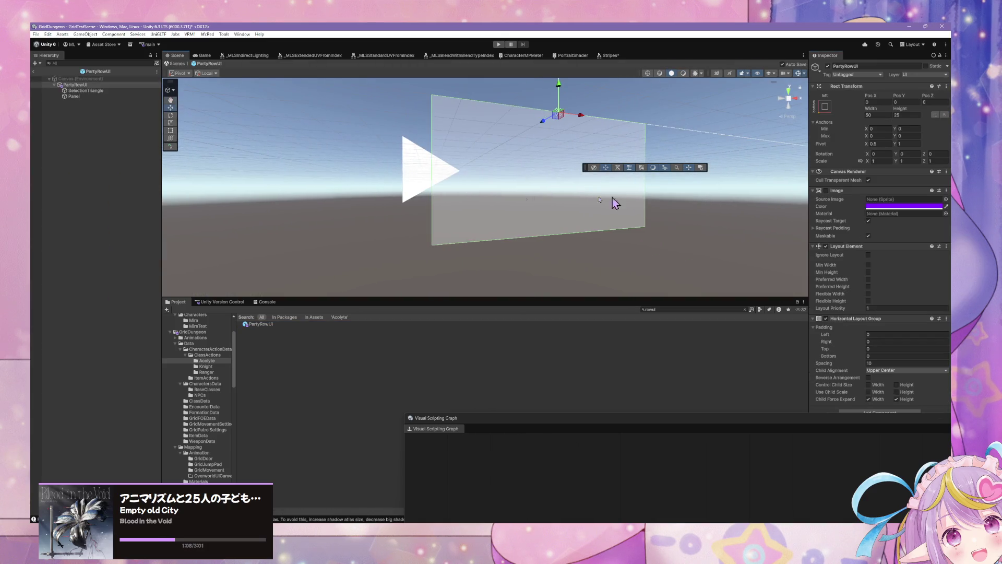
{"action": "left_click", "coordinate": [105, 96]}
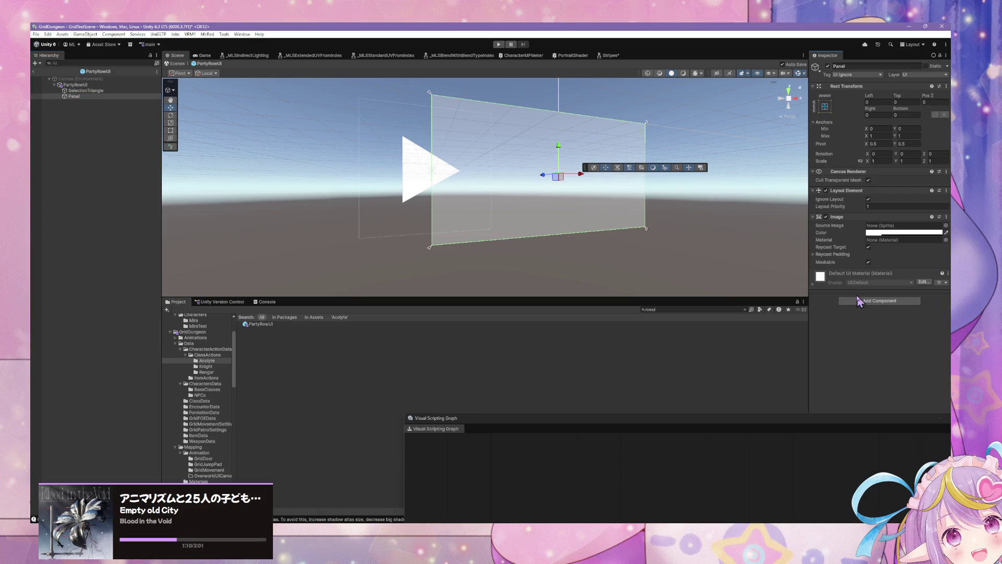
Add a Button component to the Panel and rename it RowSelection.
{"action": "left_click", "coordinate": [879, 300]}
{"action": "type", "text": "button"}
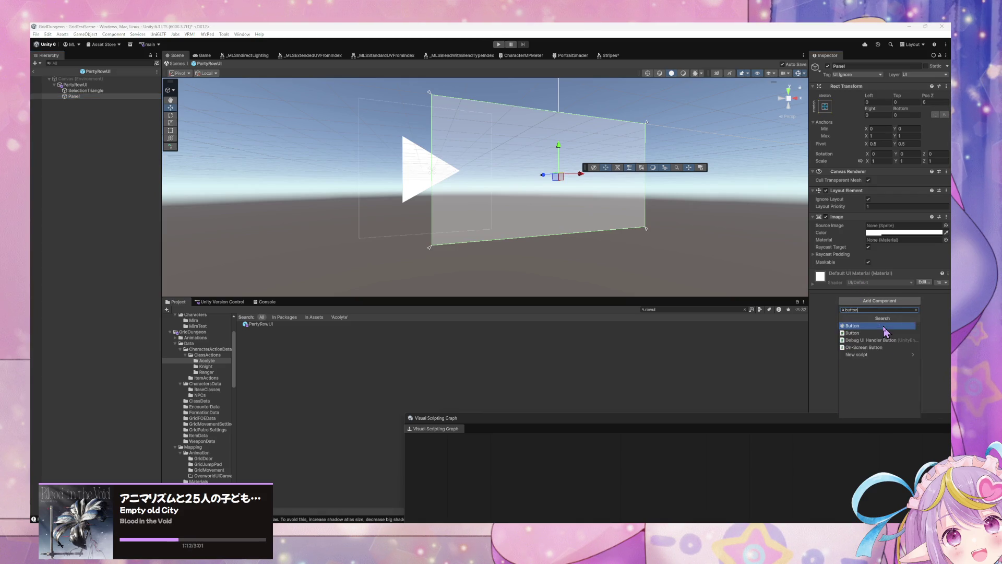
{"action": "left_click", "coordinate": [884, 326]}
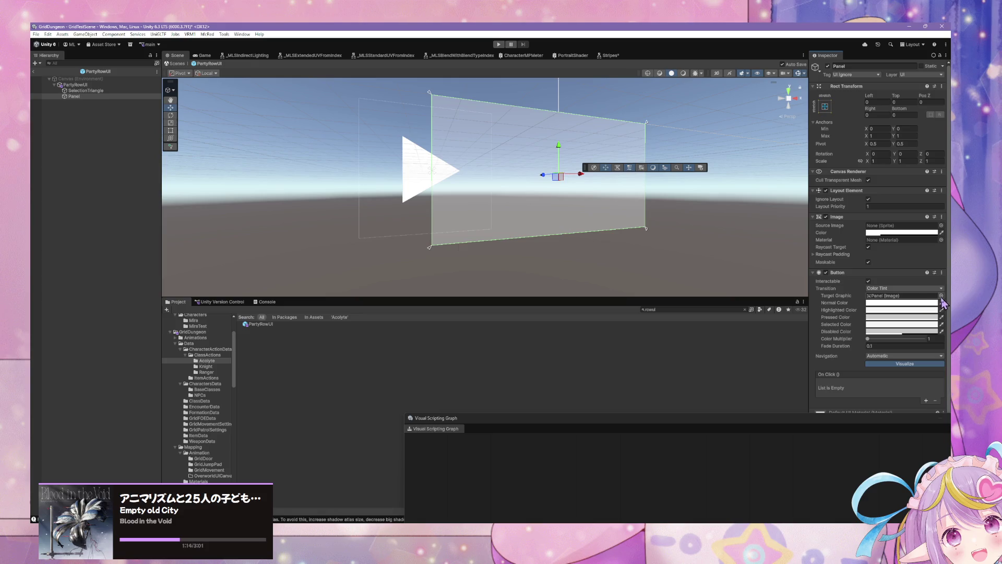
{"action": "left_click", "coordinate": [105, 97]}
{"action": "type", "text": "Se"}
{"action": "type", "text": "RowSe"}
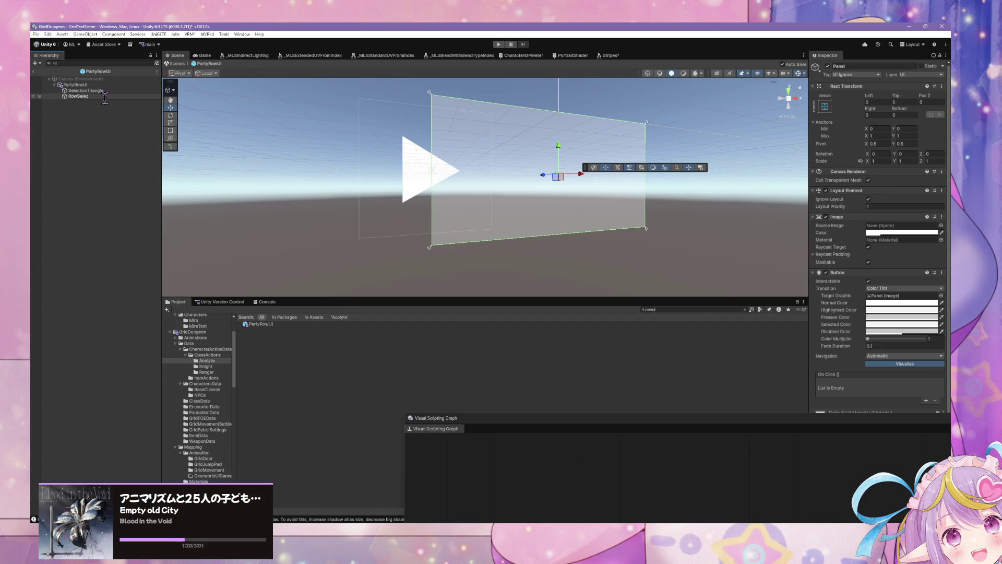
{"action": "key", "text": "Return"}
Nest SelectionTriangle under RowSelection and reselect RowSelection.
{"action": "left_click", "coordinate": [92, 85]}
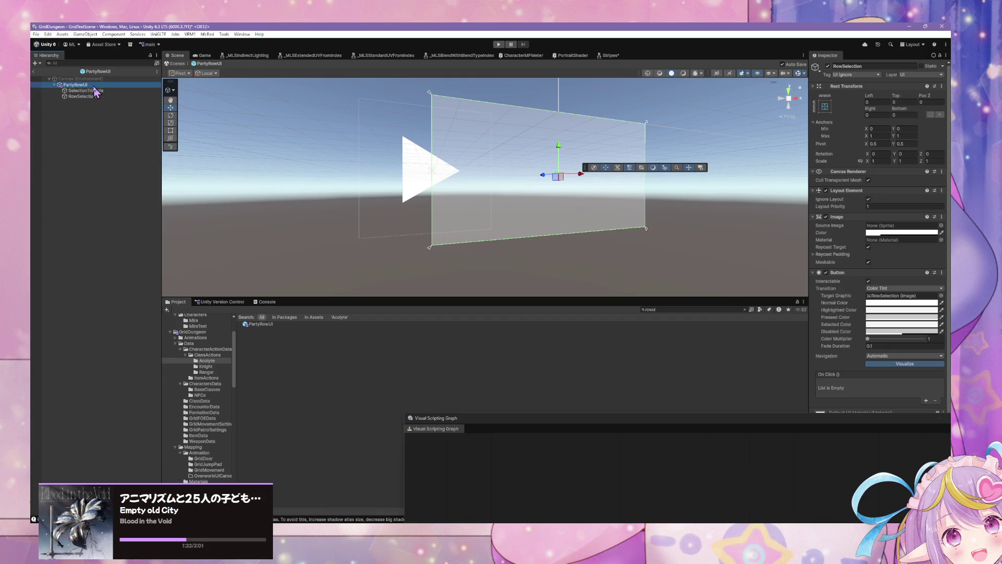
{"action": "left_click_drag", "start_coordinate": [94, 91], "coordinate": [83, 96]}
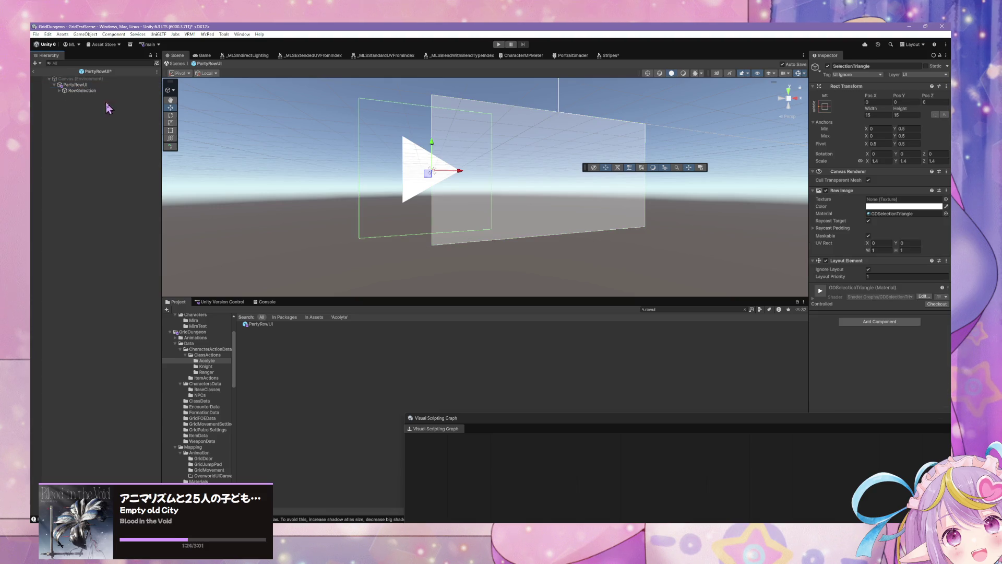
{"action": "left_click", "coordinate": [59, 90]}
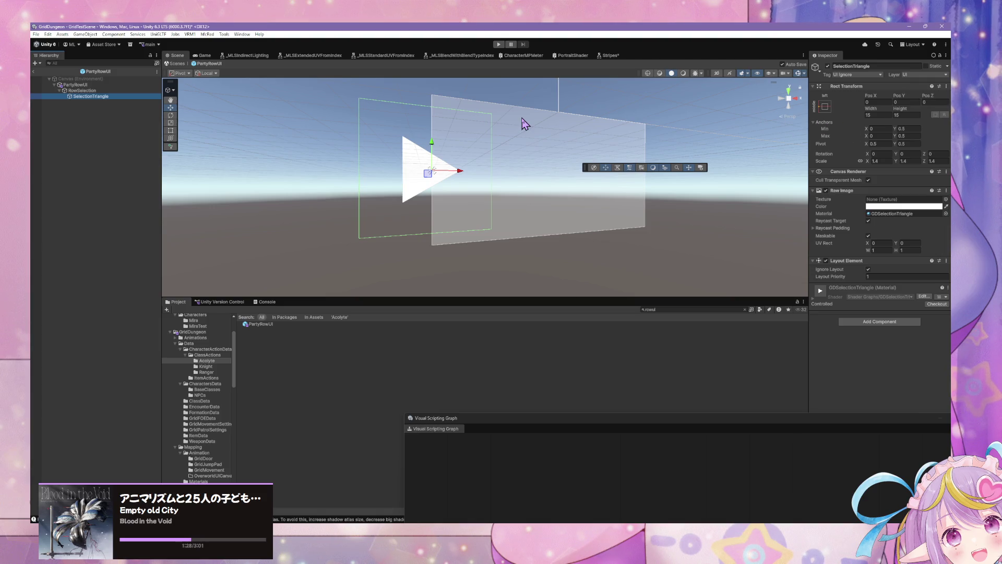
{"action": "left_click", "coordinate": [128, 92]}
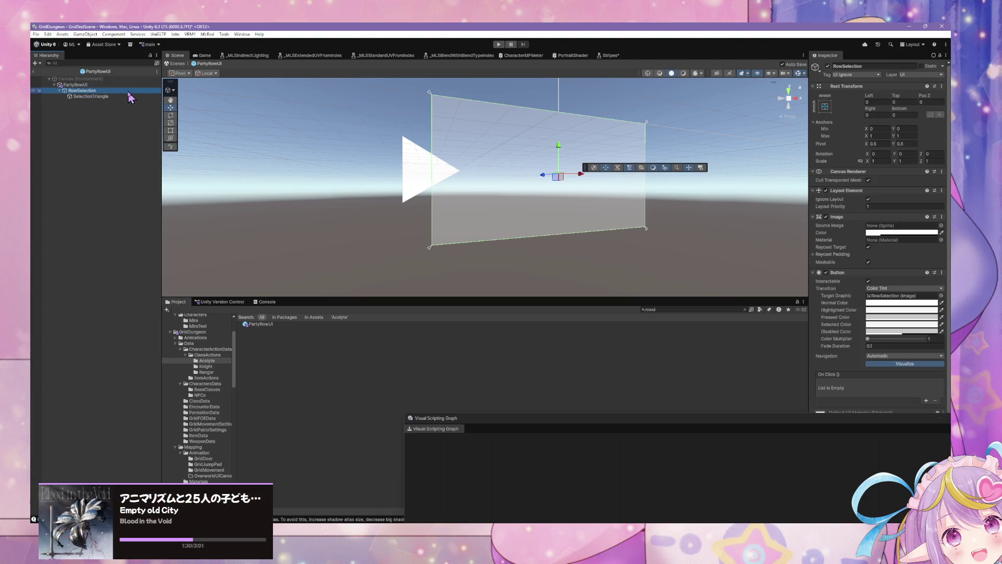
Toggle RowSelection's visibility off and on, then shrink and shift the Visual Scripting window.
{"action": "left_click", "coordinate": [829, 66]}
{"action": "left_click", "coordinate": [829, 67]}
{"action": "left_click", "coordinate": [831, 68]}
{"action": "left_click", "coordinate": [831, 69]}
{"action": "left_click", "coordinate": [829, 67]}
{"action": "left_click", "coordinate": [828, 67]}
{"action": "left_click", "coordinate": [829, 67]}
{"action": "left_click", "coordinate": [829, 67]}
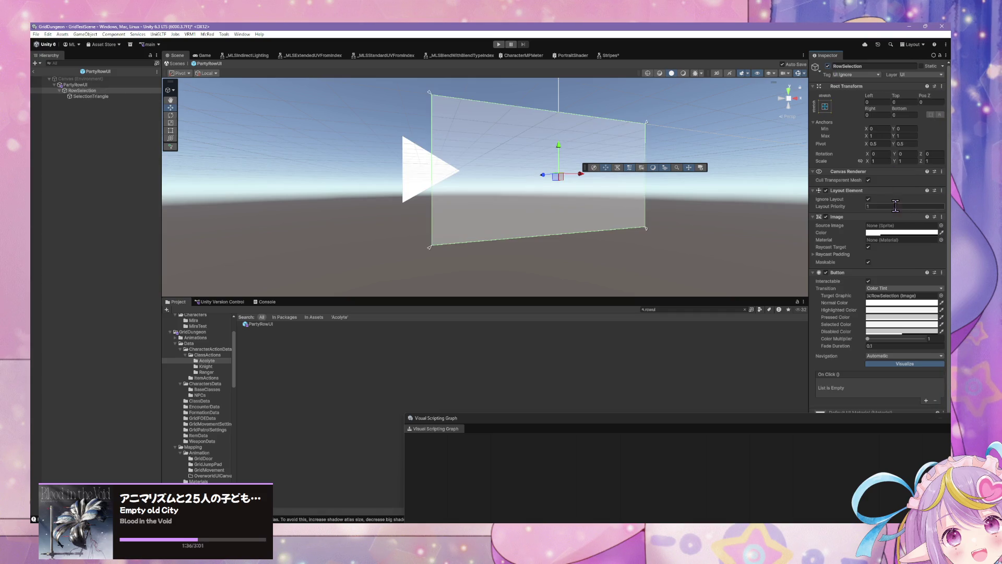
{"action": "left_click_drag", "start_coordinate": [781, 418], "coordinate": [566, 392]}
{"action": "mouse_move", "coordinate": [194, 392]}
{"action": "left_mouse_down"}
{"action": "mouse_move", "coordinate": [286, 401]}
{"action": "mouse_move", "coordinate": [286, 418]}
{"action": "left_mouse_up"}
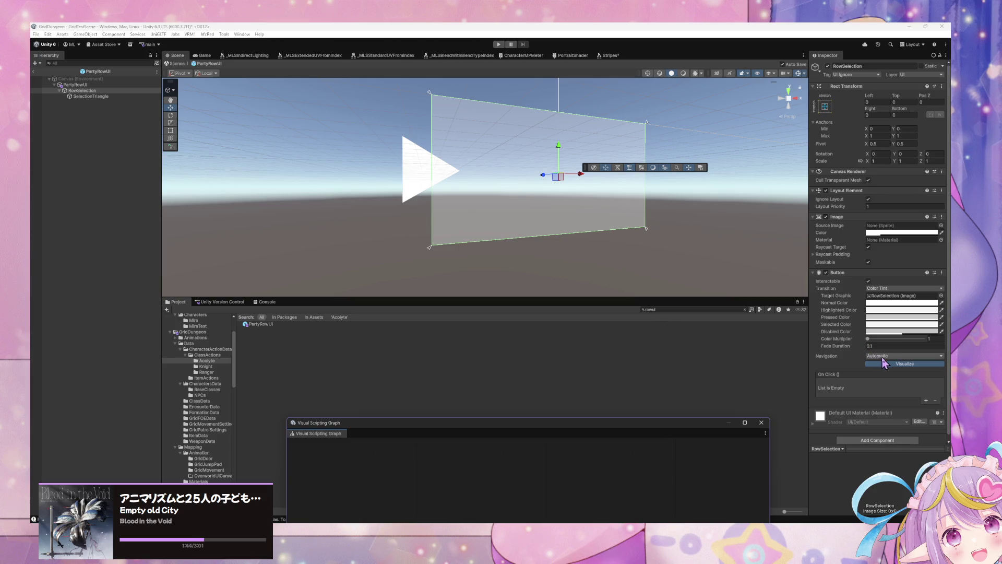
Add an empty On Click entry and a State Machine component to RowSelection.
{"action": "left_click", "coordinate": [927, 401]}
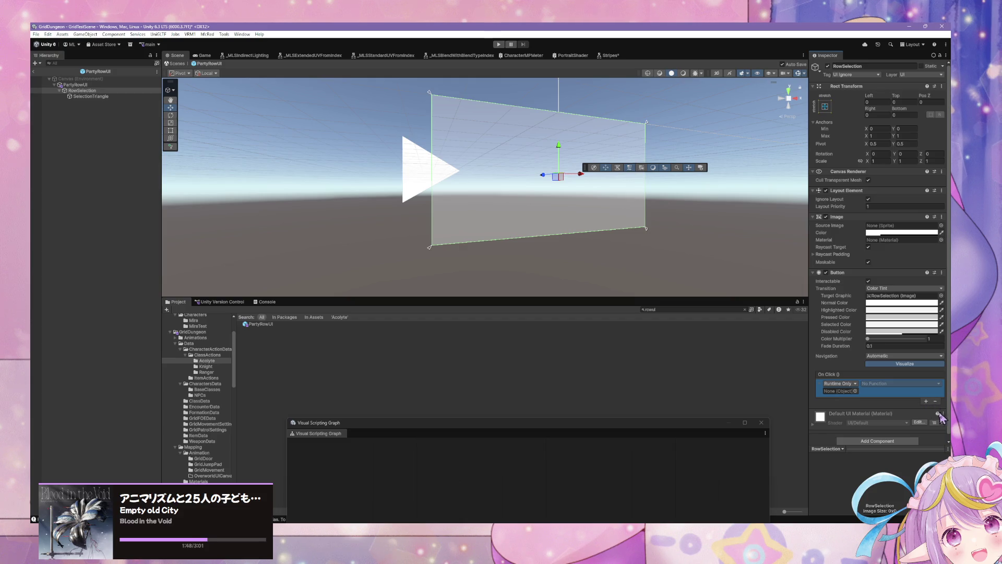
{"action": "left_click", "coordinate": [886, 442]}
{"action": "type", "text": "sta"}
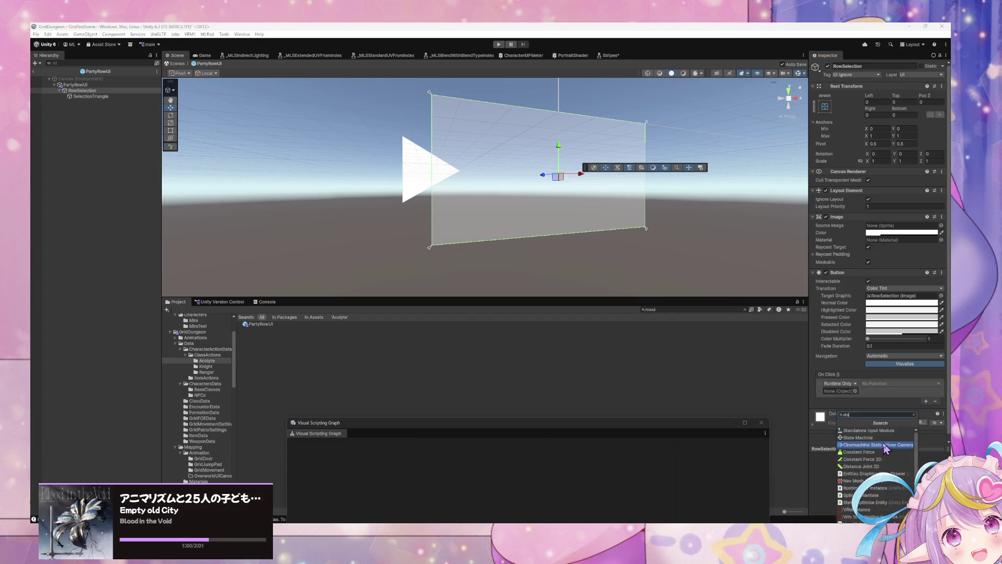
{"action": "left_click", "coordinate": [859, 438]}
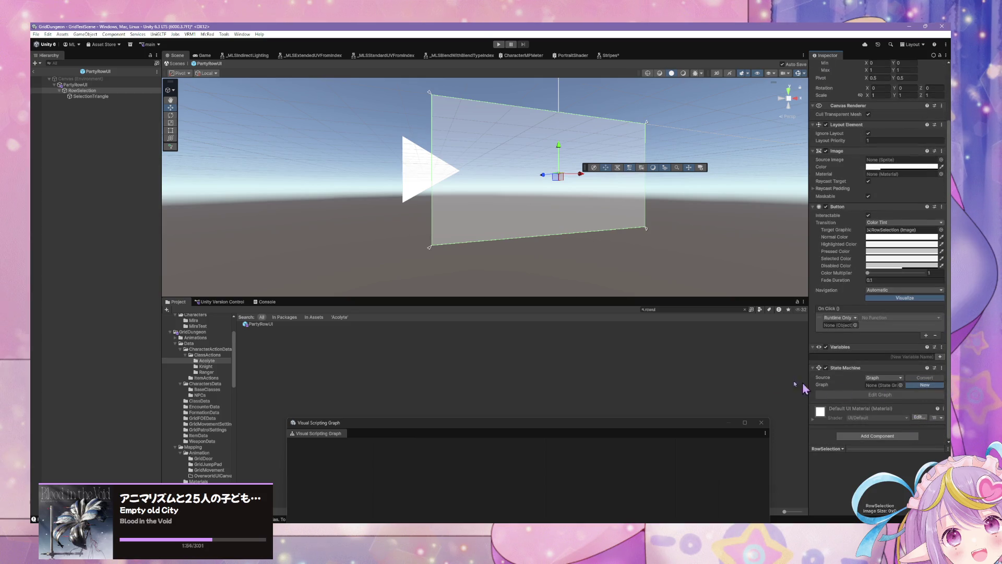
Create a new state graph saved as PartyRowUIState in GridDungeon/UI.
{"action": "left_click", "coordinate": [925, 385]}
{"action": "scroll", "coordinate": [559, 308], "scroll_direction": "down", "scroll_amount": 2}
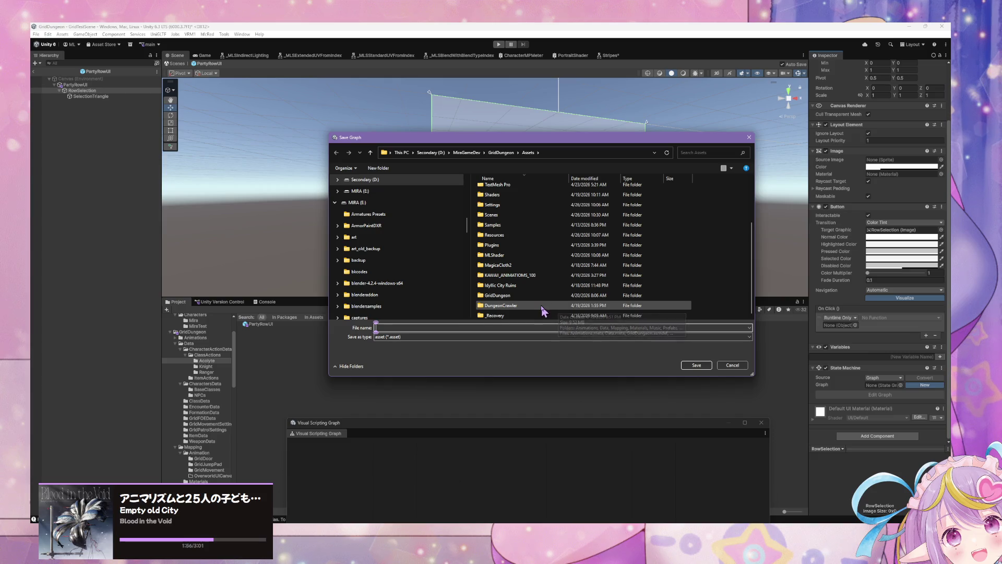
{"action": "double_click", "coordinate": [499, 295]}
{"action": "double_click", "coordinate": [501, 285]}
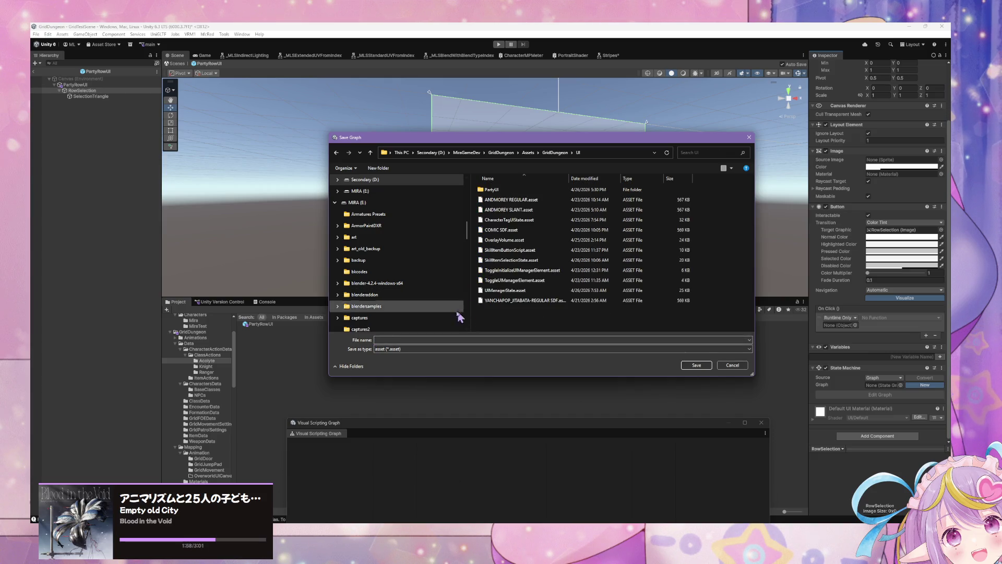
{"action": "left_click", "coordinate": [439, 340]}
{"action": "type", "text": "Party"}
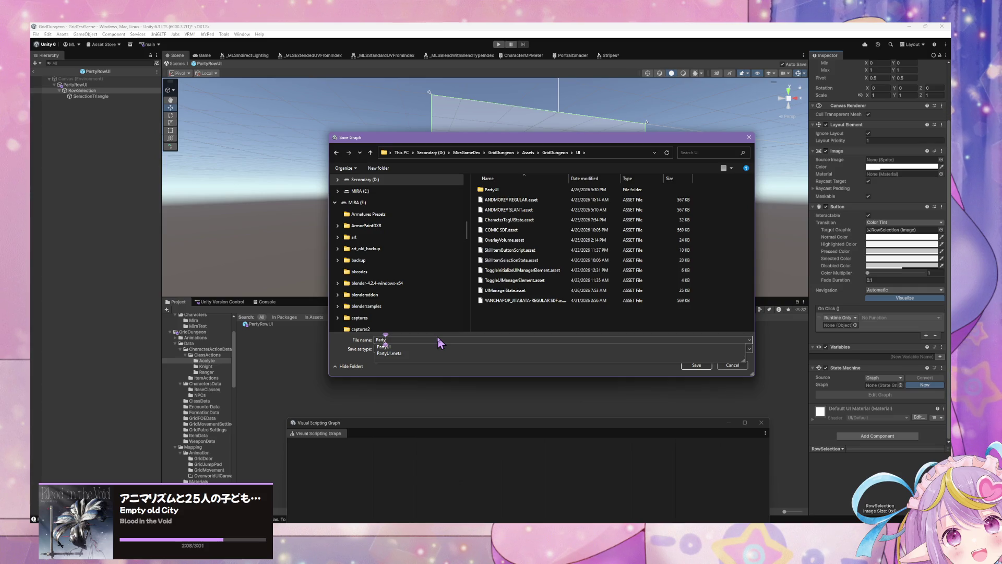
{"action": "type", "text": "RowUIState"}
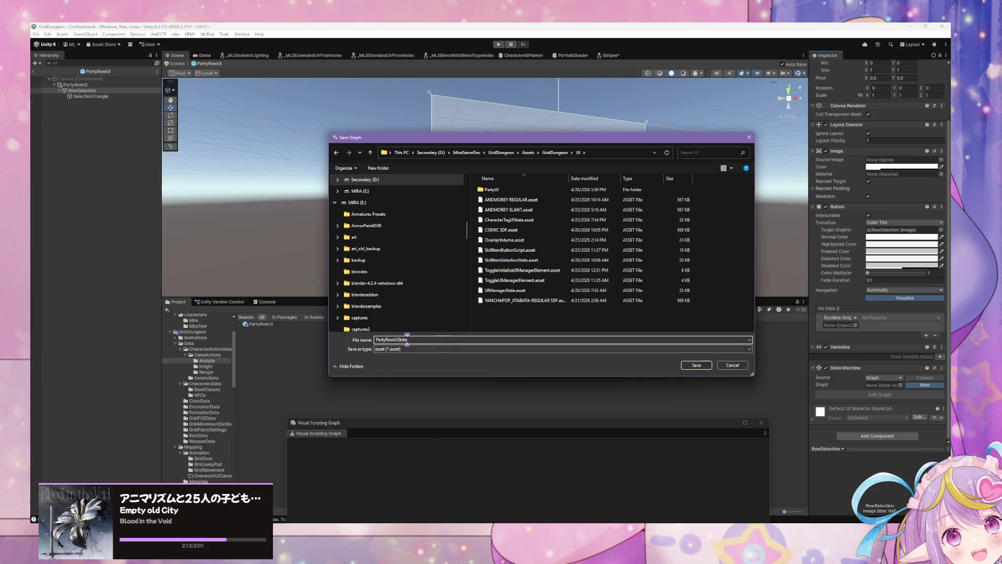
{"action": "key", "text": "Return"}
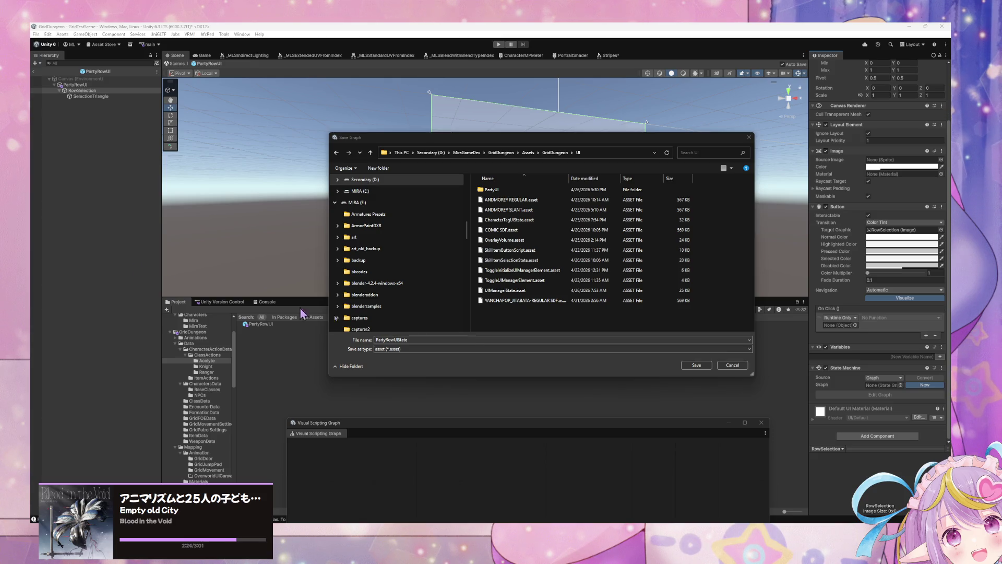
{"action": "left_click", "coordinate": [696, 365]}
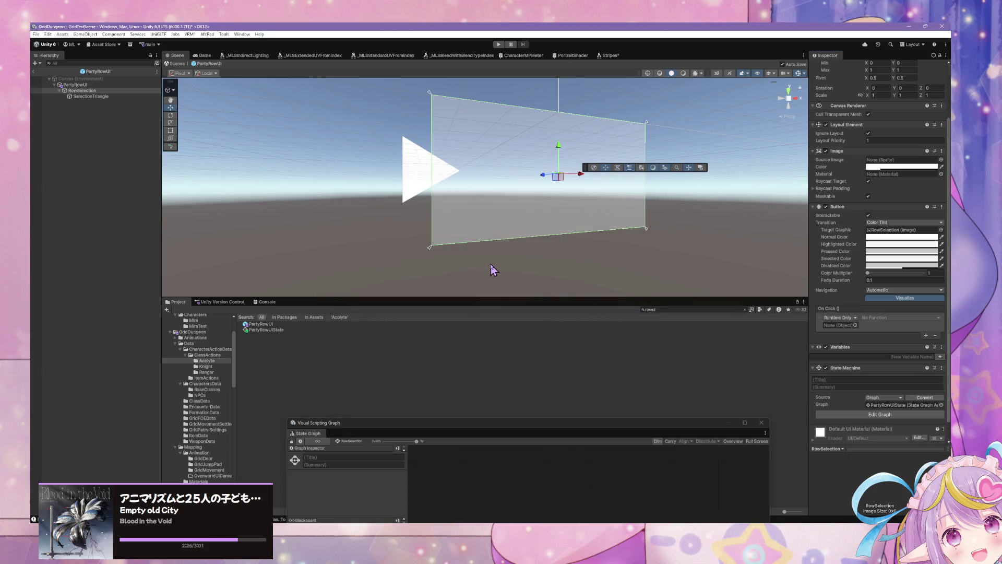
Exit prefab mode to GridTestScene, enter play mode, and enlarge the Game view.
{"action": "scroll", "coordinate": [493, 268], "scroll_direction": "down", "scroll_amount": 2}
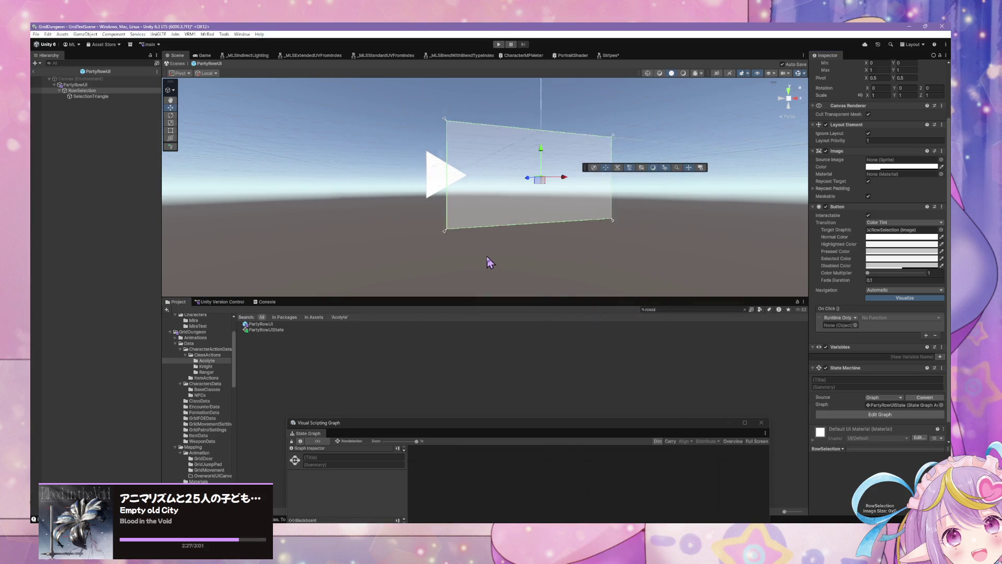
{"action": "left_click", "coordinate": [177, 63]}
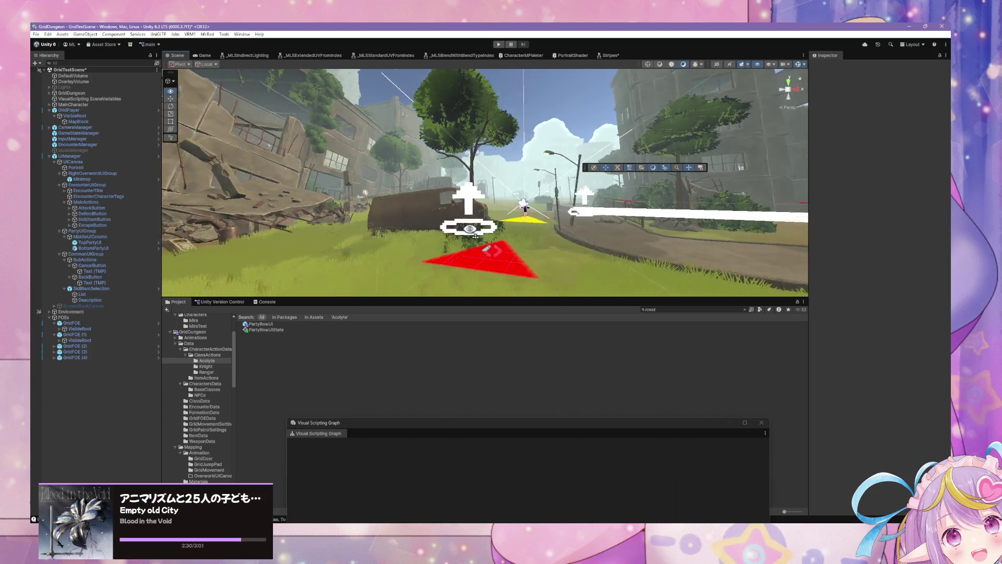
{"action": "left_click", "coordinate": [499, 45]}
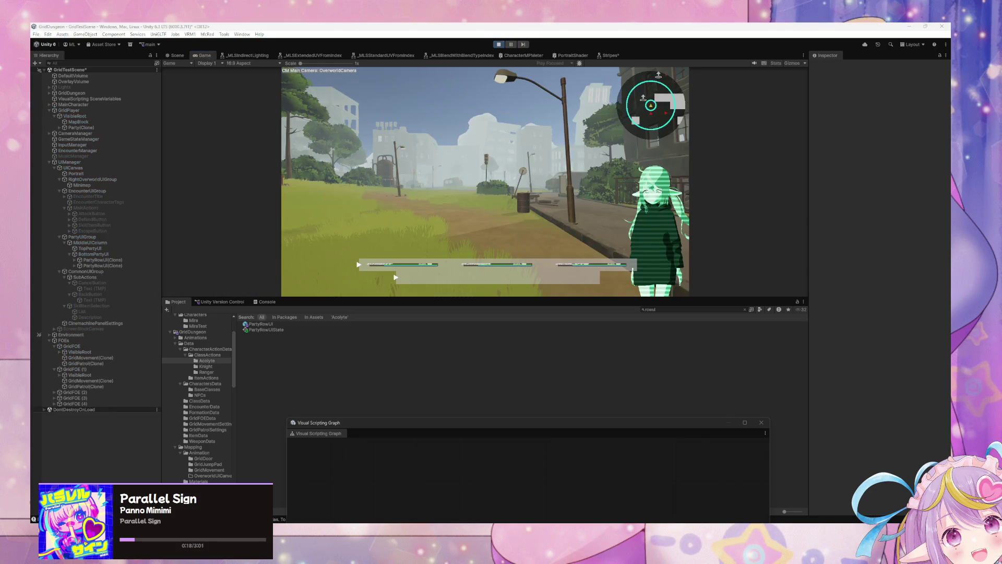
{"action": "left_click_drag", "start_coordinate": [595, 299], "coordinate": [599, 409]}
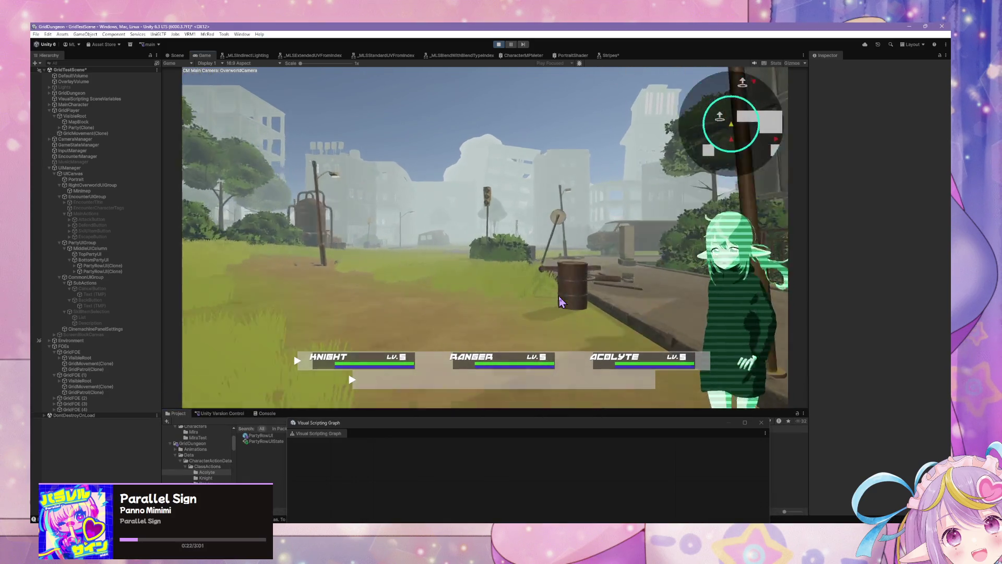
Walk through town, flee the first encounter, and end Knight's turn against the slimes.
{"action": "key", "text": "w"}
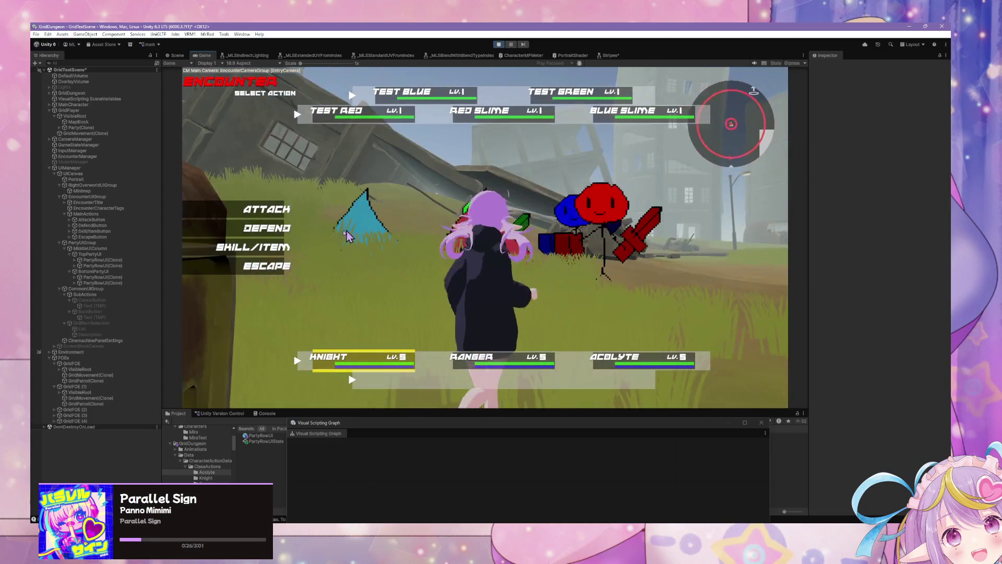
{"action": "left_click", "coordinate": [286, 264]}
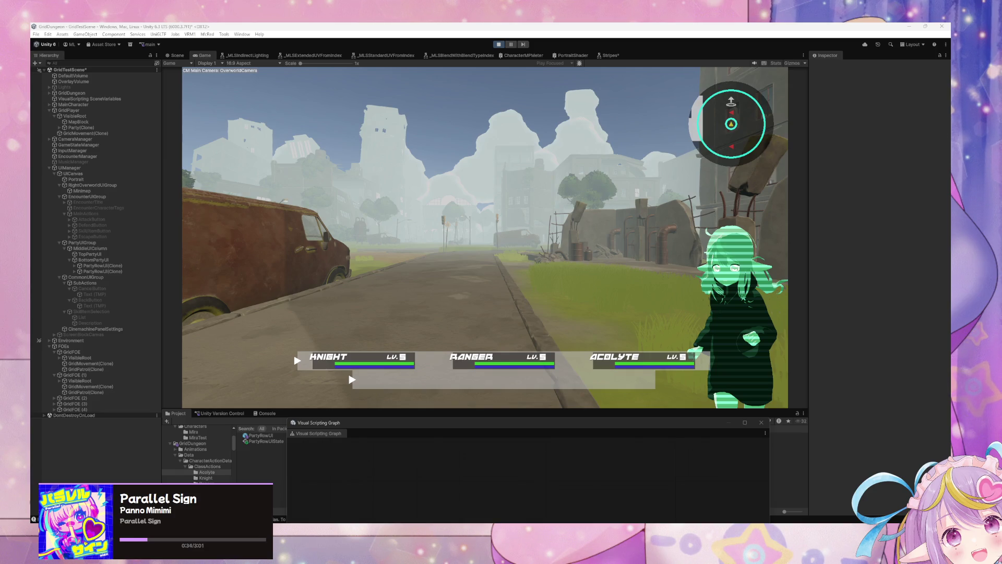
{"action": "left_click", "coordinate": [260, 224]}
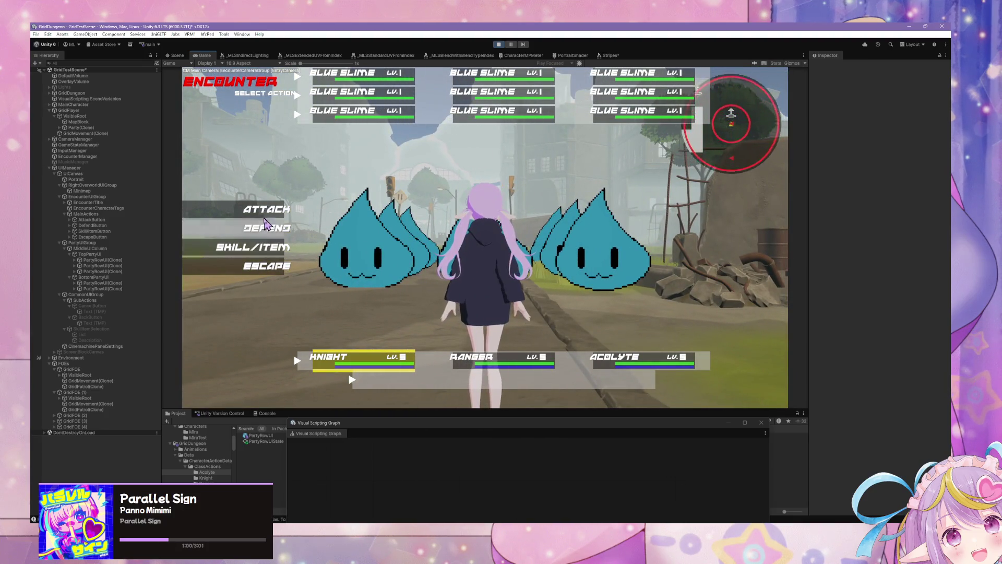
{"action": "left_click", "coordinate": [261, 266]}
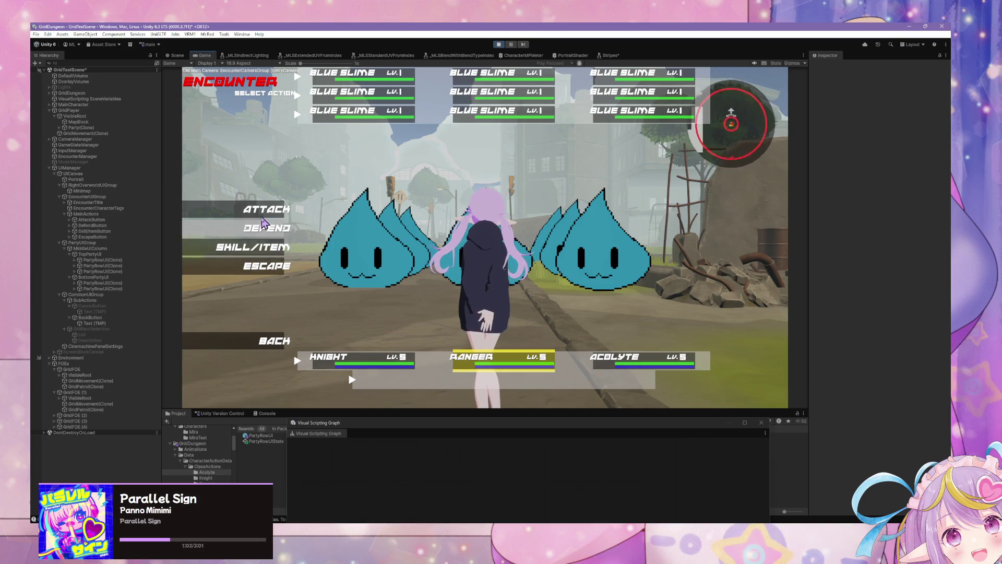
End Ranger's turn so Acolyte is highlighted, then flee to the overworld.
{"action": "left_click", "coordinate": [264, 224]}
{"action": "key", "text": "Return"}
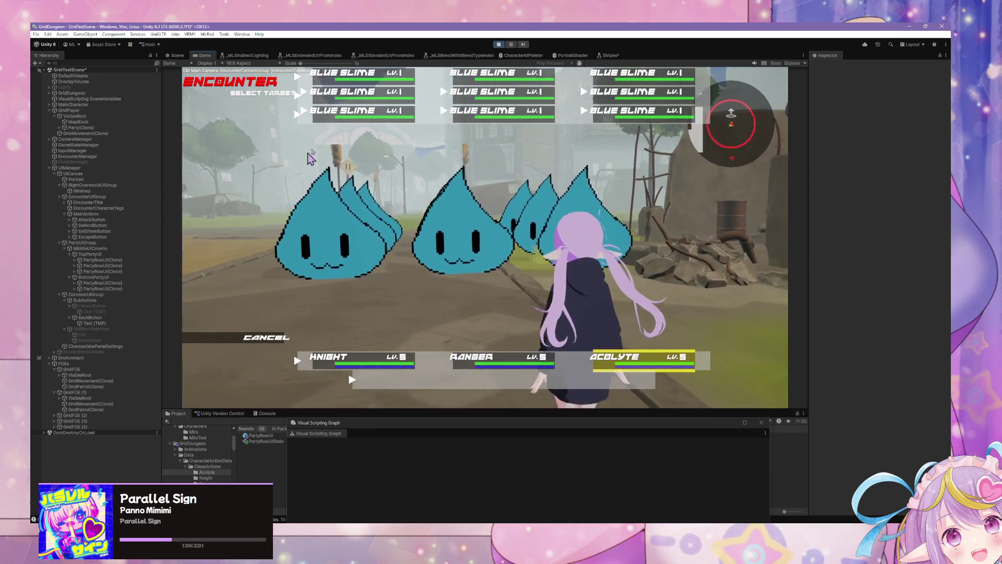
{"action": "left_click", "coordinate": [282, 214]}
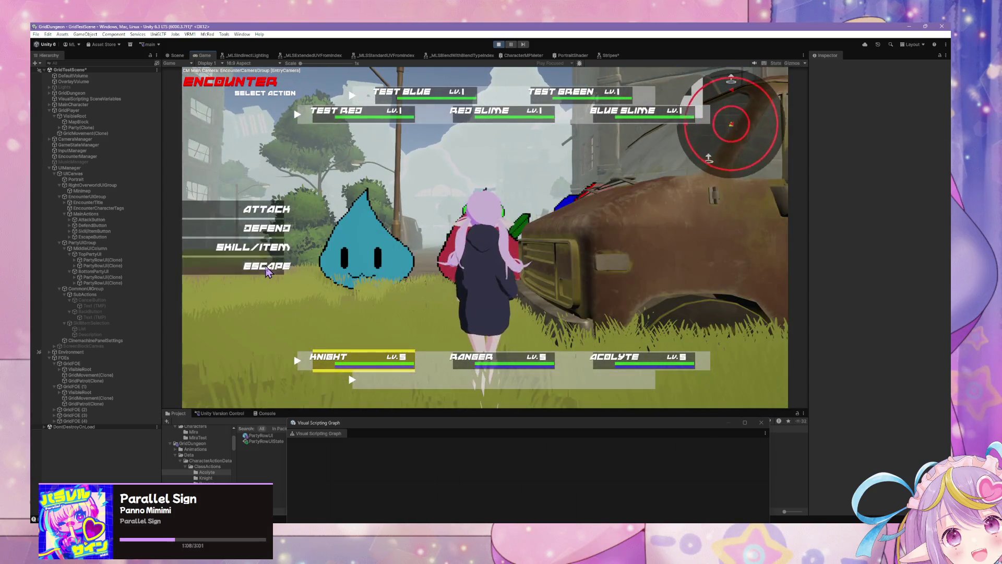
{"action": "left_click", "coordinate": [267, 269]}
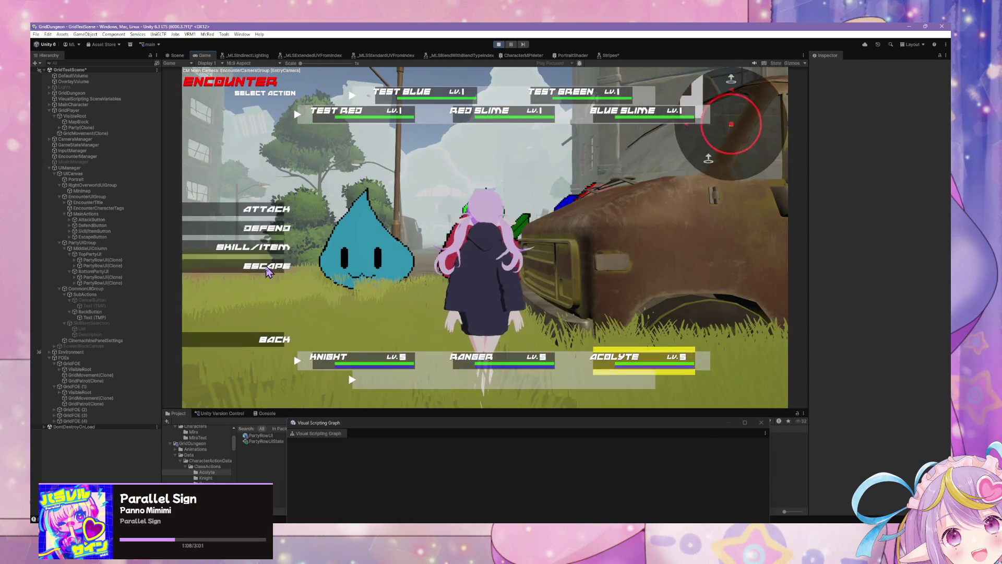
Walk along the street and grassy field until an encounter starts.
{"action": "key", "text": "e"}
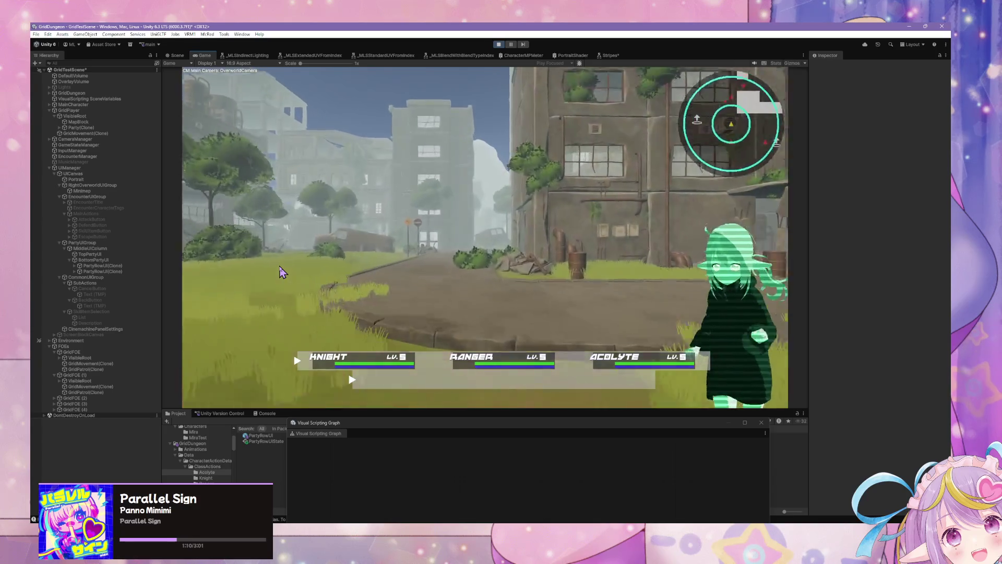
{"action": "key", "text": "w"}
{"action": "key", "text": "w"}
{"action": "key", "text": "q"}
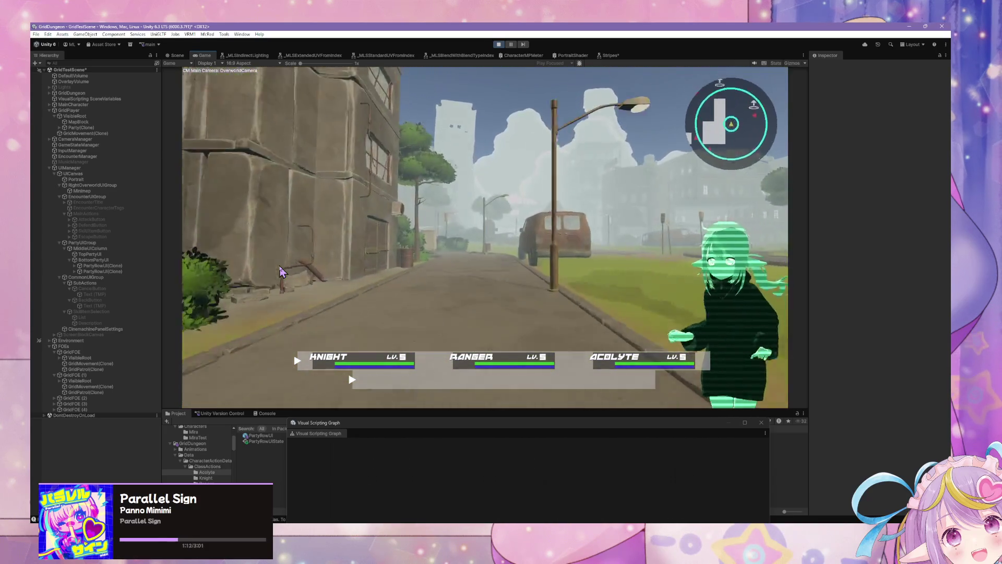
{"action": "key", "text": "w"}
{"action": "key", "text": "e"}
{"action": "key", "text": "w"}
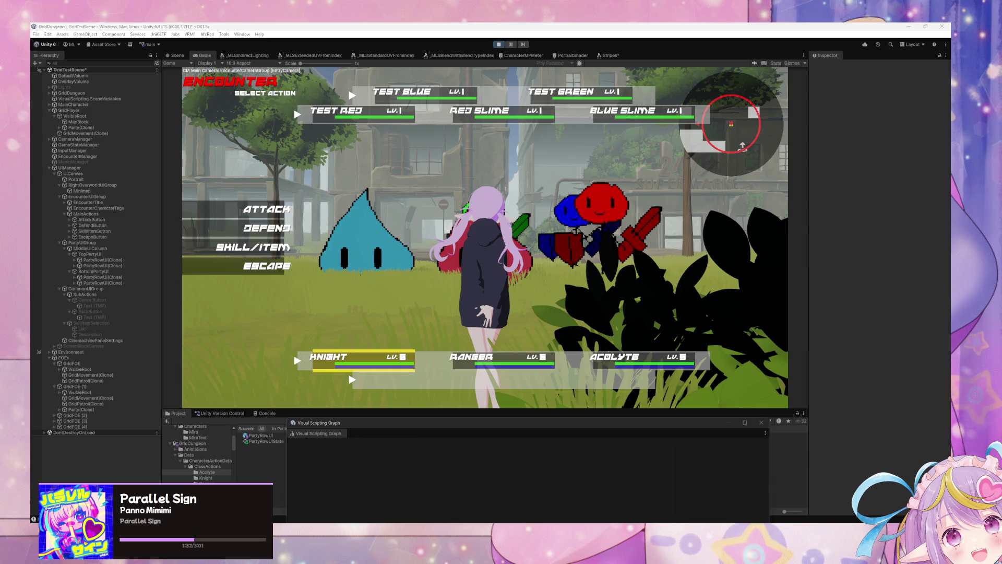
Select the Acolyte and Ranger rows and go Back, checking the highlight follows, then flee.
{"action": "left_click", "coordinate": [258, 268]}
{"action": "left_click", "coordinate": [258, 269]}
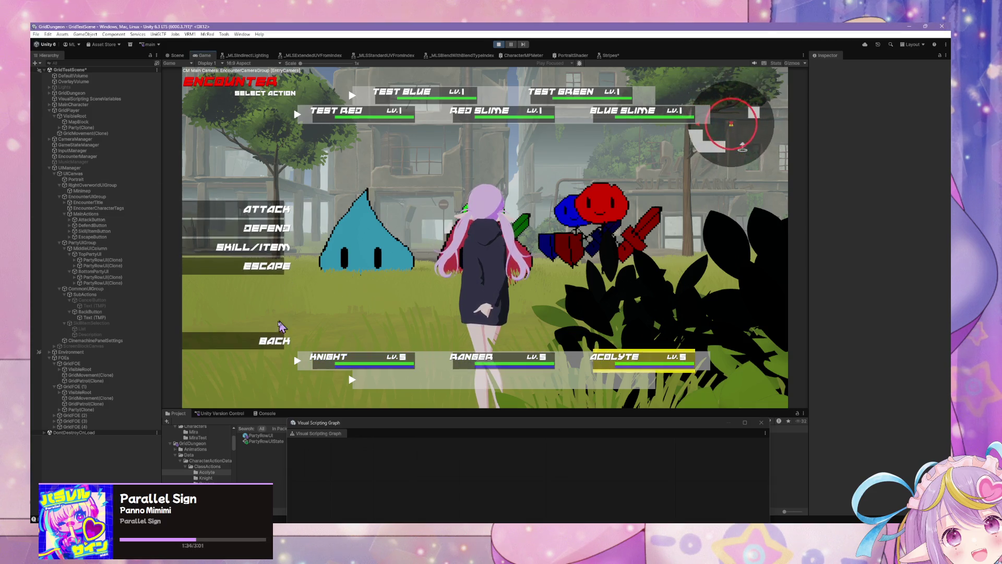
{"action": "left_click", "coordinate": [259, 342]}
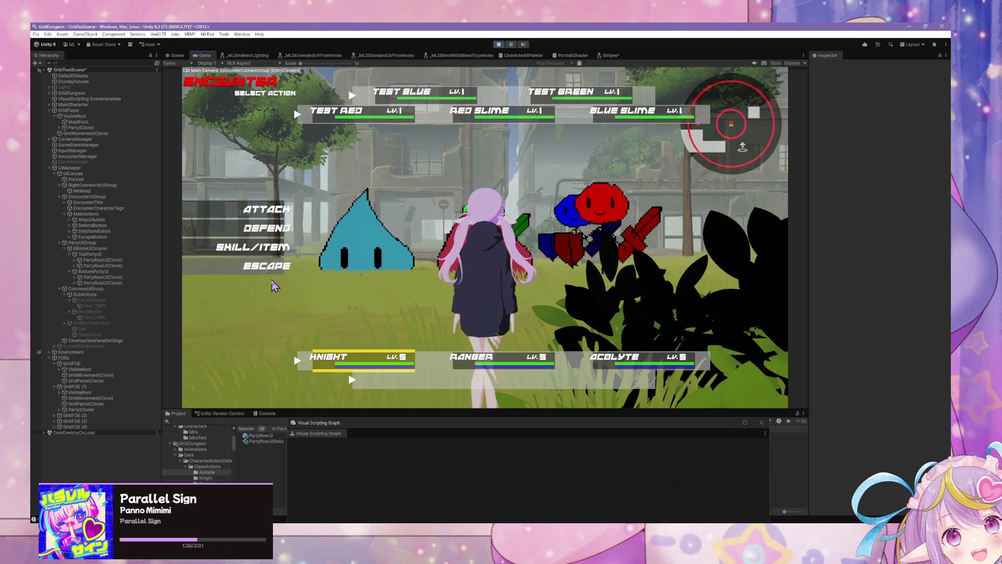
{"action": "left_click", "coordinate": [273, 281]}
{"action": "left_click", "coordinate": [282, 345]}
{"action": "left_click", "coordinate": [277, 276]}
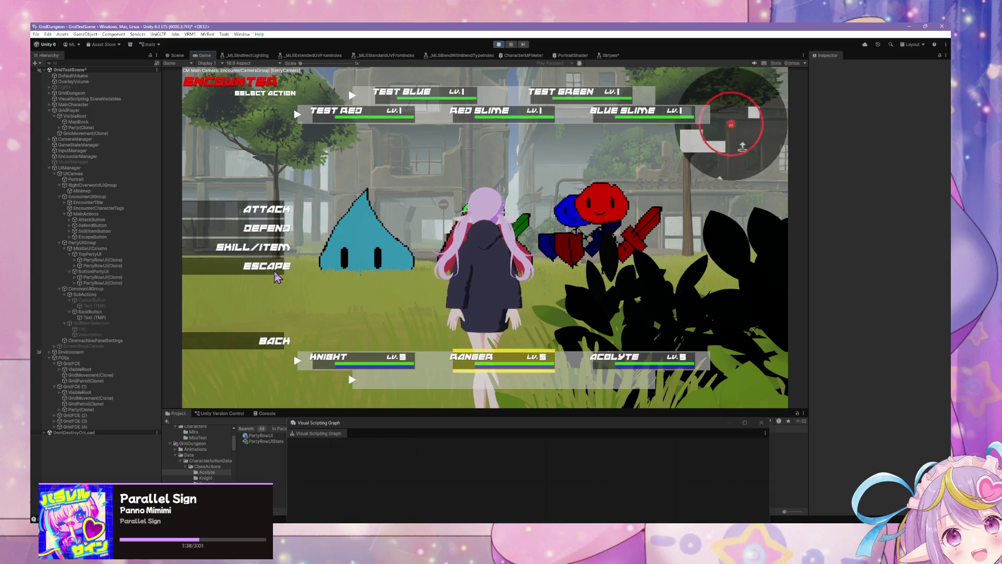
{"action": "left_click", "coordinate": [276, 276]}
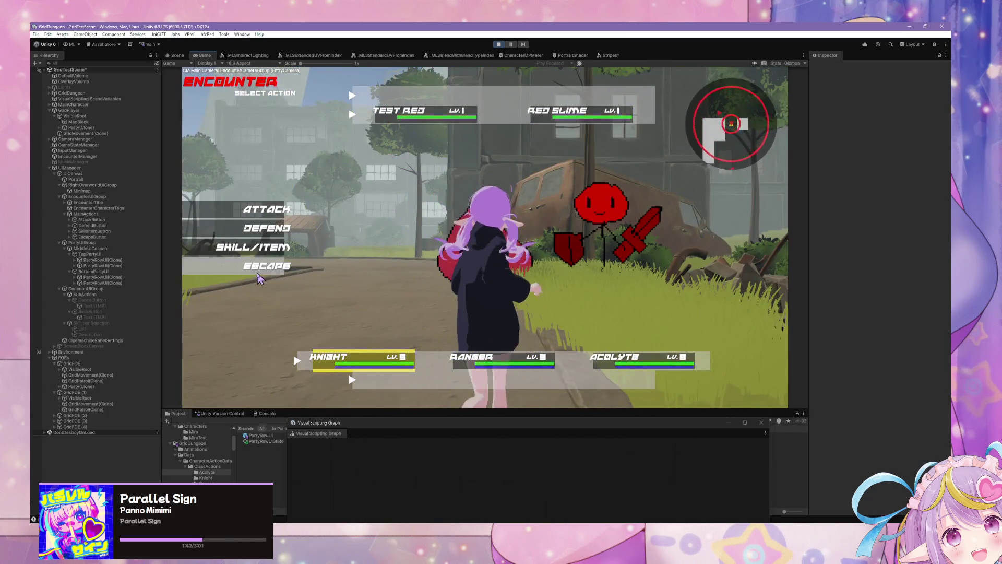
{"action": "left_click", "coordinate": [264, 236]}
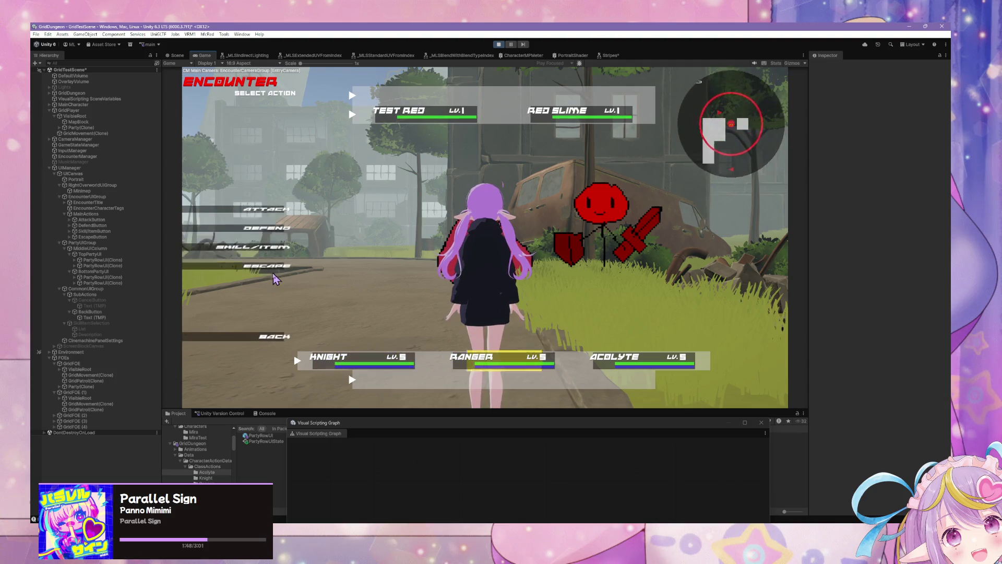
{"action": "left_click", "coordinate": [272, 273]}
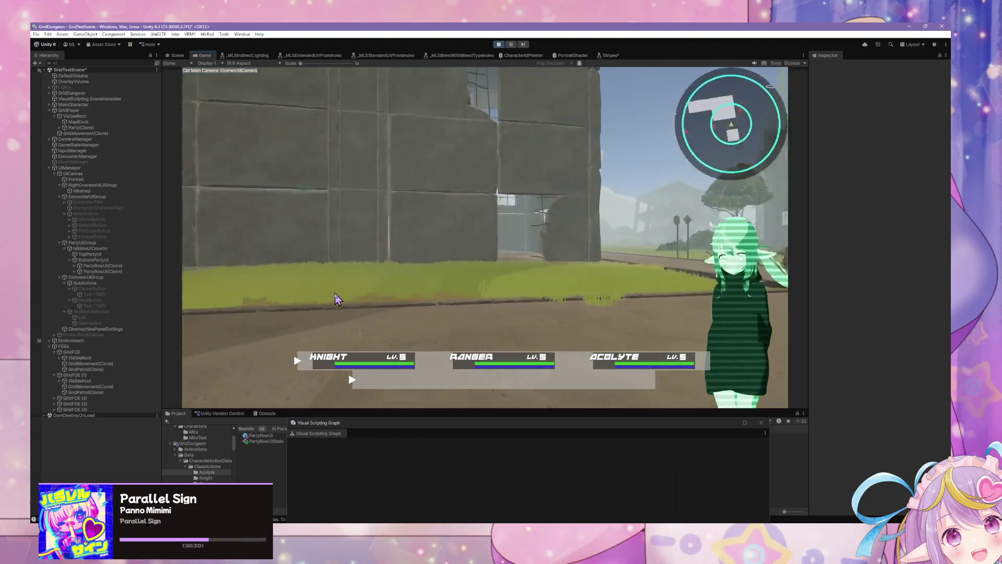
Turn across the grass field and walk into another encounter.
{"action": "key", "text": "Left"}
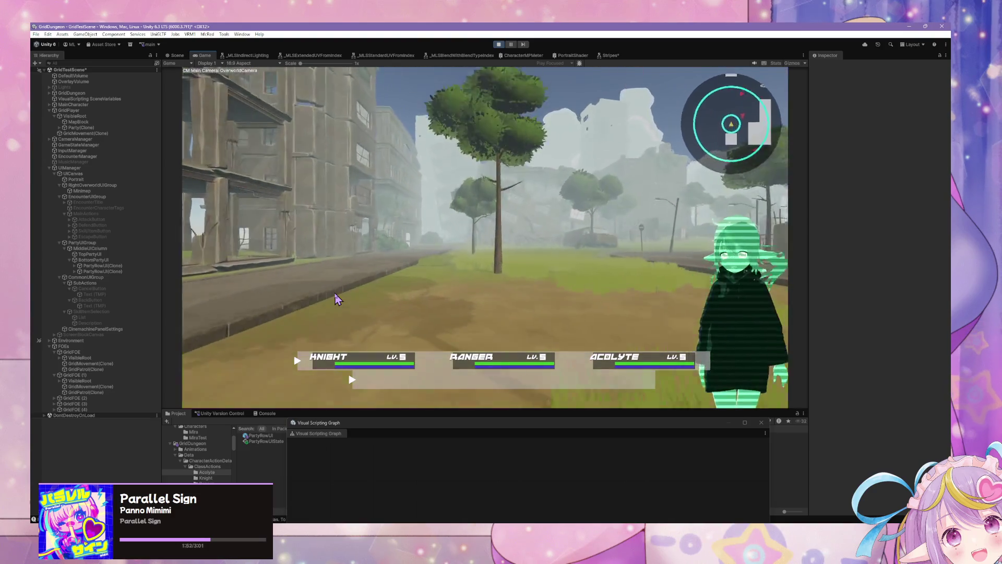
{"action": "key", "text": "Left"}
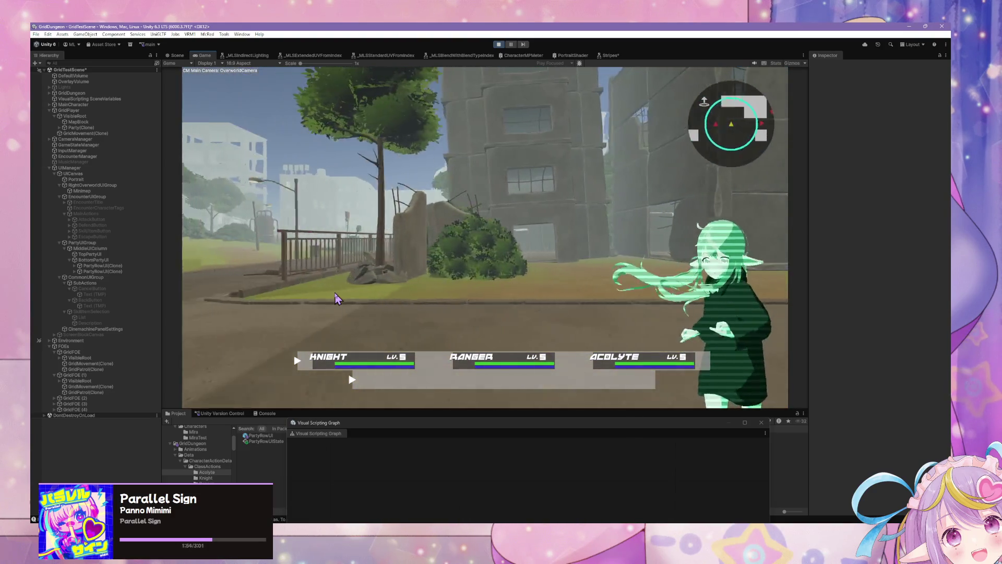
{"action": "key", "text": "Left"}
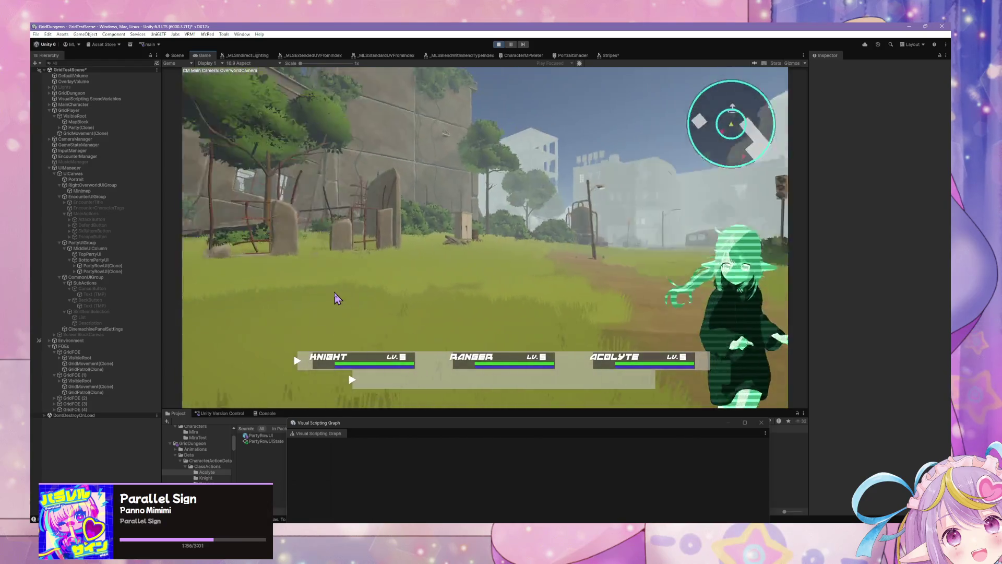
{"action": "key", "text": "Up"}
{"action": "key", "text": "Up"}
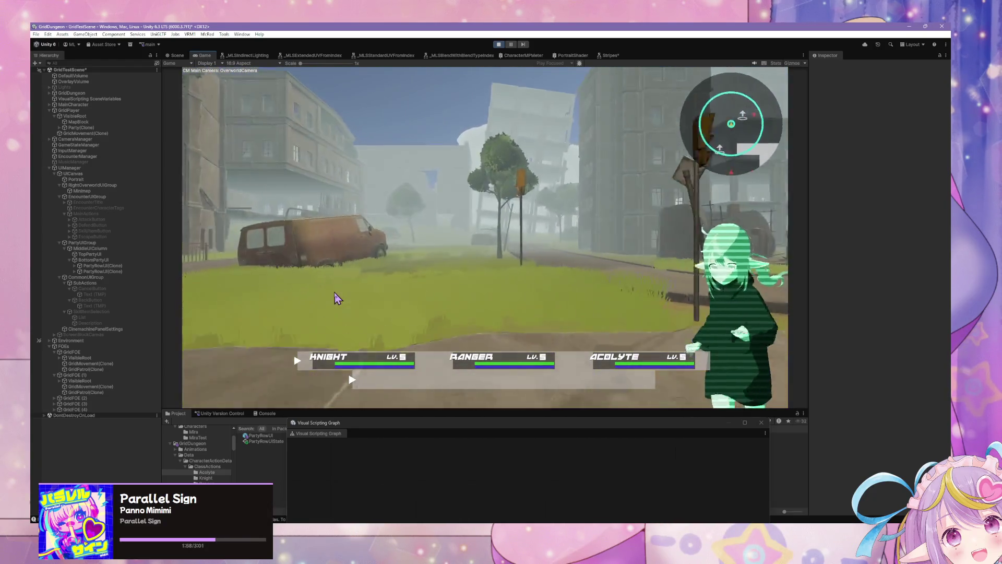
{"action": "key", "text": "Right"}
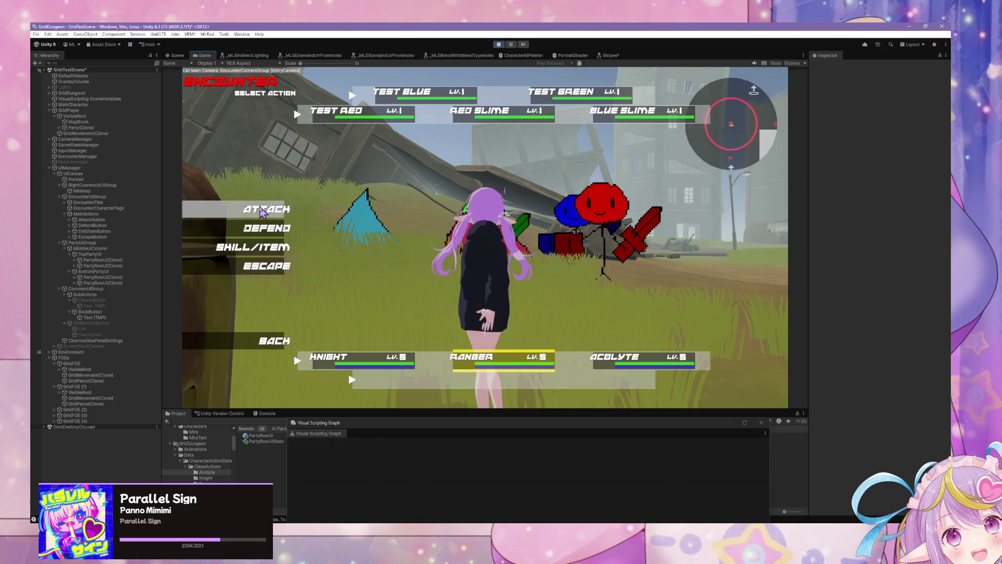
Have Knight, Ranger and Acolyte attack Test Red, then flee the encounter.
{"action": "key", "text": "Return"}
{"action": "left_click", "coordinate": [278, 199]}
{"action": "left_click", "coordinate": [330, 127]}
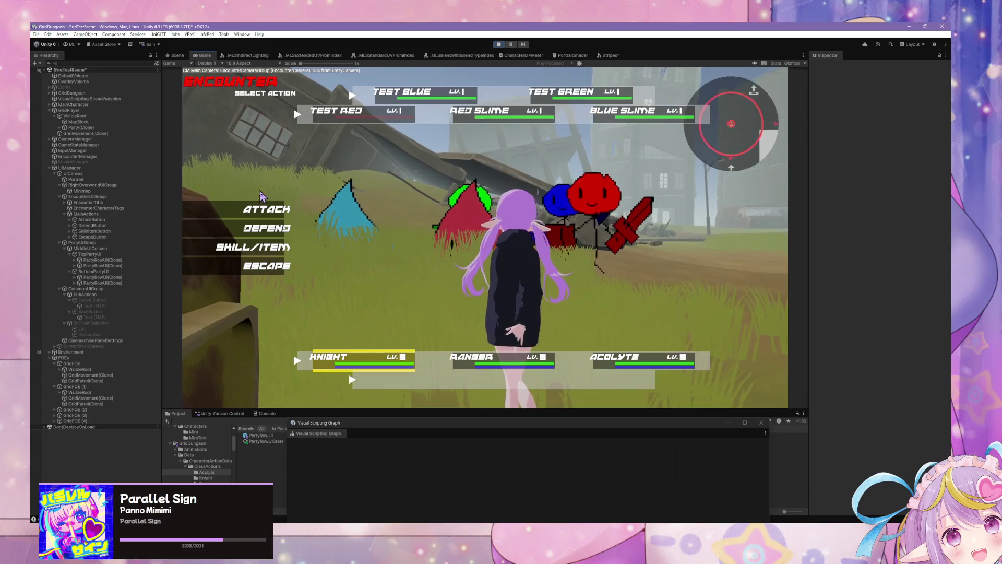
{"action": "left_click", "coordinate": [303, 206]}
{"action": "key", "text": "Return"}
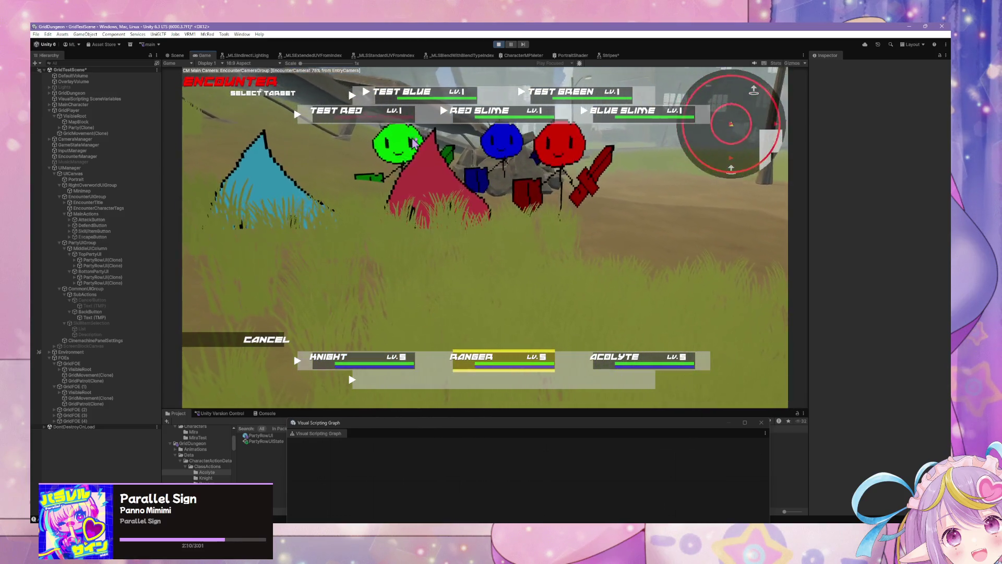
{"action": "key", "text": "Return"}
{"action": "key", "text": "Return"}
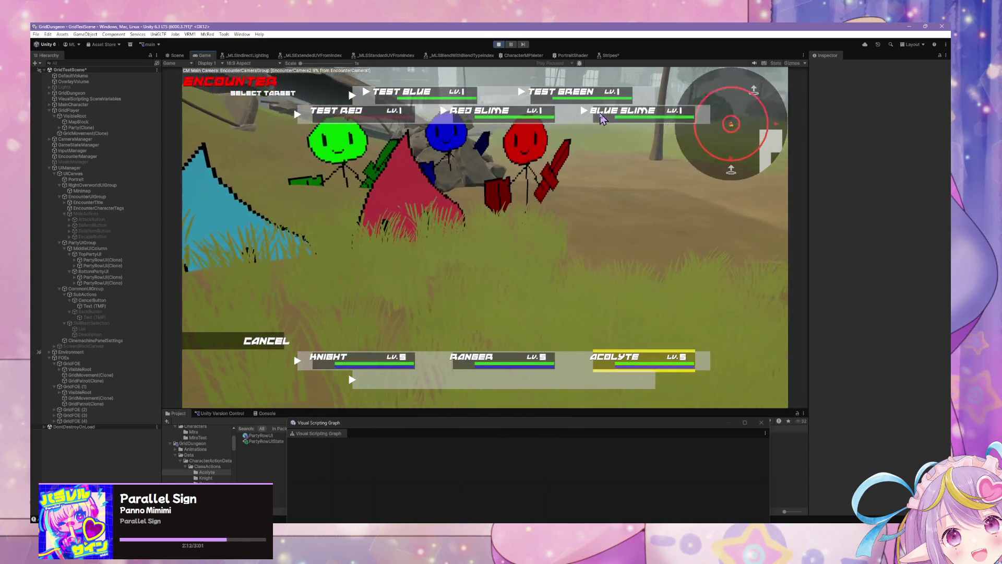
{"action": "left_click", "coordinate": [601, 119]}
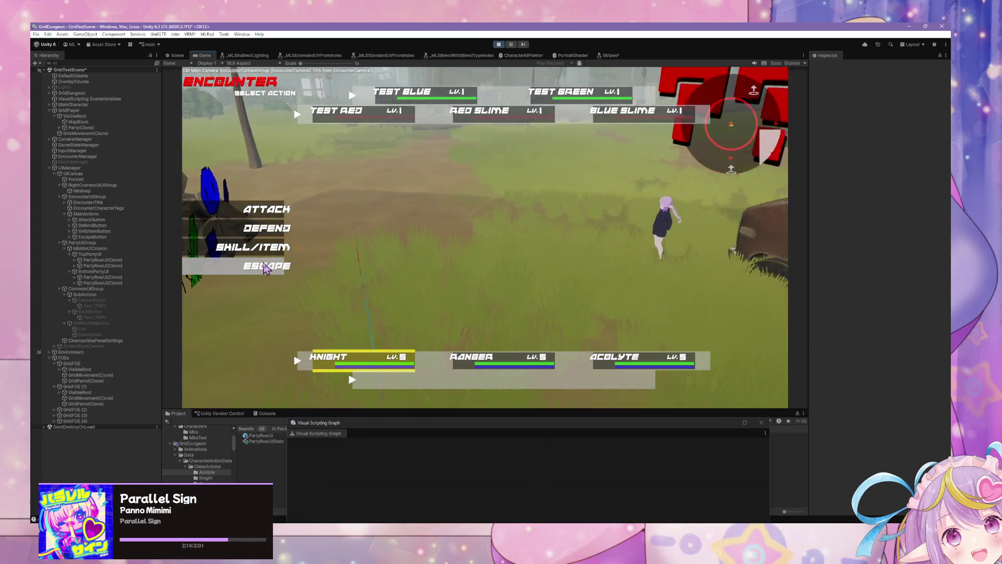
{"action": "left_click", "coordinate": [265, 268]}
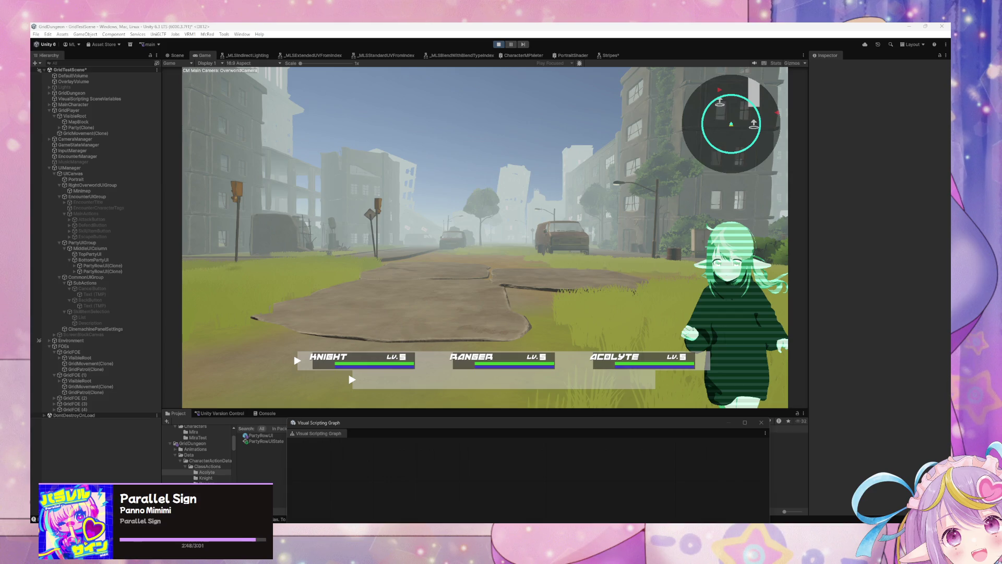
Walk down the road past the van into a corridor encounter and flee it.
{"action": "key", "text": "w"}
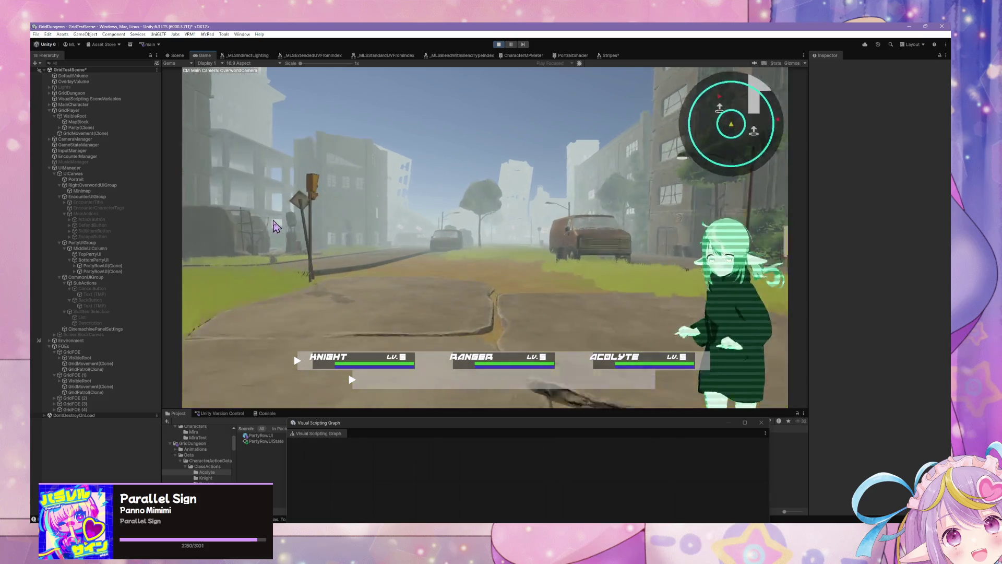
{"action": "key", "text": "d"}
{"action": "key", "text": "w"}
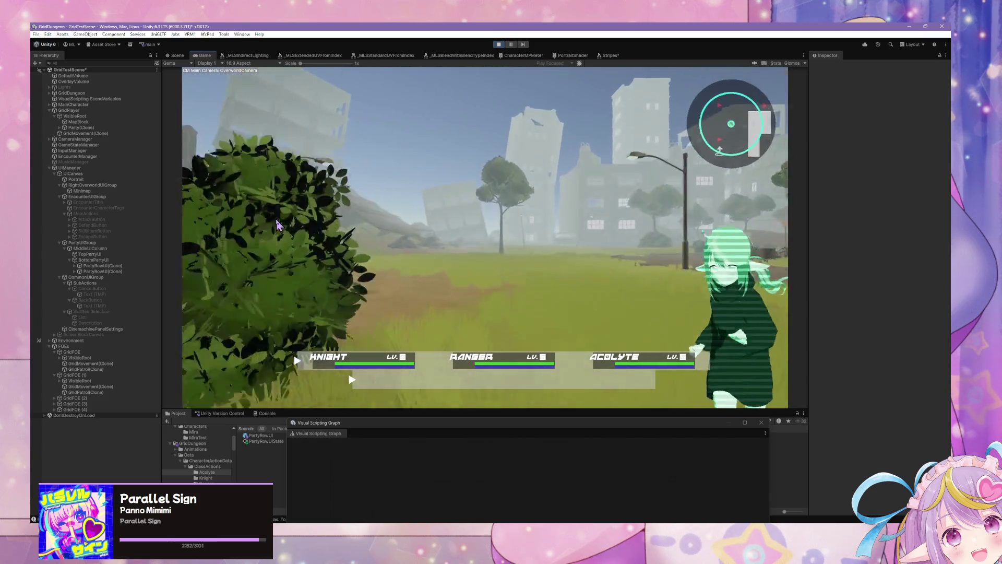
{"action": "key", "text": "d"}
{"action": "key", "text": "w"}
{"action": "key", "text": "d"}
{"action": "key", "text": "w"}
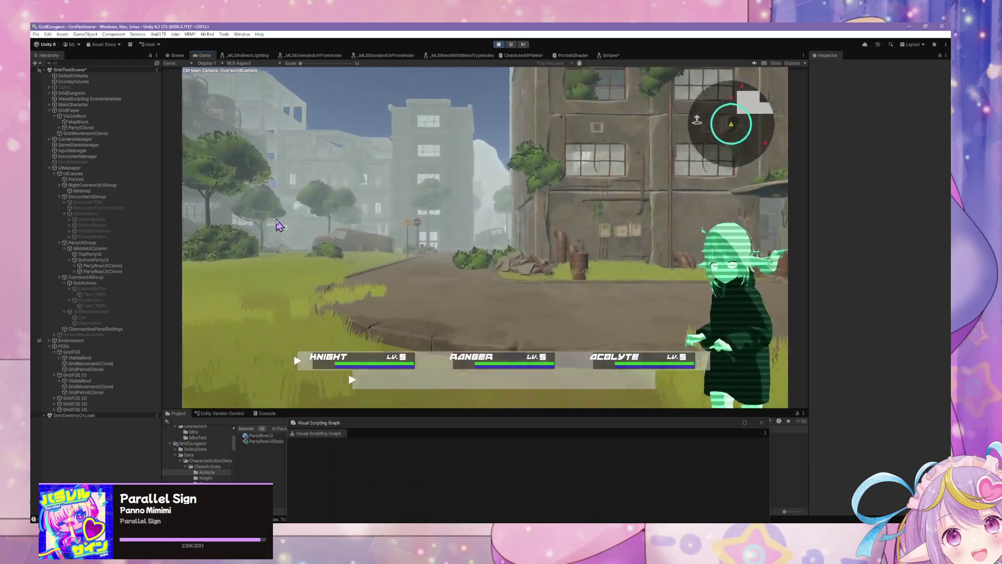
{"action": "key", "text": "a"}
{"action": "key", "text": "a"}
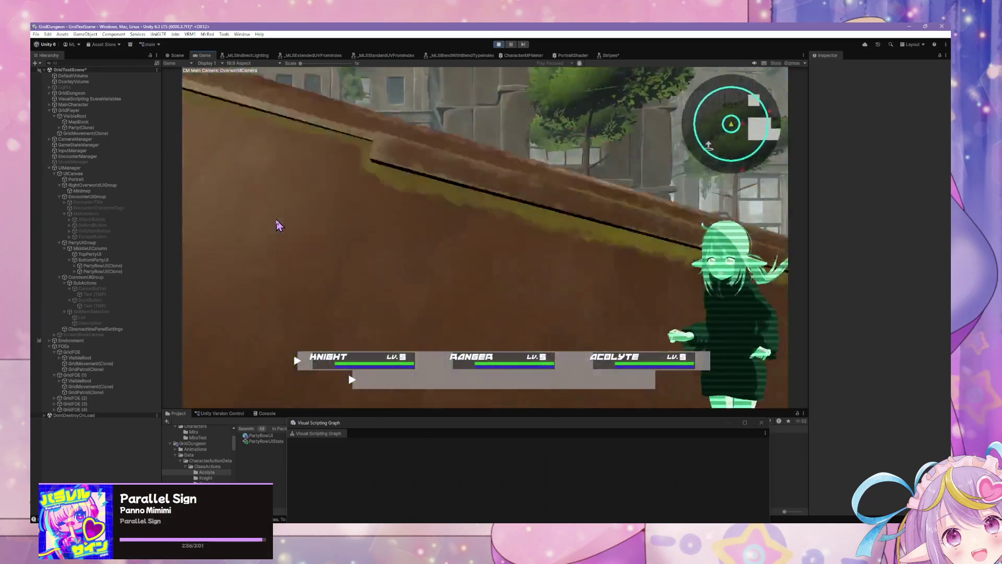
{"action": "key", "text": "w"}
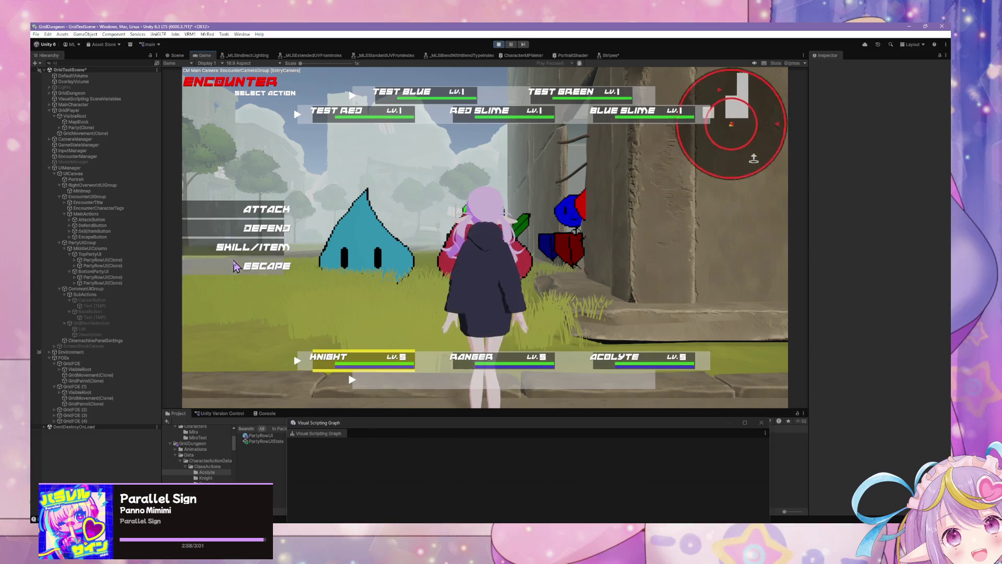
{"action": "left_click", "coordinate": [246, 267]}
Trigger and flee two more encounters, then stop play mode with Ctrl+P.
{"action": "key", "text": "a"}
{"action": "key", "text": "w"}
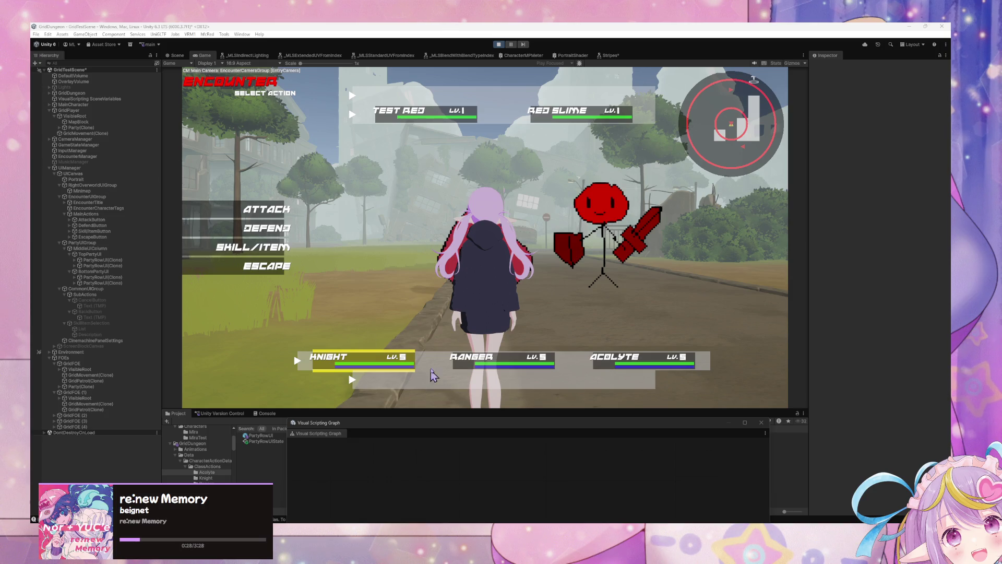
{"action": "left_click", "coordinate": [435, 334]}
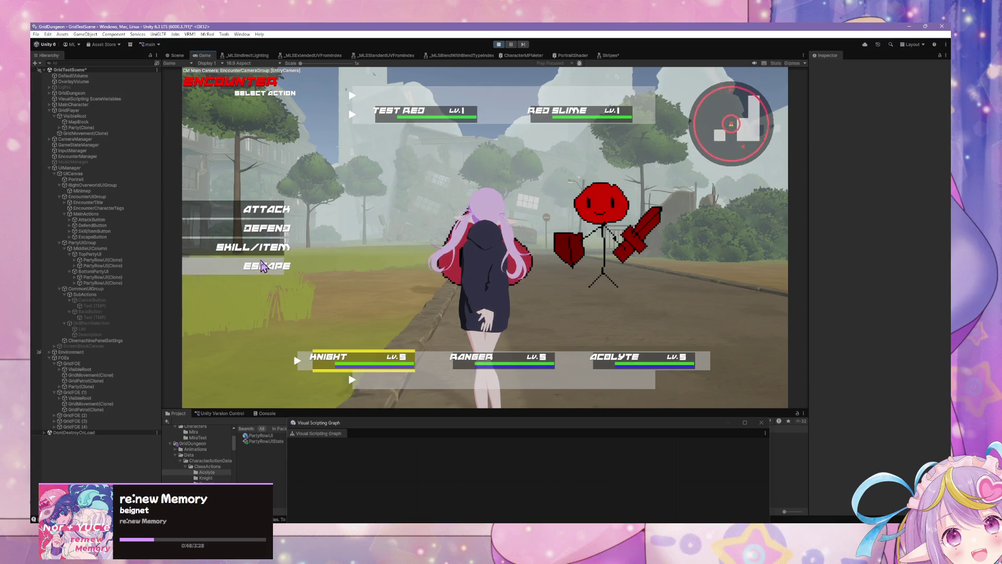
{"action": "left_click", "coordinate": [264, 266]}
{"action": "key", "text": "w"}
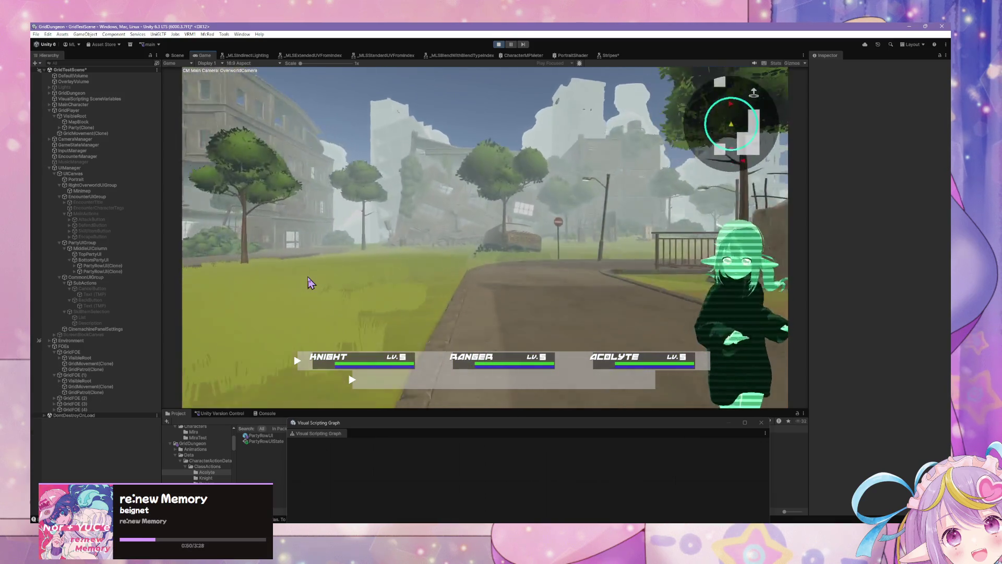
{"action": "left_click", "coordinate": [282, 267]}
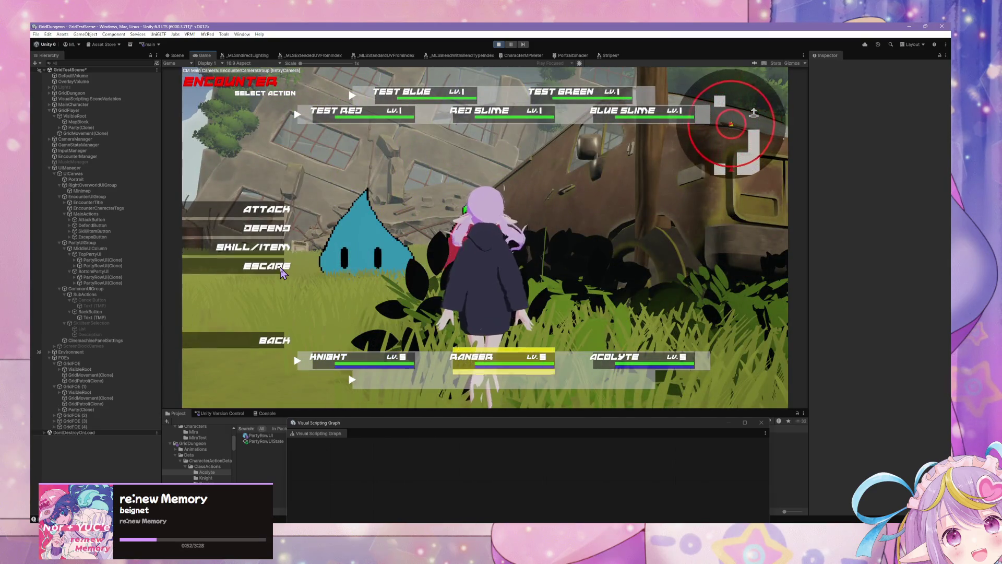
{"action": "key", "text": "w"}
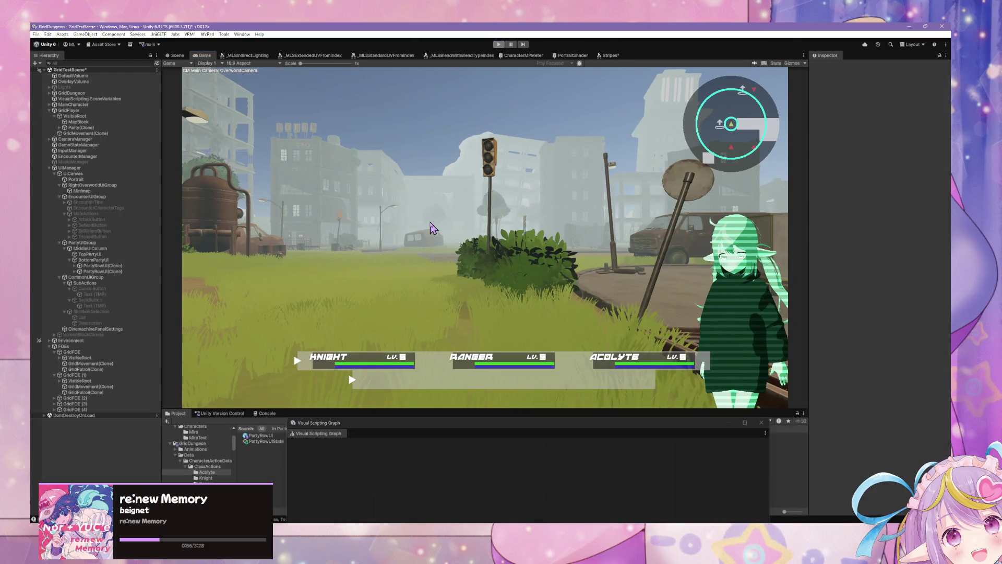
{"action": "key", "text": "ctrl+p"}
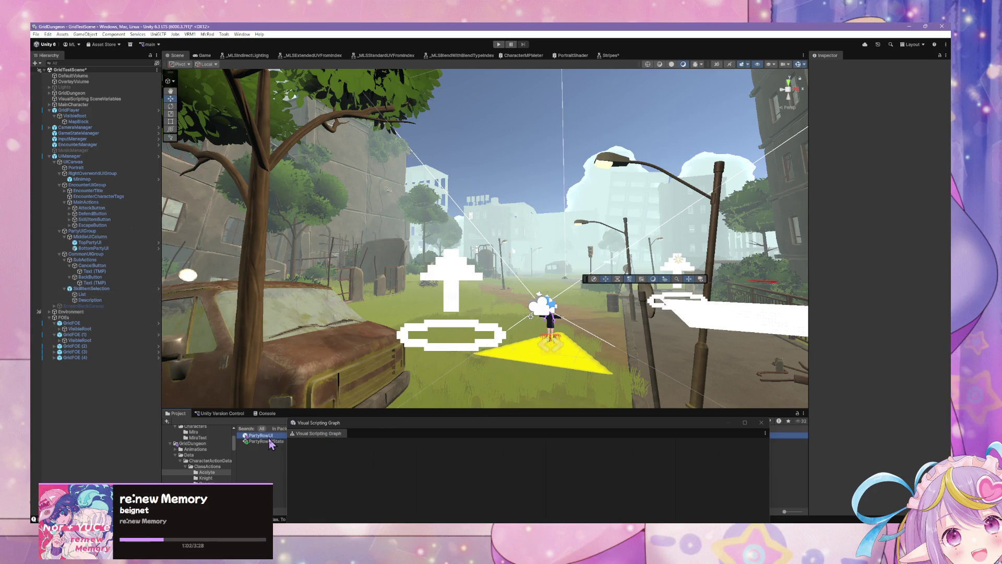
Open the PartyRowUI prefab and add a State Machine component to it.
{"action": "left_click", "coordinate": [265, 435]}
{"action": "left_click", "coordinate": [939, 74]}
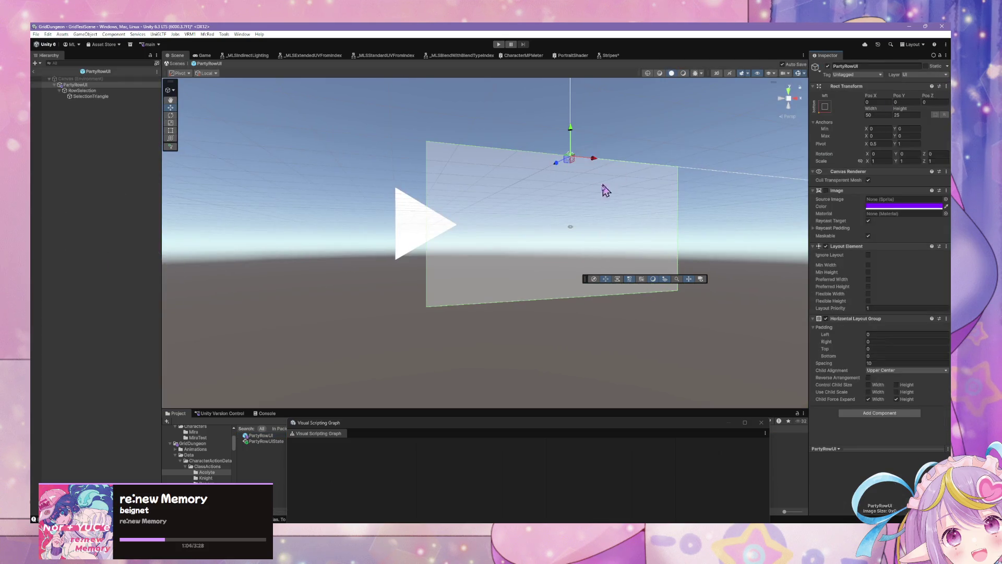
{"action": "left_click_drag", "start_coordinate": [669, 190], "coordinate": [687, 179]}
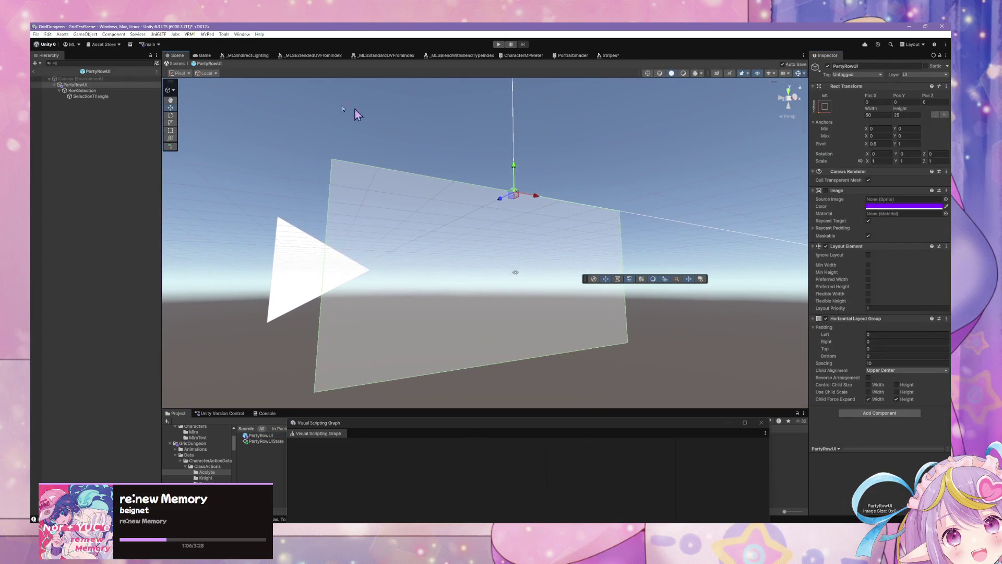
{"action": "left_click", "coordinate": [872, 413]}
{"action": "type", "text": "sta"}
{"action": "left_click", "coordinate": [888, 432]}
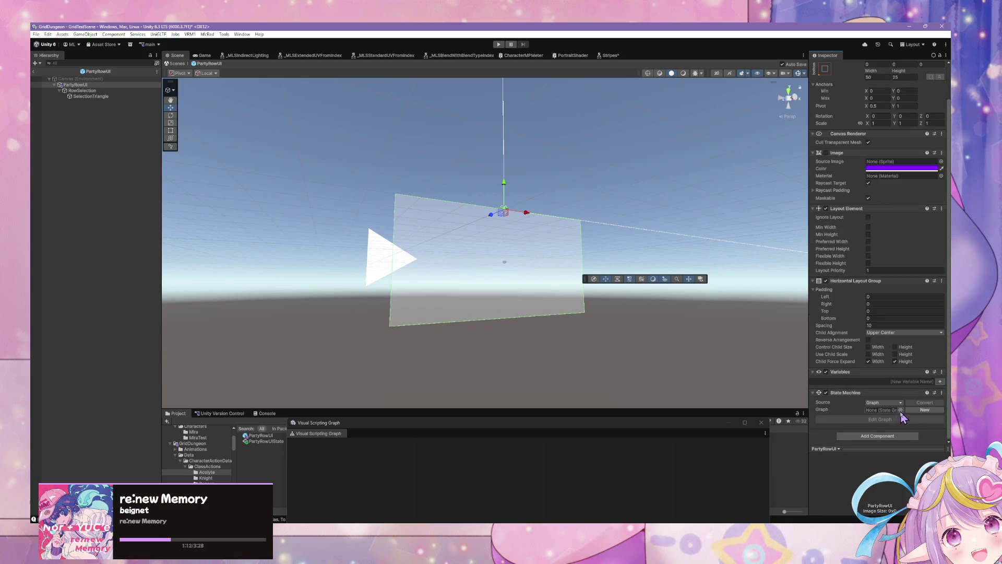
Assign PartyRowUIState as the State Machine's graph.
{"action": "left_click", "coordinate": [901, 411]}
{"action": "type", "text": "arty"}
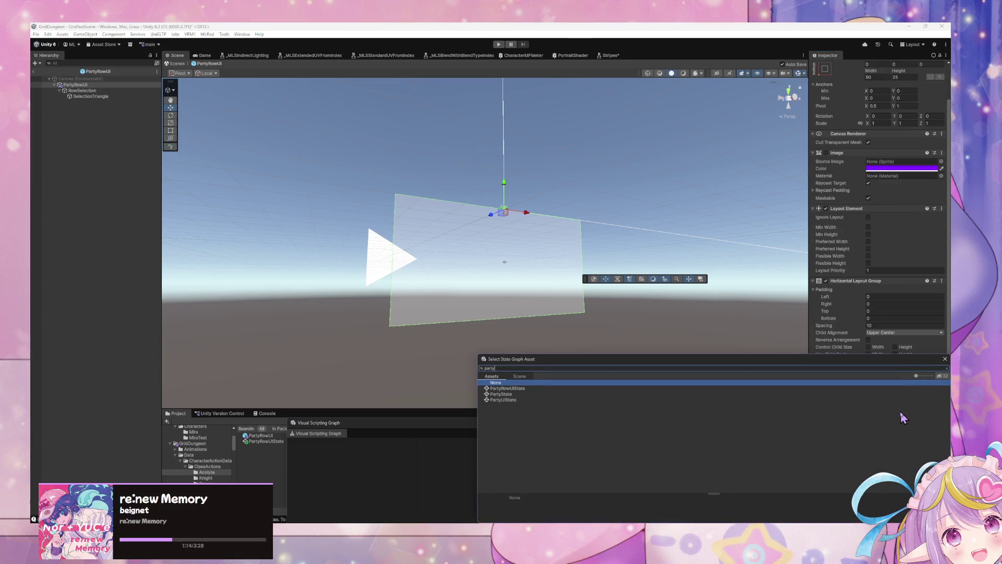
{"action": "key", "text": "Down"}
{"action": "key", "text": "Down"}
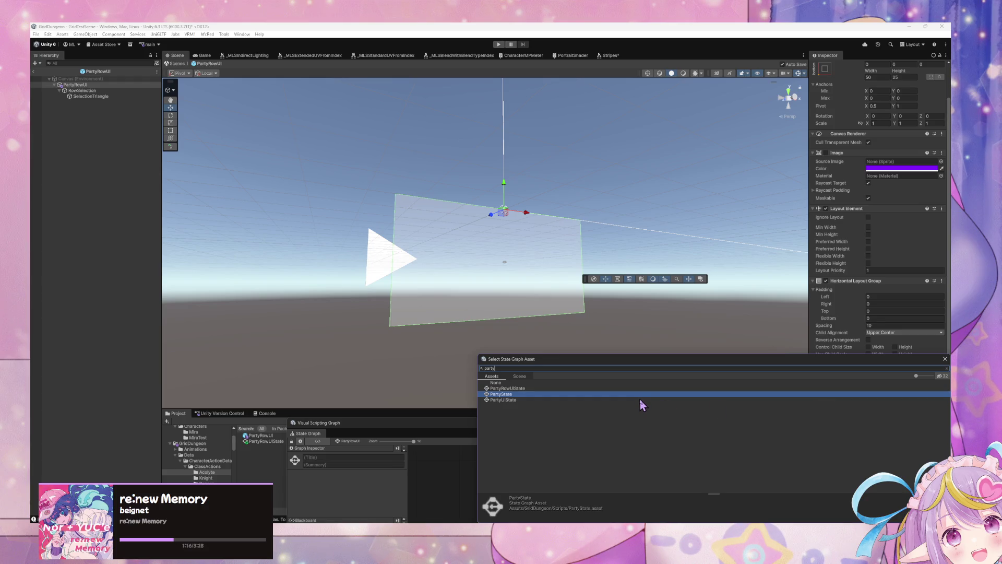
{"action": "key", "text": "Up"}
{"action": "key", "text": "Down"}
{"action": "key", "text": "Up"}
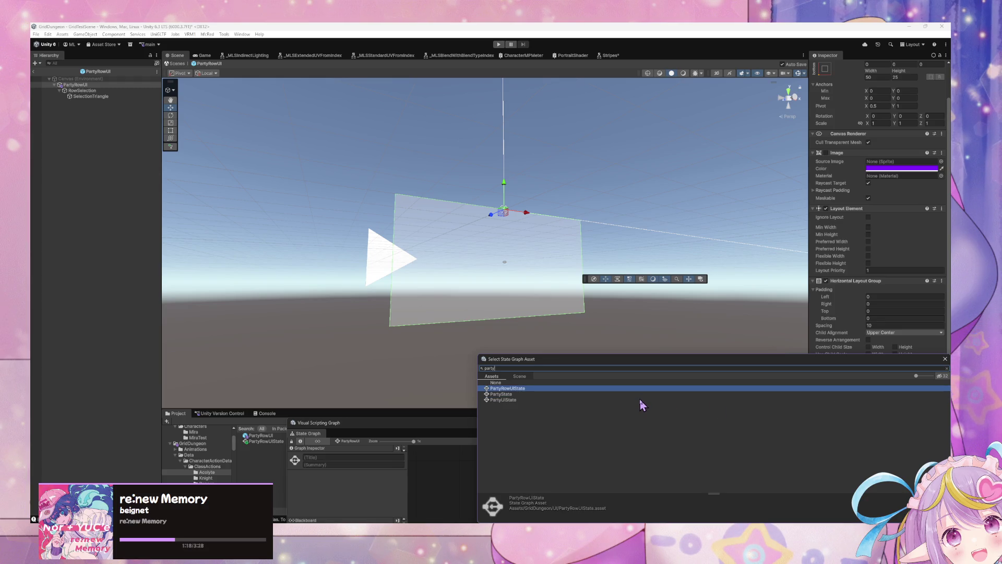
{"action": "key", "text": "Return"}
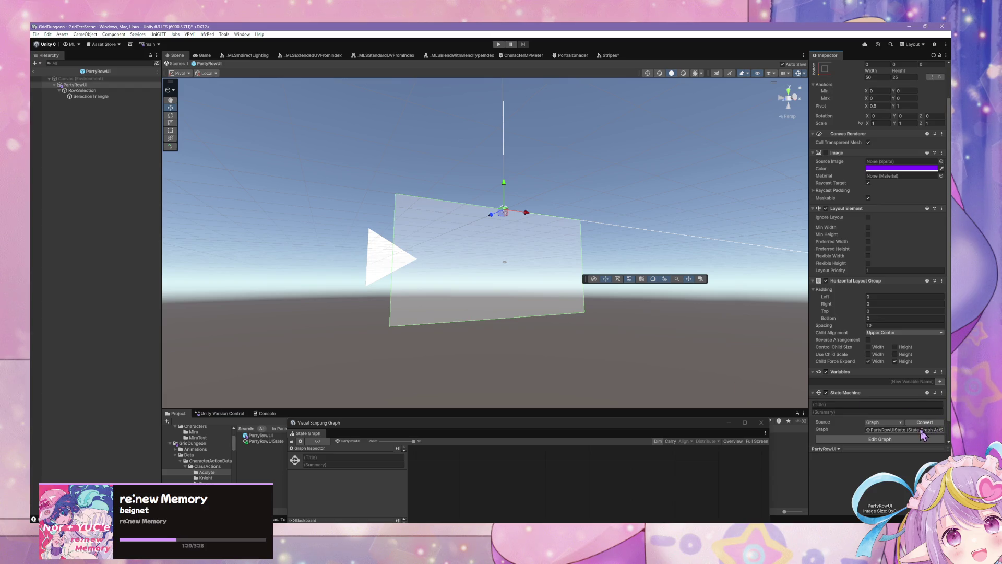
Open the PartyRowUIState graph, then find the CharacterTagUI prefab in the Project.
{"action": "left_click", "coordinate": [922, 439]}
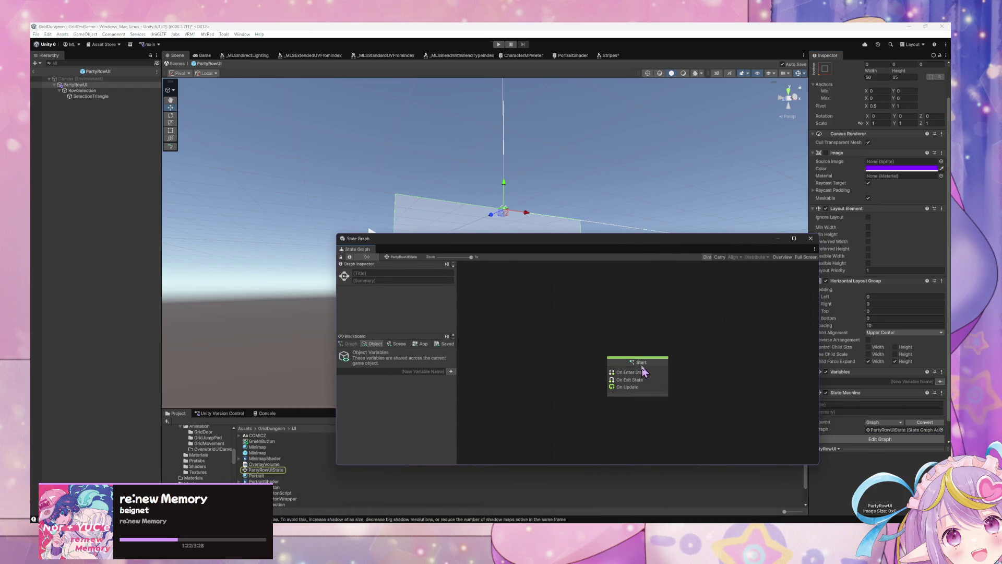
{"action": "left_click", "coordinate": [643, 373]}
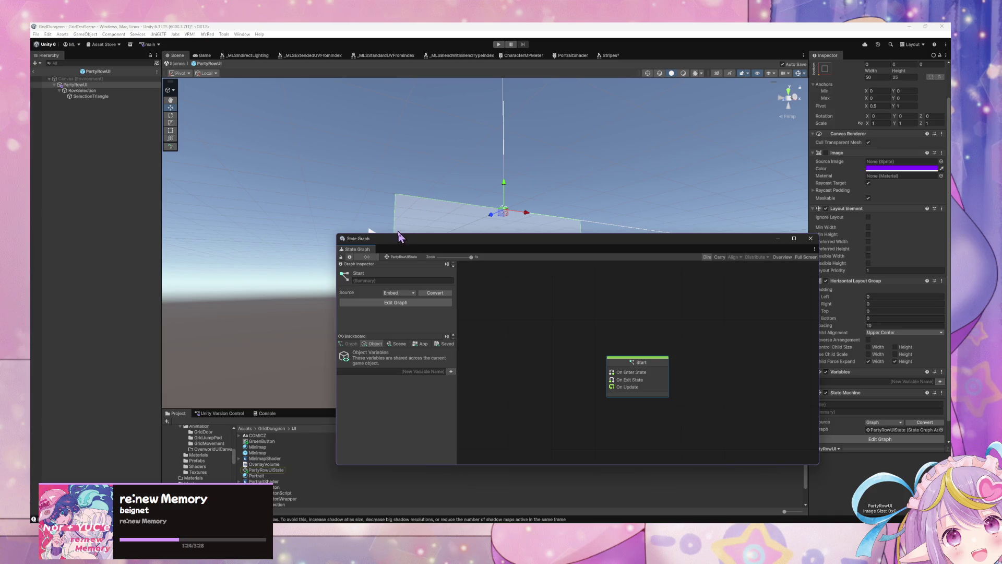
{"action": "mouse_move", "coordinate": [407, 245]}
{"action": "left_mouse_down"}
{"action": "mouse_move", "coordinate": [358, 242]}
{"action": "mouse_move", "coordinate": [366, 252]}
{"action": "left_mouse_up"}
{"action": "mouse_move", "coordinate": [448, 271]}
{"action": "left_mouse_down"}
{"action": "mouse_move", "coordinate": [577, 335]}
{"action": "mouse_move", "coordinate": [486, 437]}
{"action": "mouse_move", "coordinate": [446, 432]}
{"action": "left_mouse_up"}
{"action": "left_click", "coordinate": [676, 423]}
{"action": "type", "text": "charactertag"}
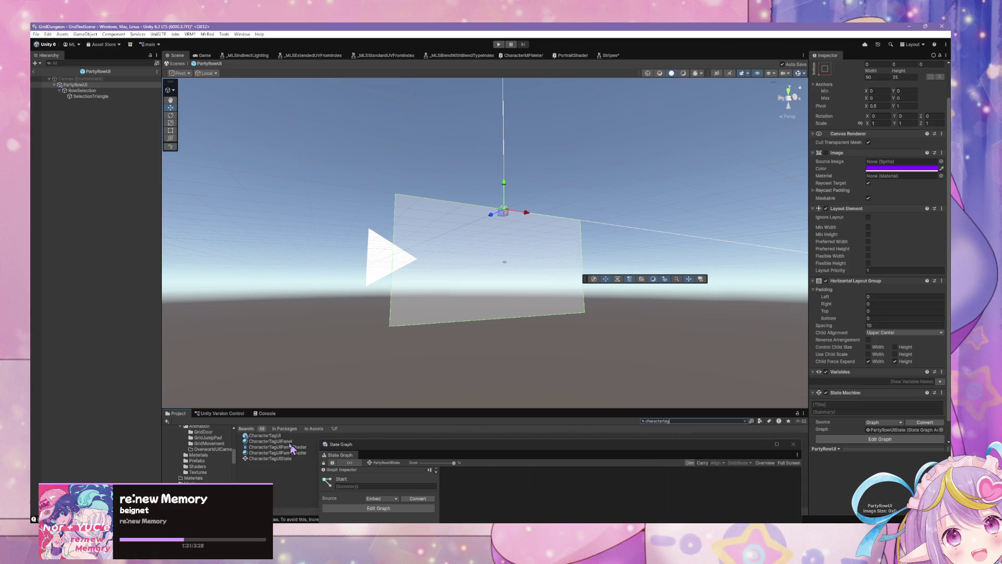
{"action": "key", "text": "Down"}
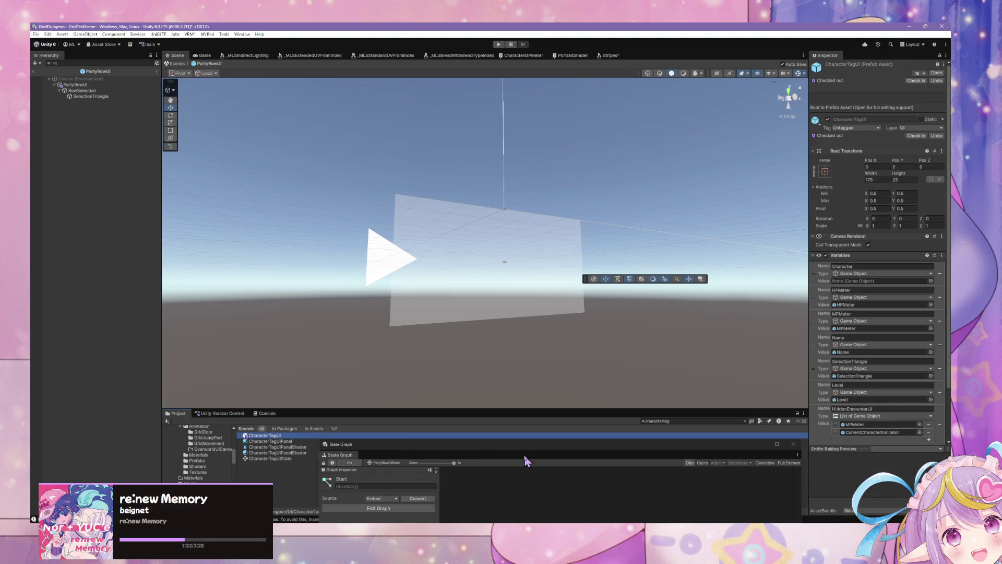
In CharacterTagUI's graph, select the selection states, their transitions and Register Input Listener Sender.
{"action": "left_click_drag", "start_coordinate": [551, 450], "coordinate": [534, 240]}
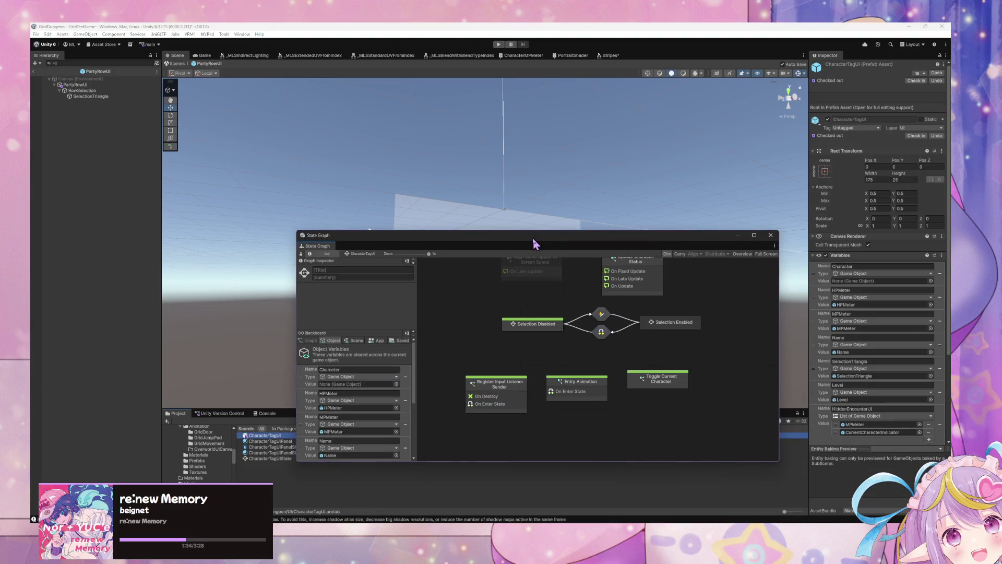
{"action": "mouse_move", "coordinate": [496, 307]}
{"action": "left_mouse_down"}
{"action": "mouse_move", "coordinate": [700, 342]}
{"action": "mouse_move", "coordinate": [694, 349]}
{"action": "left_mouse_up"}
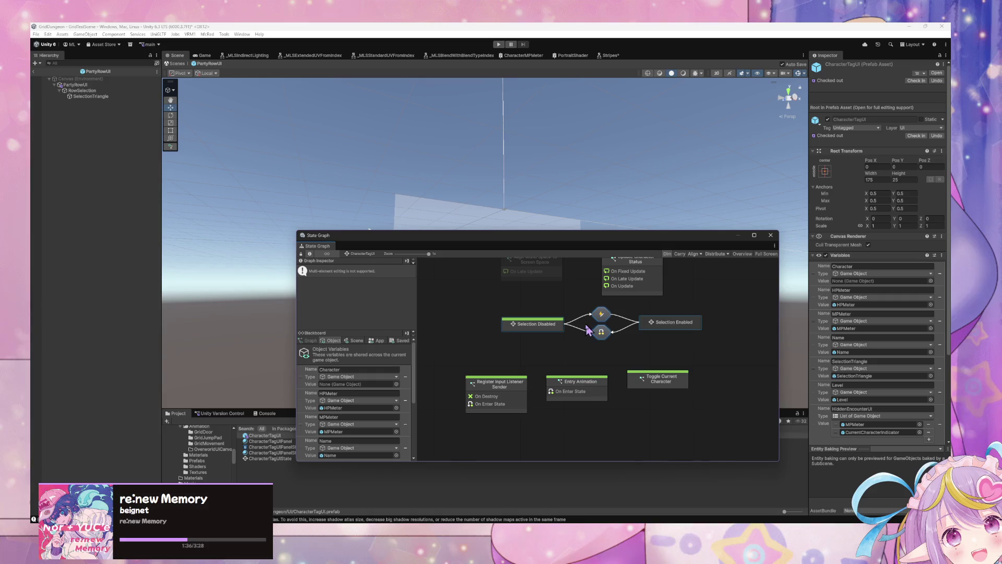
{"action": "double_click", "coordinate": [602, 332]}
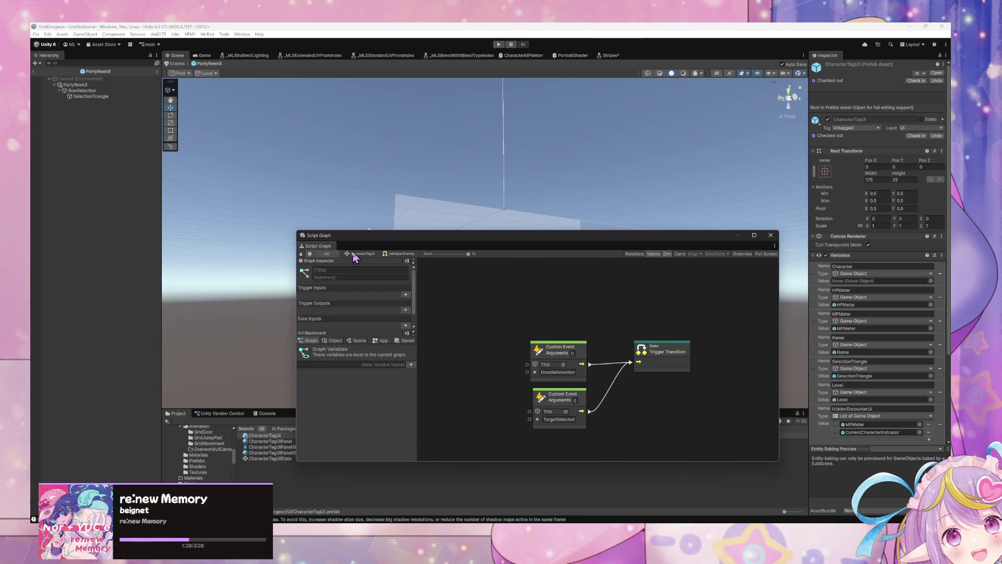
{"action": "left_click", "coordinate": [354, 255]}
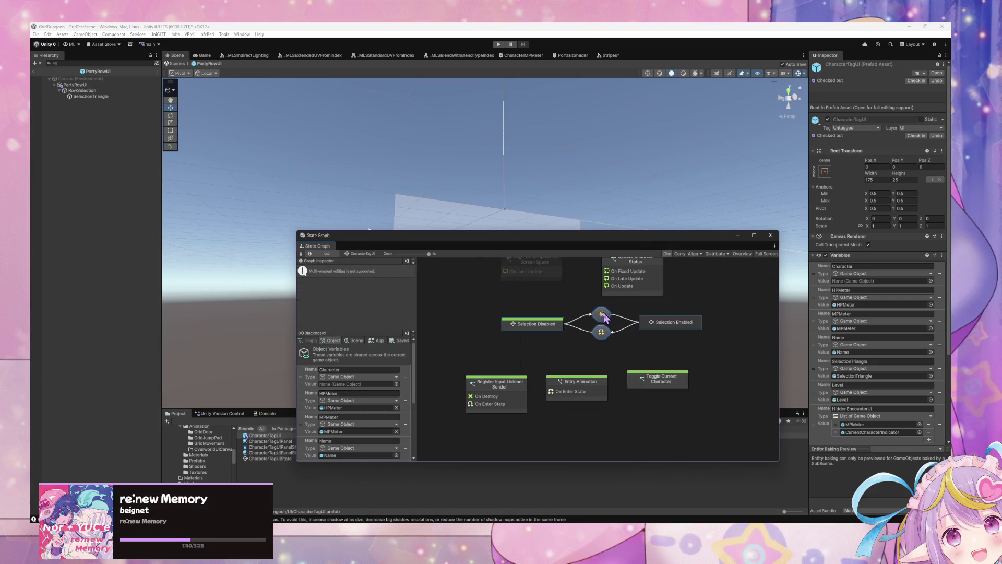
{"action": "left_click", "coordinate": [588, 379]}
{"action": "left_click", "coordinate": [505, 390]}
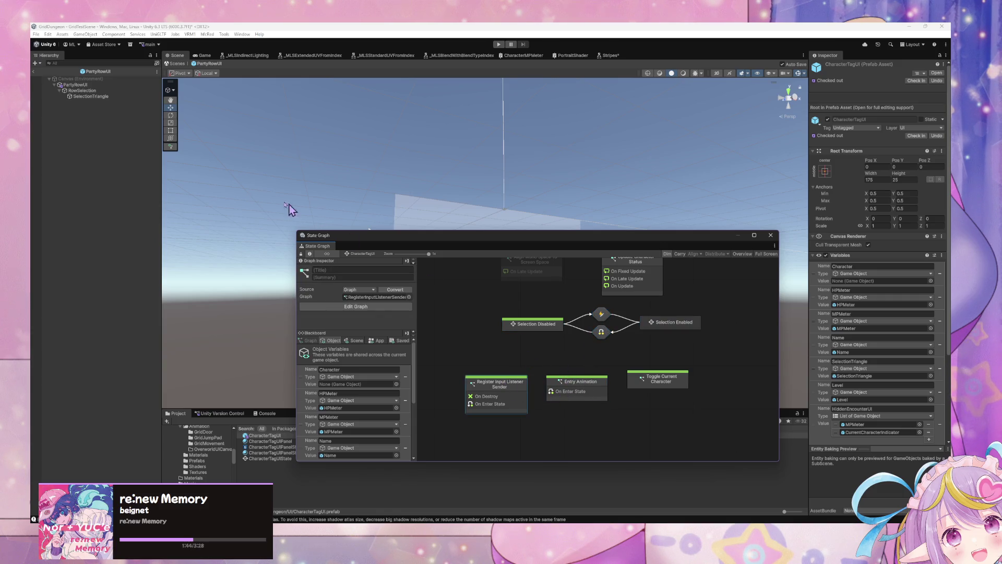
Paste the copied states into PartyRowUI's state graph.
{"action": "left_click", "coordinate": [76, 84]}
{"action": "left_click", "coordinate": [446, 303]}
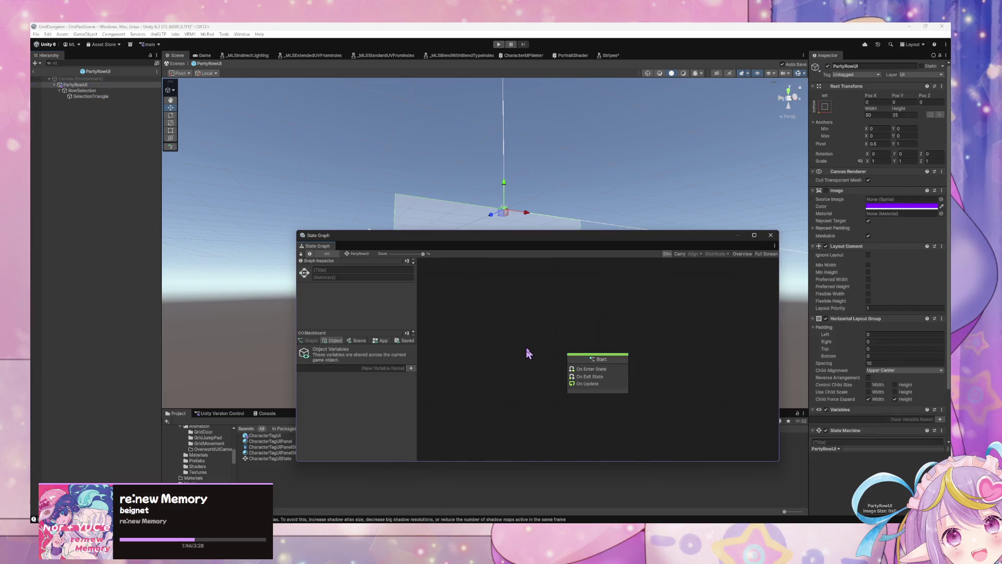
{"action": "key", "text": "ctrl+v"}
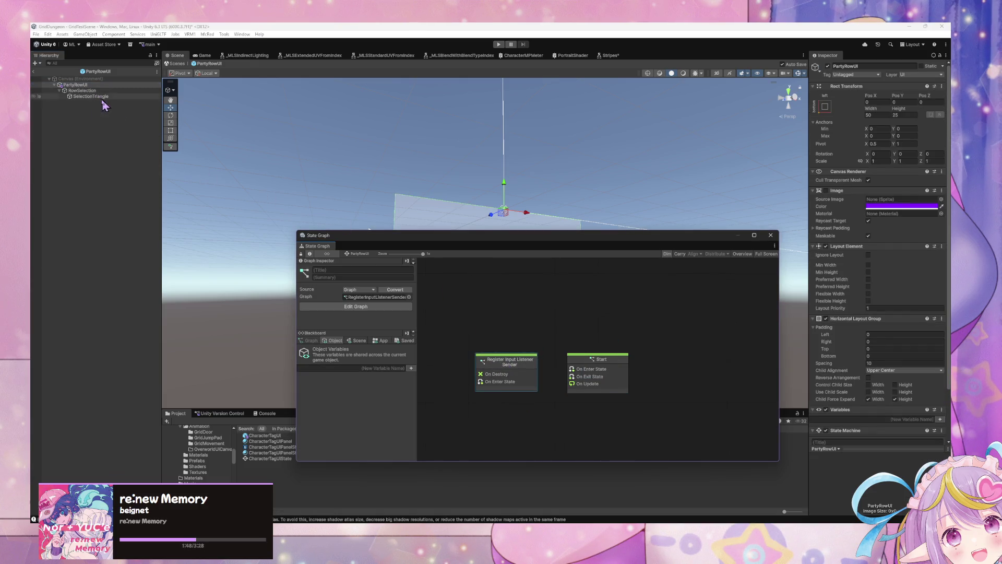
{"action": "left_click", "coordinate": [279, 439]}
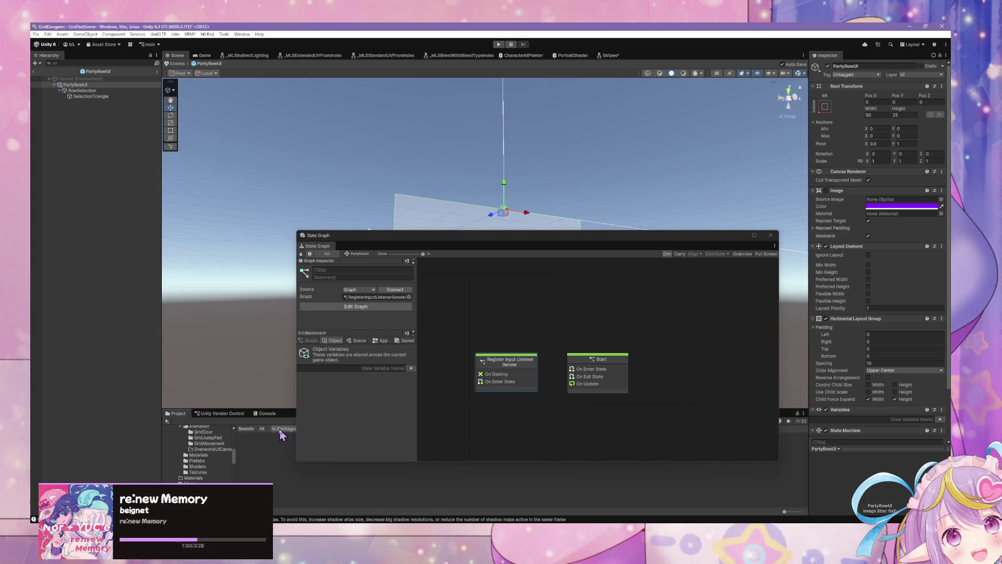
Review CharacterTagUI's Toggle Current Character and selection states, then return to PartyRowUI's graph.
{"action": "left_click", "coordinate": [266, 435]}
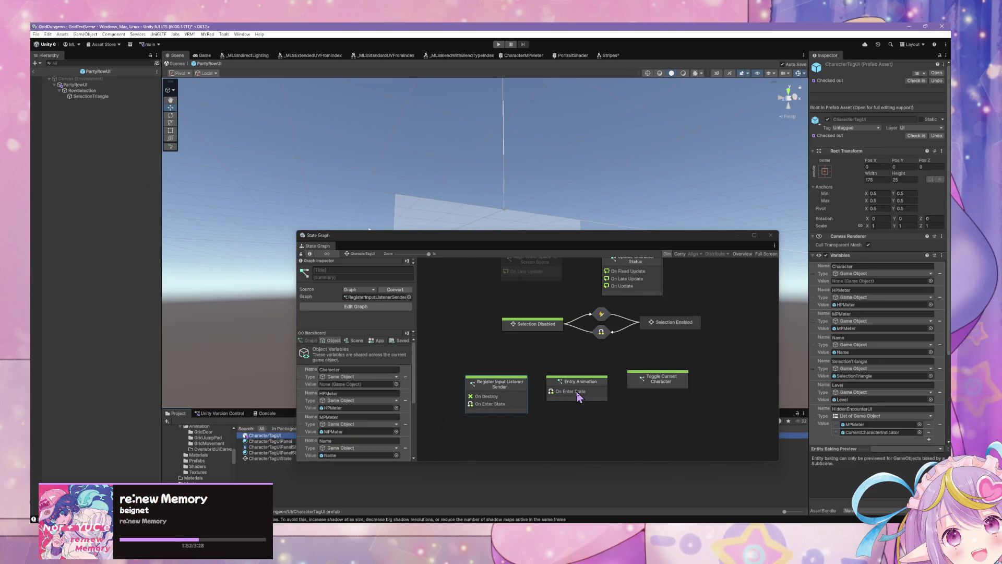
{"action": "left_click", "coordinate": [655, 381]}
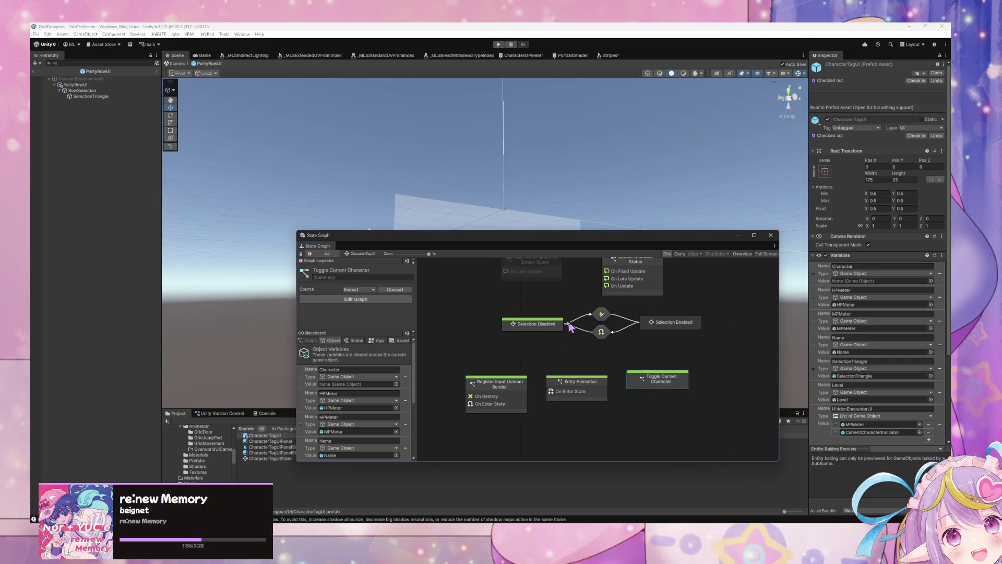
{"action": "scroll", "coordinate": [667, 330], "scroll_direction": "down", "scroll_amount": 1}
{"action": "mouse_move", "coordinate": [666, 330]}
{"action": "left_mouse_down"}
{"action": "mouse_move", "coordinate": [652, 374]}
{"action": "mouse_move", "coordinate": [491, 344]}
{"action": "left_mouse_up"}
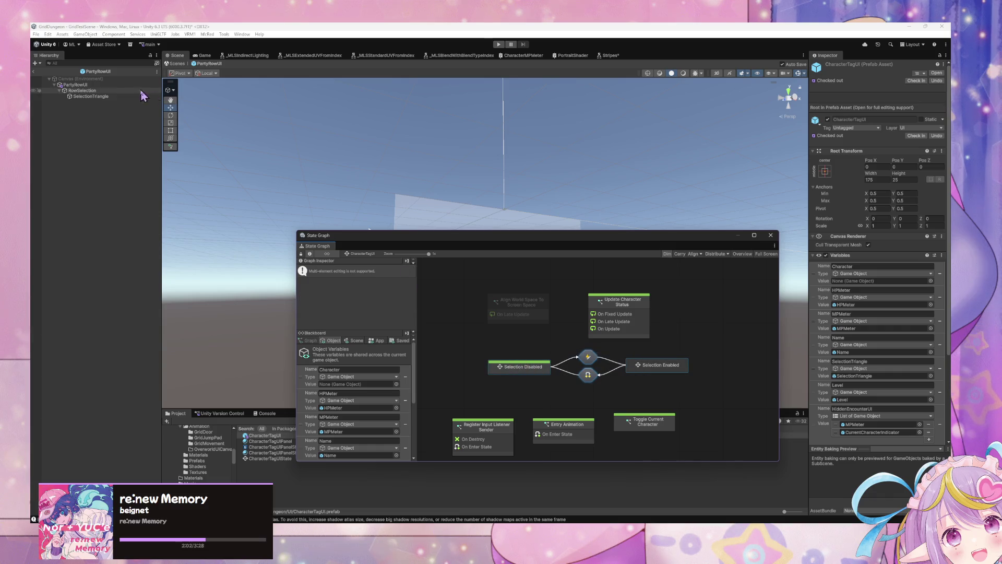
{"action": "left_click", "coordinate": [113, 87]}
{"action": "left_click", "coordinate": [629, 358]}
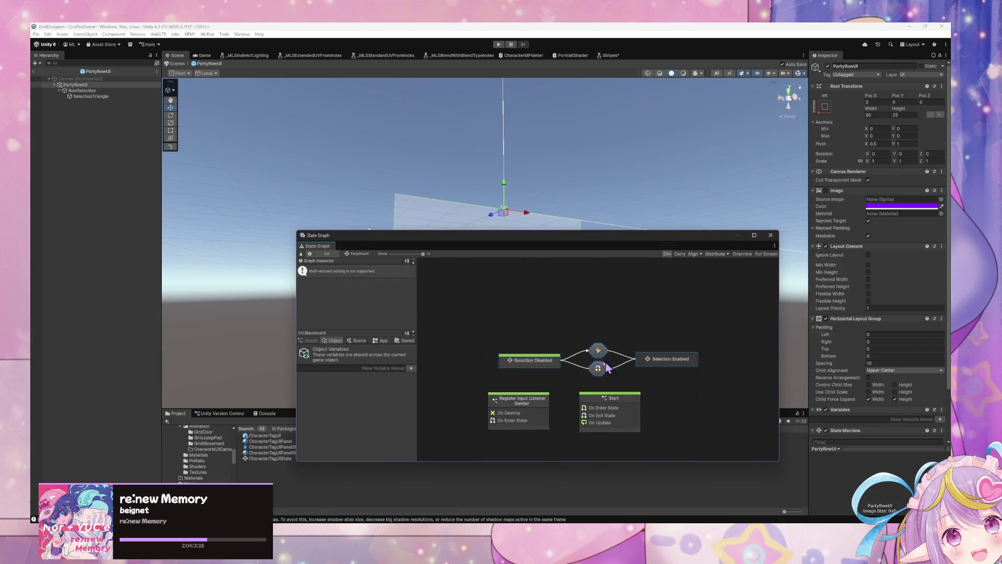
Delete the unneeded Start state and open the Register Input Listener Sender graph.
{"action": "left_click", "coordinate": [612, 408]}
{"action": "key", "text": "Delete"}
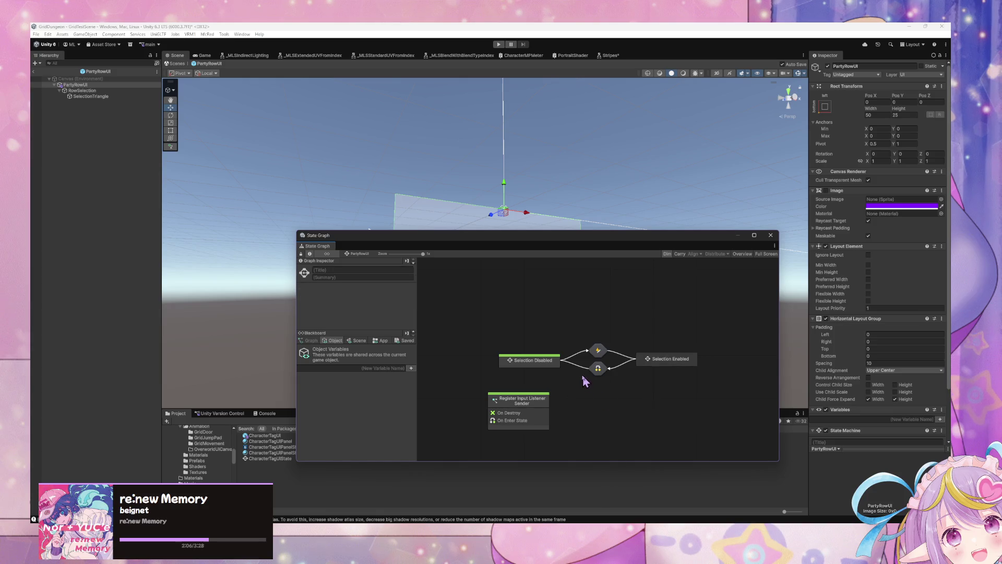
{"action": "double_click", "coordinate": [540, 391]}
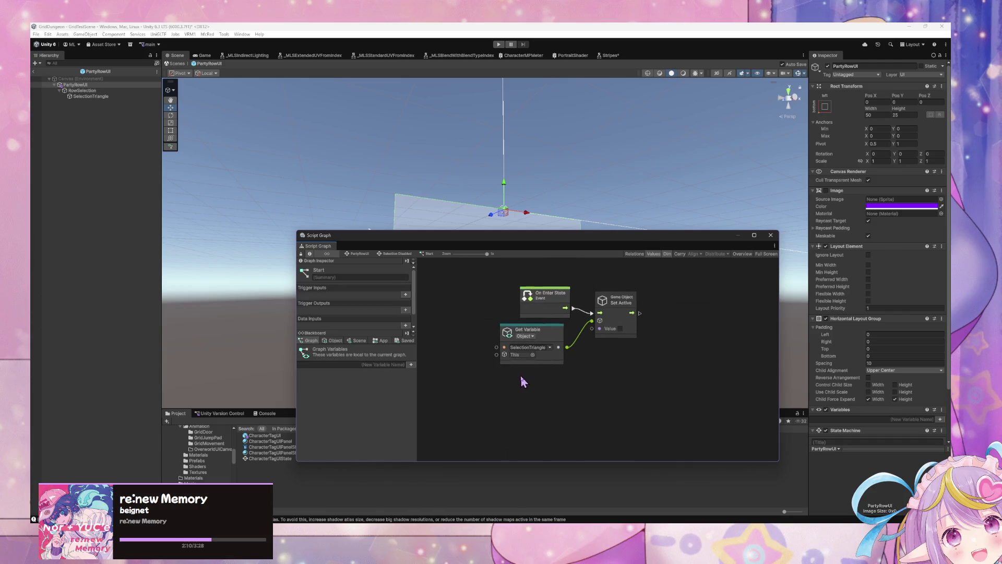
{"action": "left_click", "coordinate": [570, 312]}
{"action": "mouse_move", "coordinate": [564, 308]}
{"action": "left_mouse_down"}
{"action": "mouse_move", "coordinate": [534, 303]}
{"action": "mouse_move", "coordinate": [543, 304]}
{"action": "left_mouse_up"}
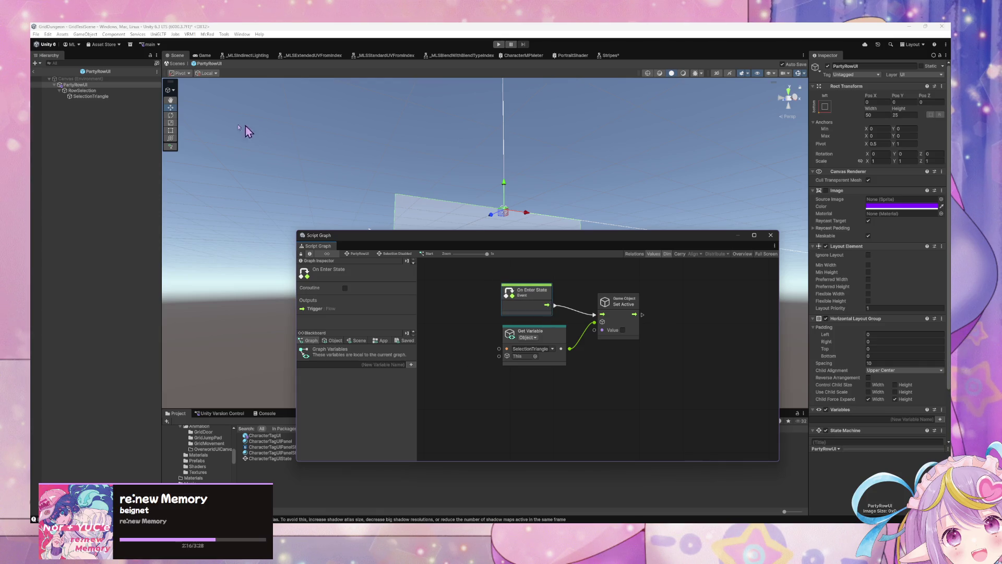
Create a RowSelection Game Object variable that references the RowSelection object.
{"action": "left_click", "coordinate": [333, 341]}
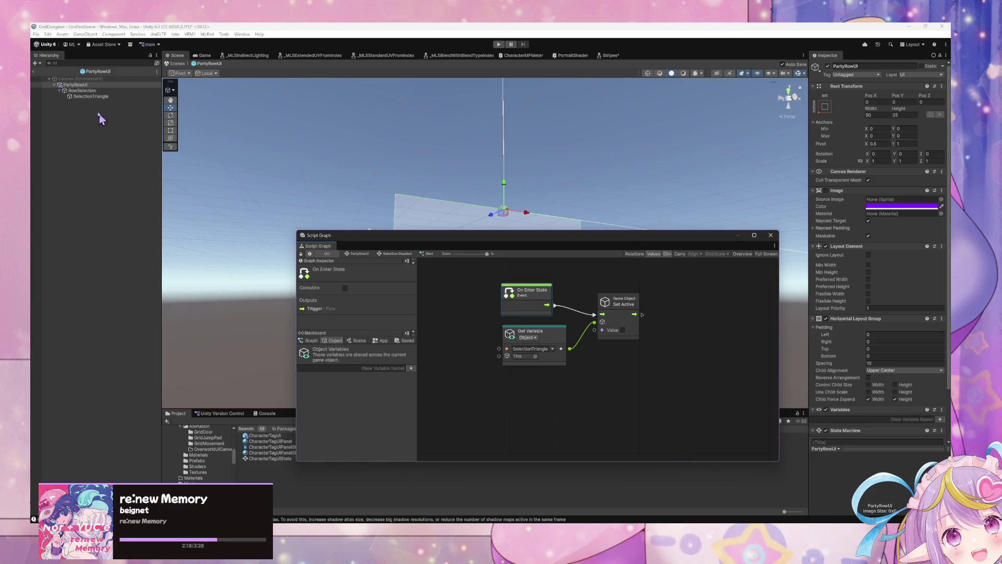
{"action": "left_click", "coordinate": [372, 369]}
{"action": "type", "text": "R"}
{"action": "type", "text": "ion"}
{"action": "key", "text": "Return"}
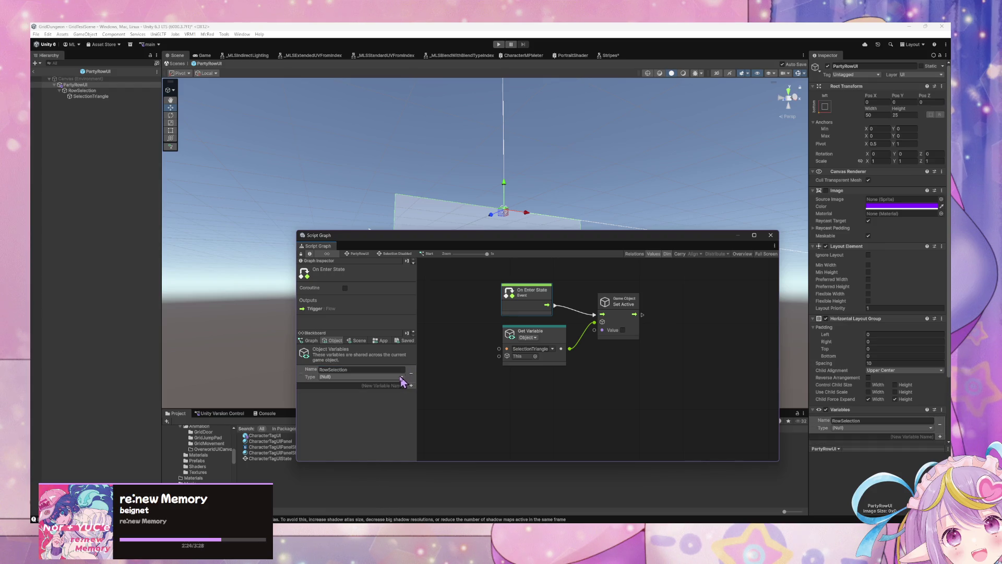
{"action": "left_click", "coordinate": [396, 377]}
{"action": "type", "text": "gameo"}
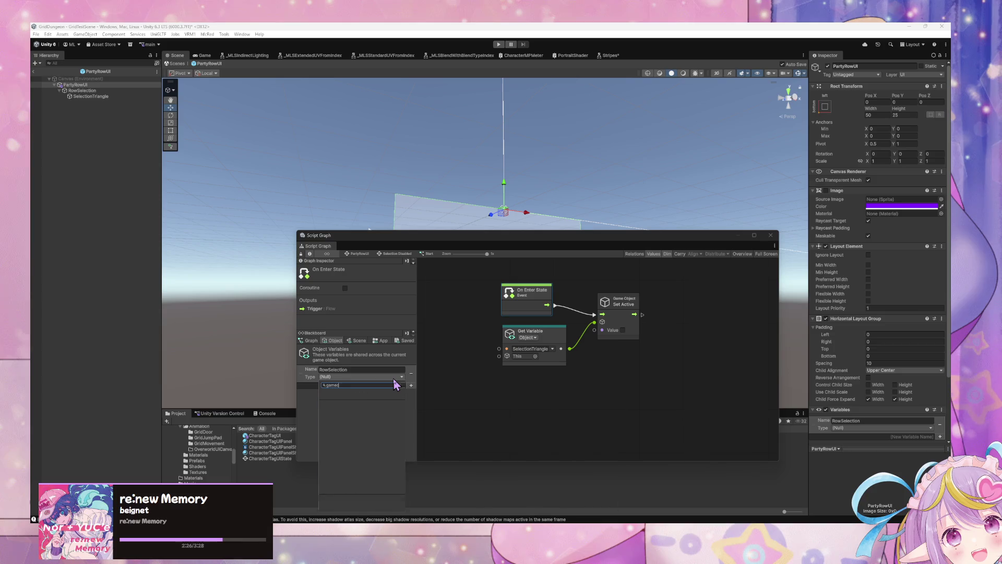
{"action": "key", "text": "Escape"}
{"action": "left_click_drag", "start_coordinate": [82, 91], "coordinate": [357, 391]}
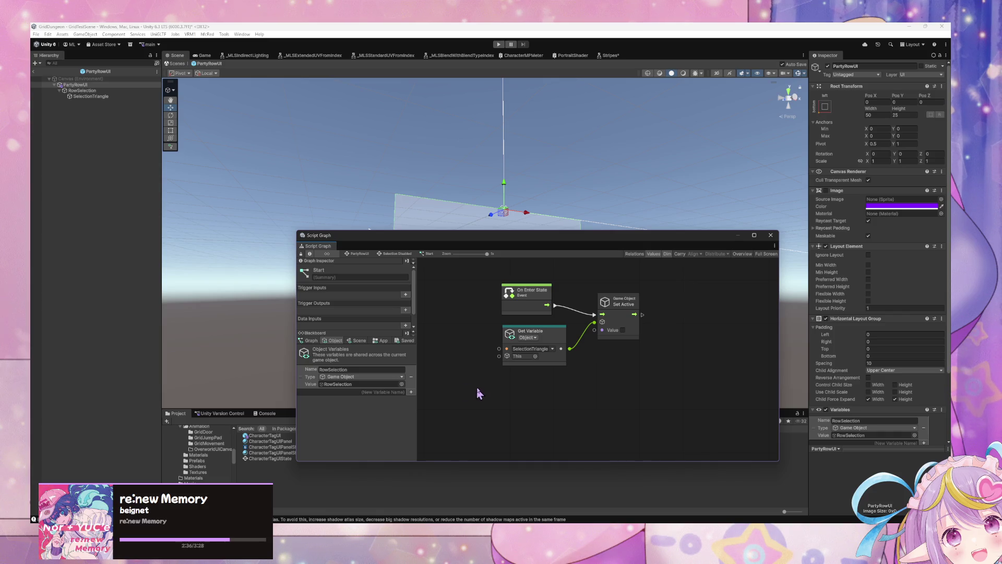
{"action": "left_click", "coordinate": [605, 327]}
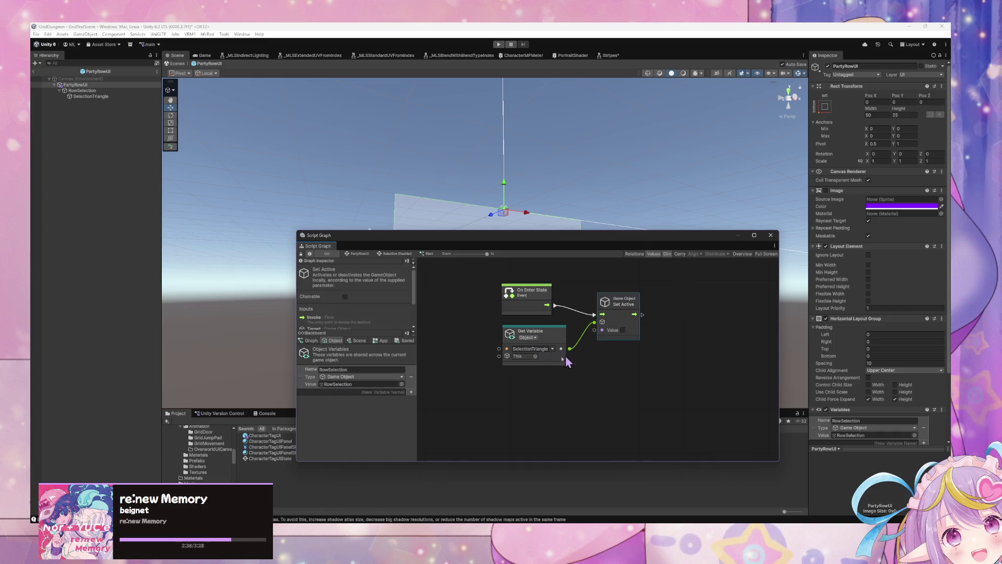
Inspect the Selection Enabled state's graph and tidy its UnityEvent node.
{"action": "left_click", "coordinate": [359, 254]}
{"action": "double_click", "coordinate": [638, 358]}
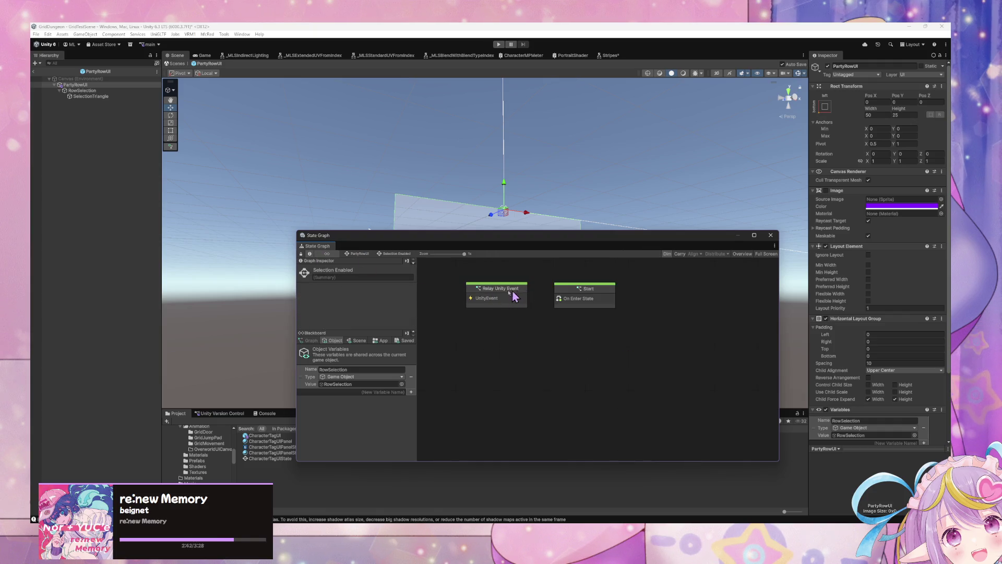
{"action": "double_click", "coordinate": [510, 295]}
{"action": "scroll", "coordinate": [458, 380], "scroll_direction": "up", "scroll_amount": 5}
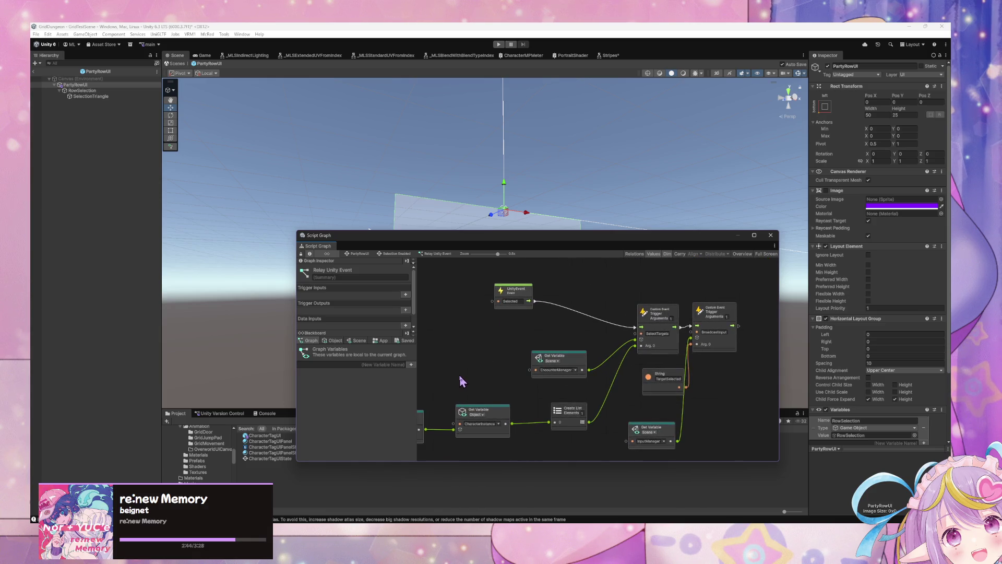
{"action": "left_click_drag", "start_coordinate": [559, 305], "coordinate": [529, 309]}
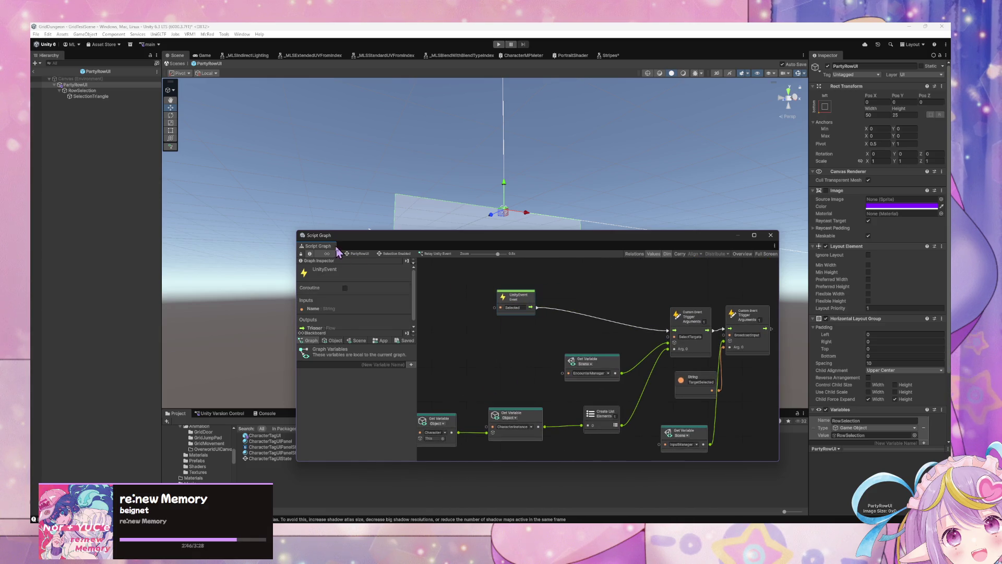
{"action": "mouse_move", "coordinate": [504, 381]}
{"action": "left_mouse_down"}
{"action": "mouse_move", "coordinate": [537, 368]}
{"action": "mouse_move", "coordinate": [524, 368]}
{"action": "left_mouse_up"}
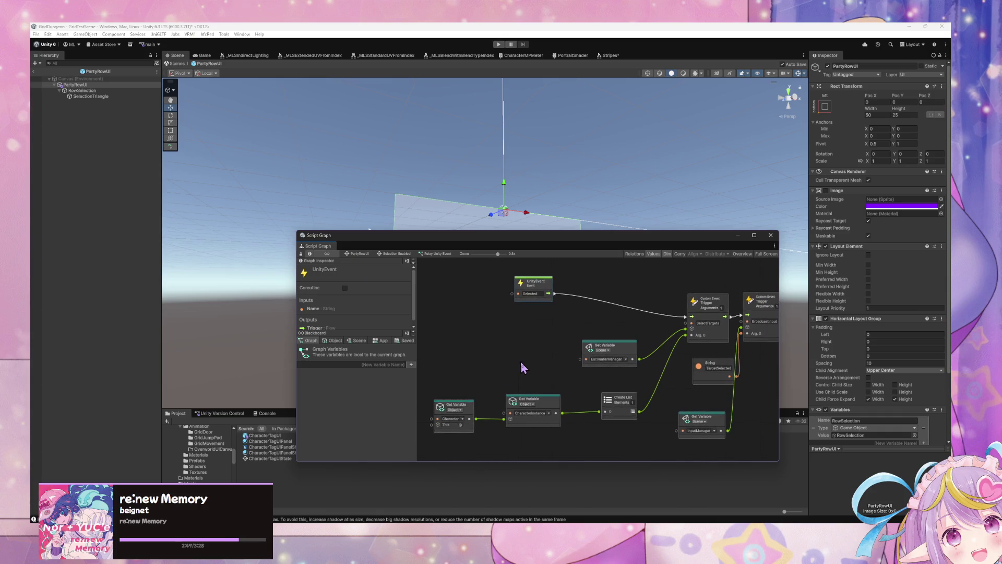
{"action": "left_click", "coordinate": [358, 254]}
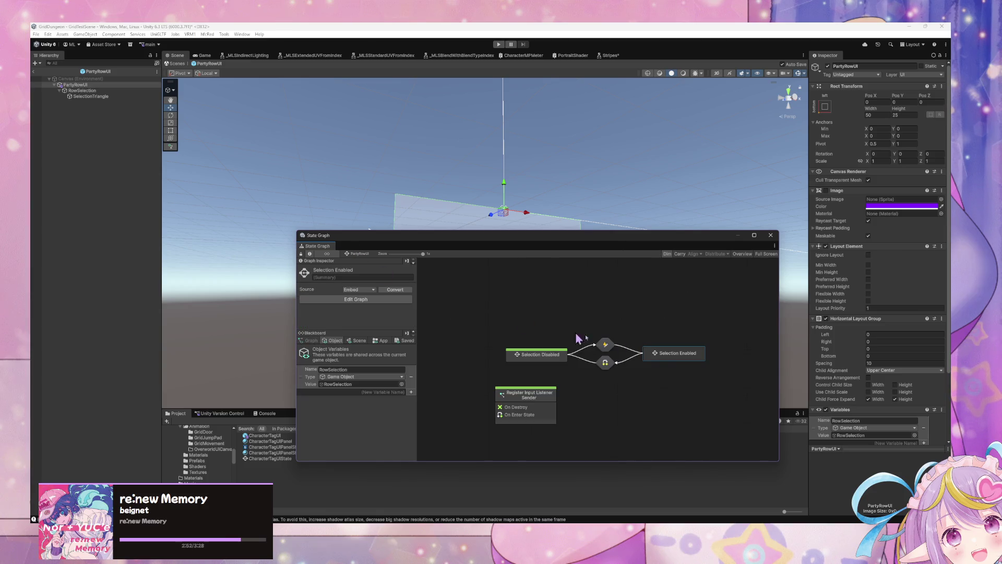
Set the Selection Enabled Start graph's Get Variable to RowSelection.
{"action": "double_click", "coordinate": [676, 355]}
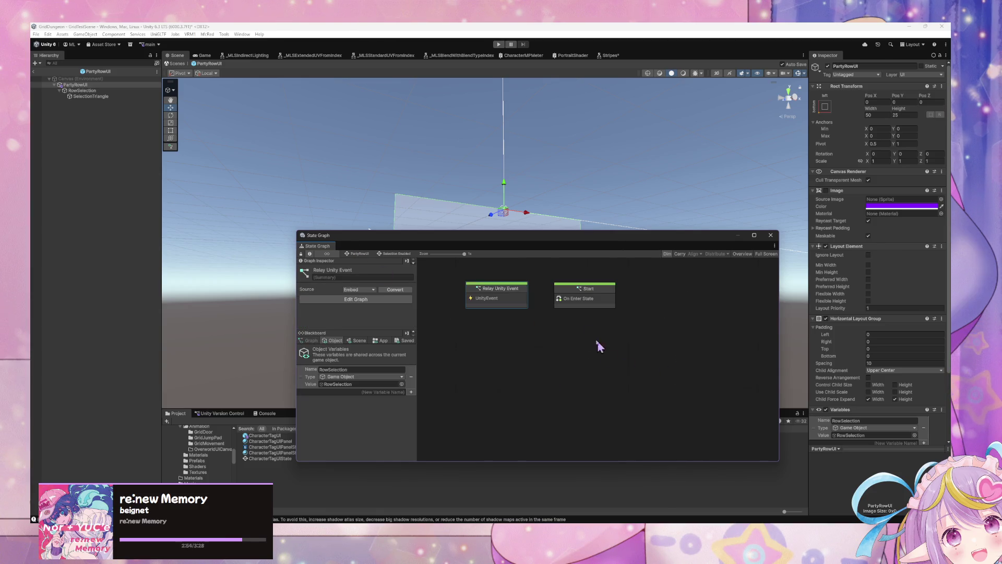
{"action": "double_click", "coordinate": [600, 308]}
{"action": "left_click", "coordinate": [577, 368]}
{"action": "left_click", "coordinate": [595, 378]}
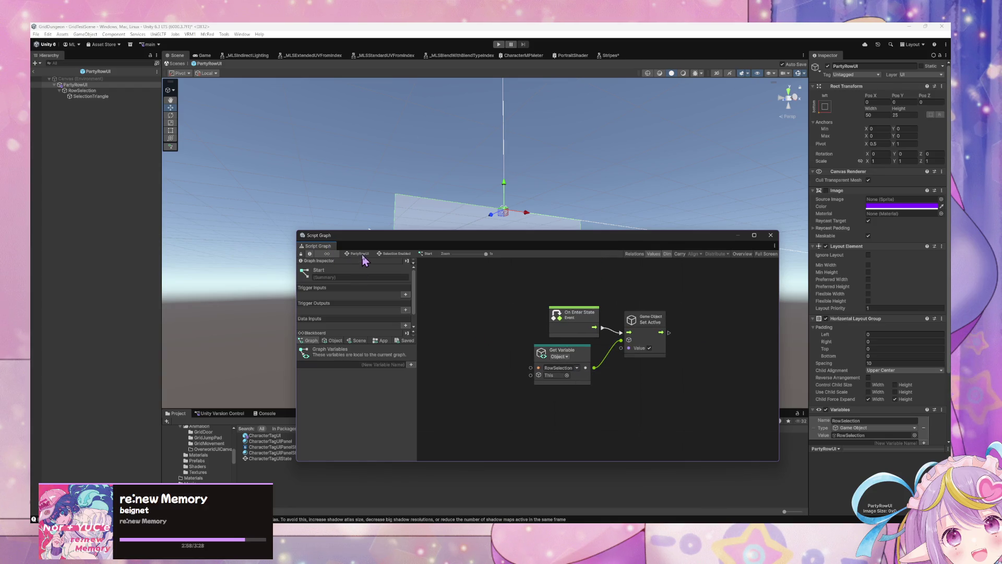
{"action": "left_click", "coordinate": [358, 253]}
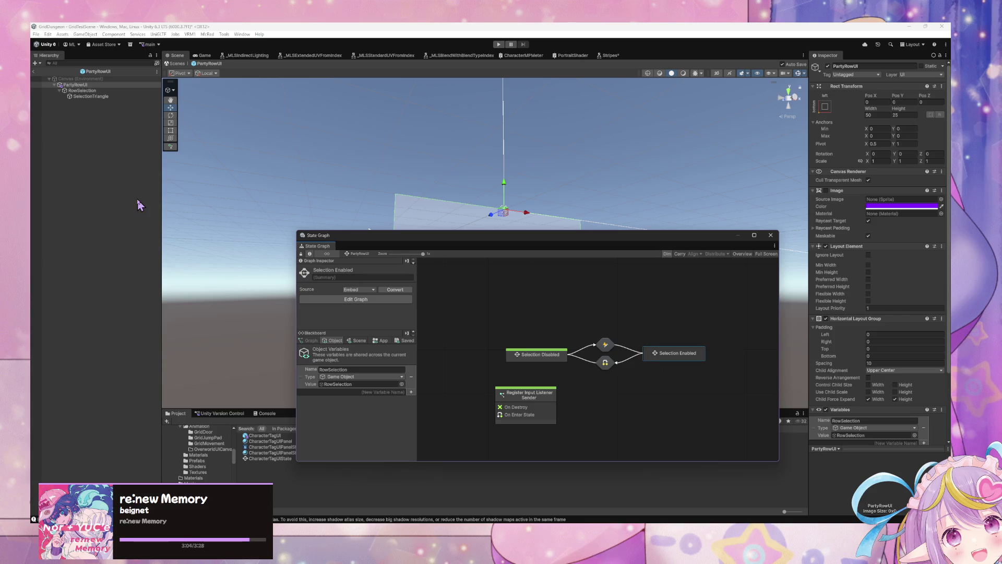
{"action": "left_click", "coordinate": [97, 90]}
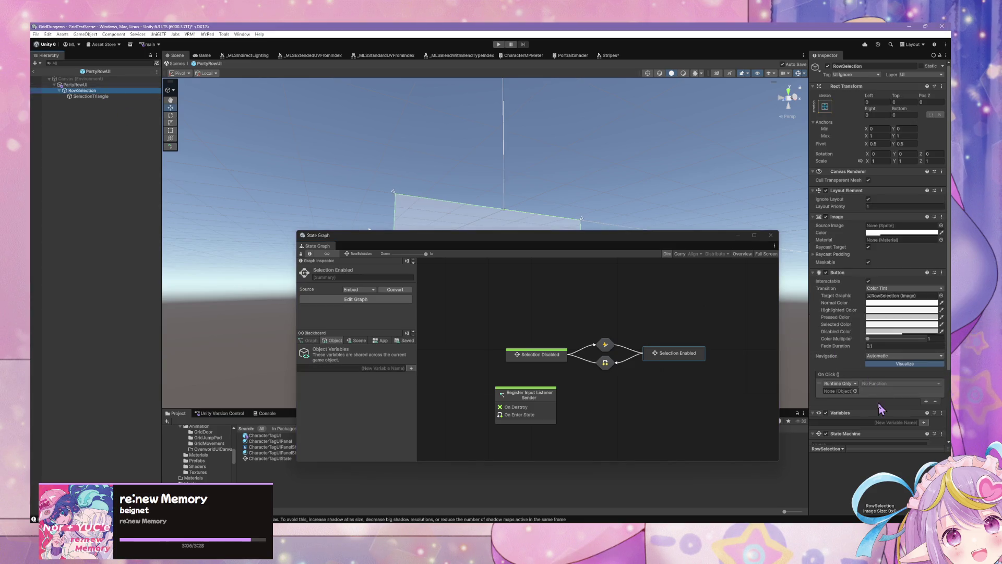
Make RowSelection's On Click call StateMachine.TriggerUnityEvent on PartyRowUI, then show CharacterTagUI.
{"action": "scroll", "coordinate": [902, 443], "scroll_direction": "down", "scroll_amount": 2}
{"action": "mouse_move", "coordinate": [902, 444]}
{"action": "left_mouse_down"}
{"action": "mouse_move", "coordinate": [834, 340]}
{"action": "mouse_move", "coordinate": [839, 327]}
{"action": "left_mouse_up"}
{"action": "left_click", "coordinate": [881, 319]}
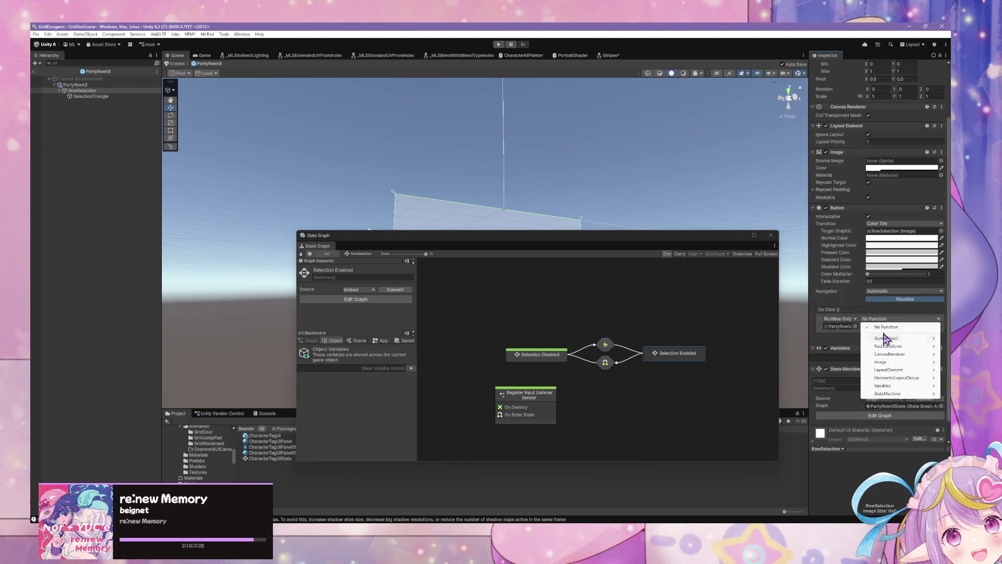
{"action": "mouse_move", "coordinate": [888, 393]}
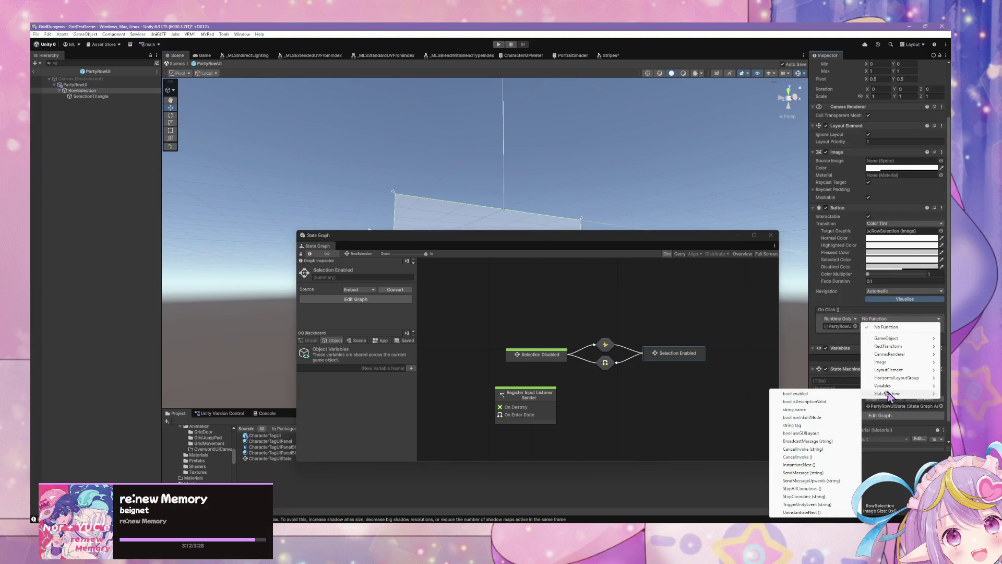
{"action": "left_click", "coordinate": [842, 505]}
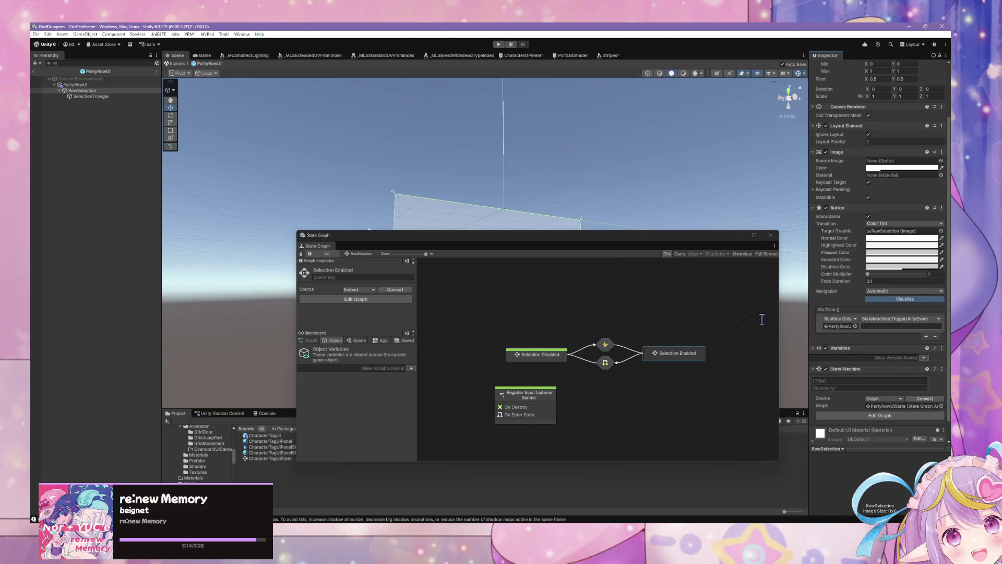
{"action": "left_click", "coordinate": [263, 436]}
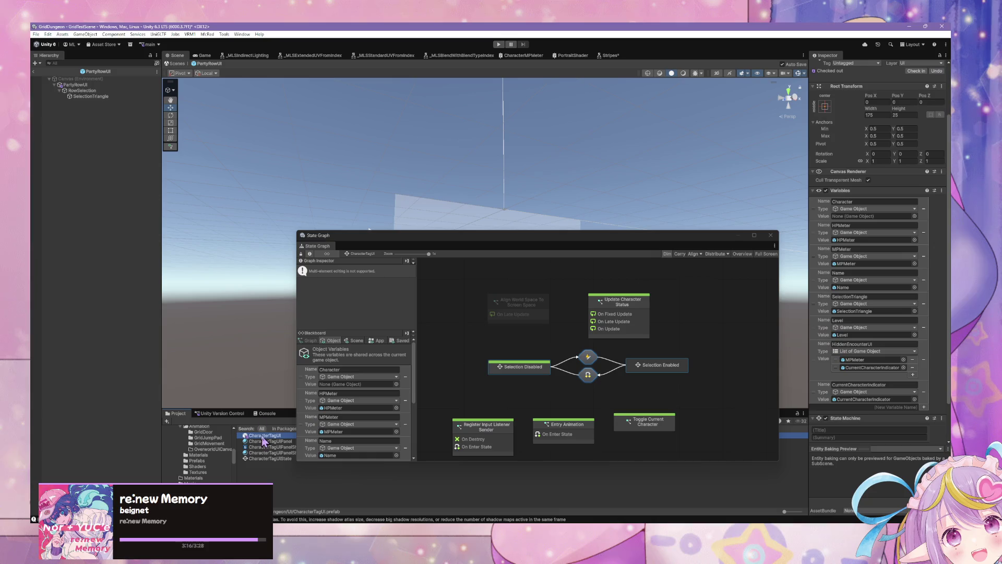
Inspect the Selected event parameter on CharacterTagUI's button Event Trigger.
{"action": "scroll", "coordinate": [852, 88], "scroll_direction": "up", "scroll_amount": 2}
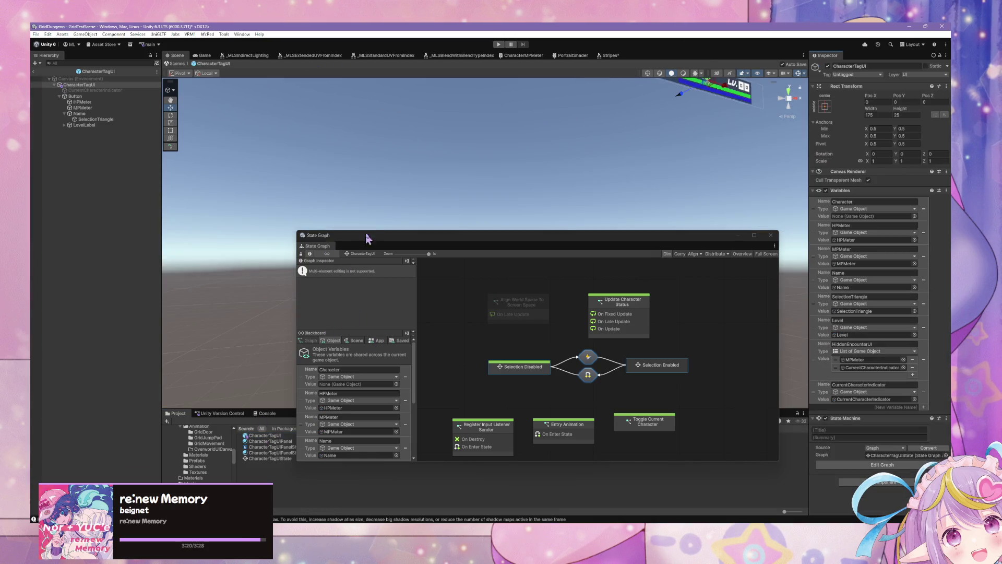
{"action": "left_click_drag", "start_coordinate": [359, 240], "coordinate": [387, 167]}
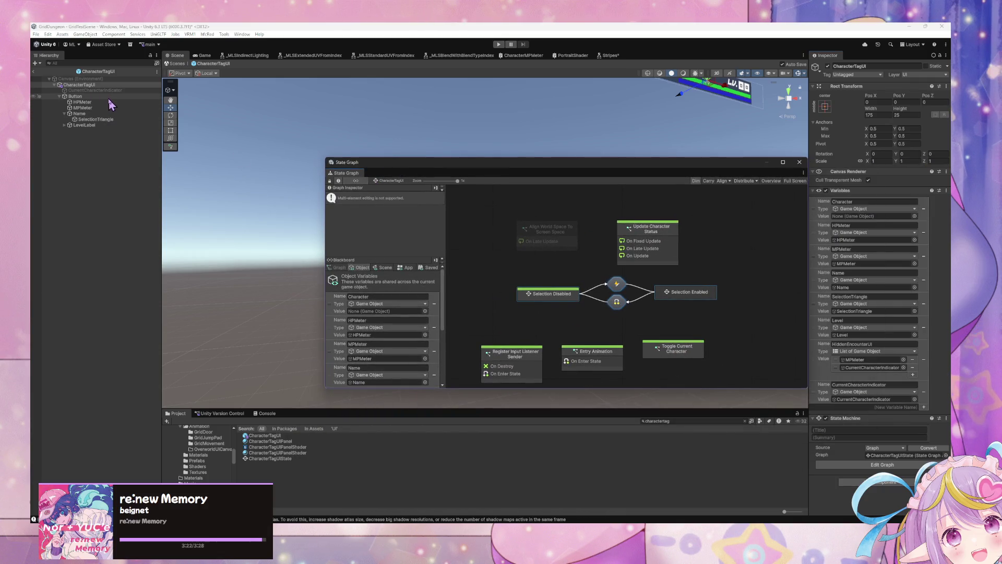
{"action": "left_click", "coordinate": [78, 96]}
{"action": "left_click", "coordinate": [882, 422]}
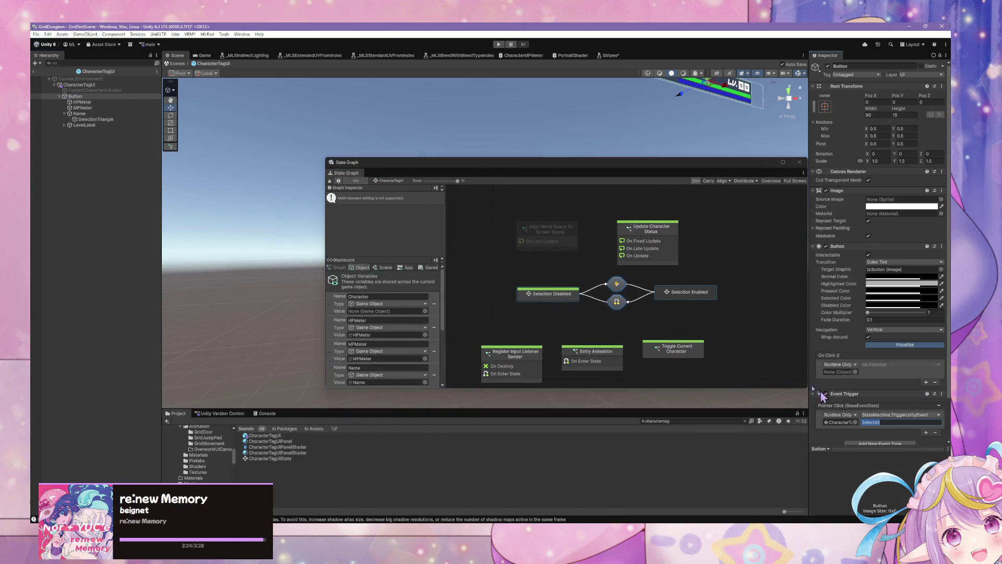
Exit prefab mode and select the PartyRowUI prefab by searching 'row'.
{"action": "left_click", "coordinate": [179, 63]}
{"action": "left_click", "coordinate": [269, 436]}
{"action": "left_click", "coordinate": [684, 421]}
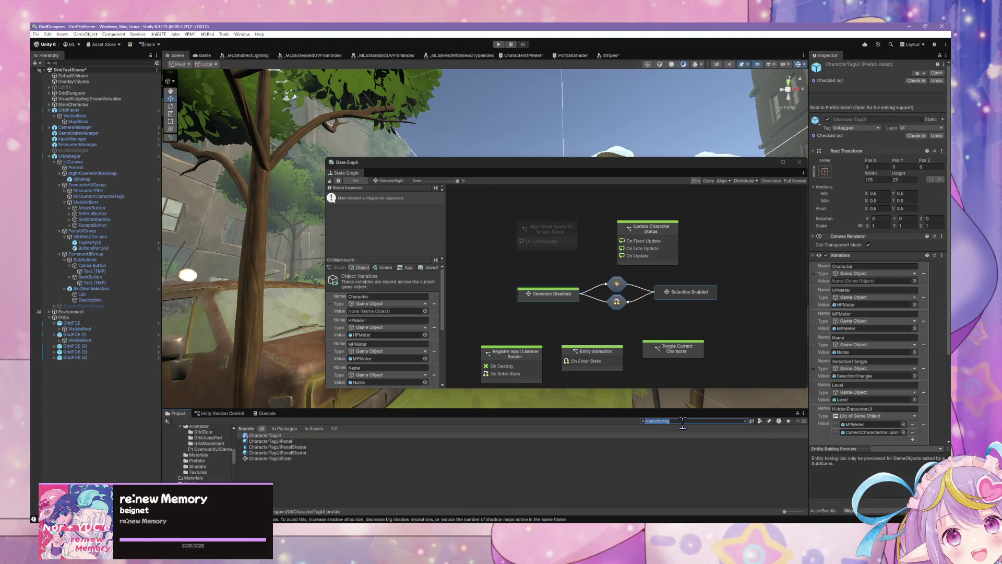
{"action": "type", "text": "partyrow"}
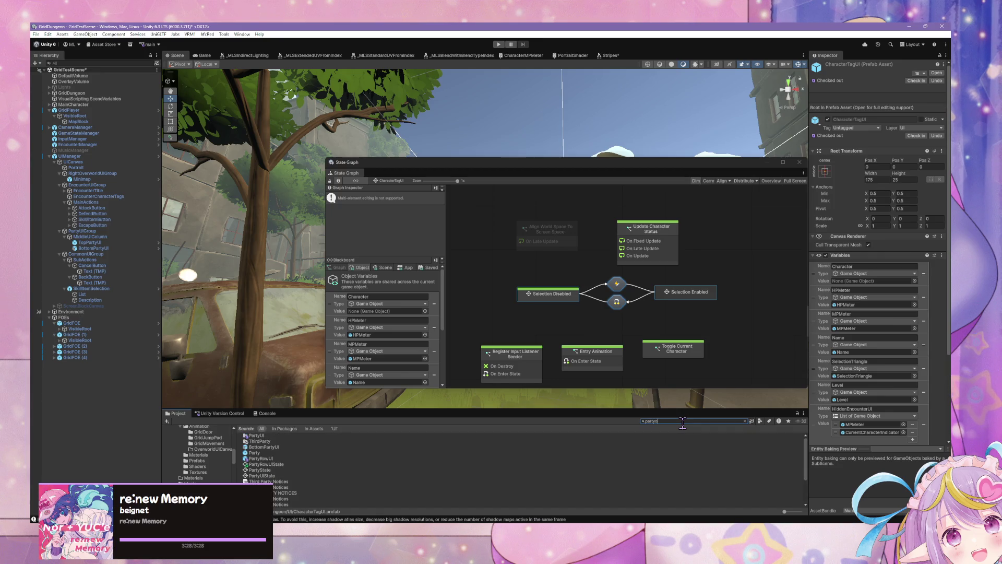
{"action": "left_click", "coordinate": [276, 436]}
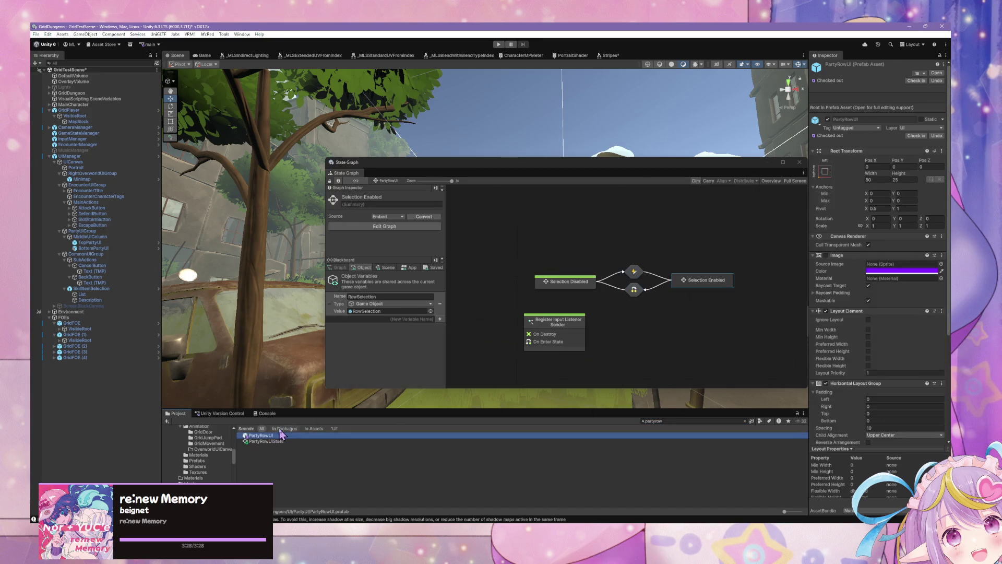
Spread out the Selection Disabled, Selection Enabled and Register Input Listener Sender nodes.
{"action": "left_click", "coordinate": [620, 250]}
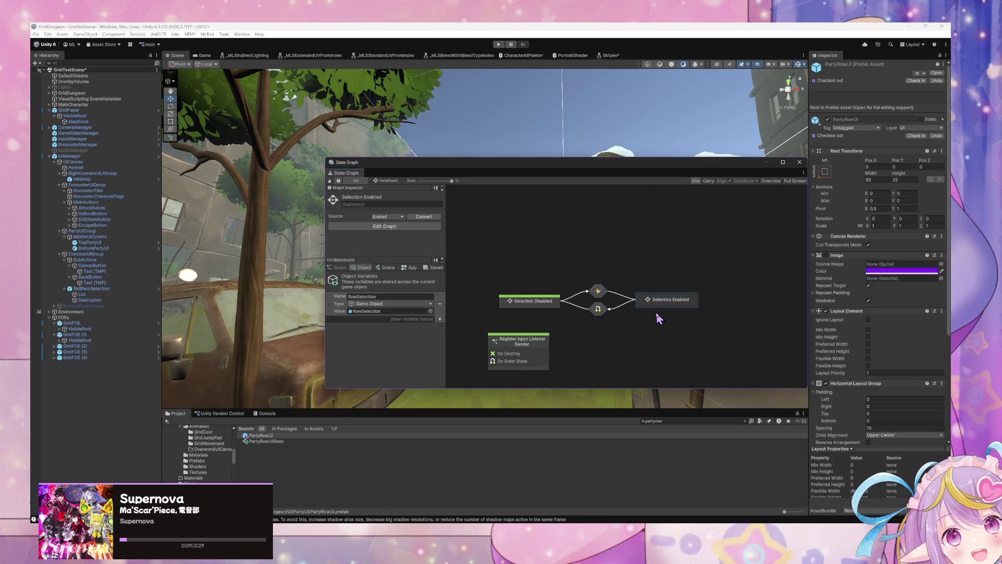
{"action": "left_click_drag", "start_coordinate": [543, 305], "coordinate": [528, 304]}
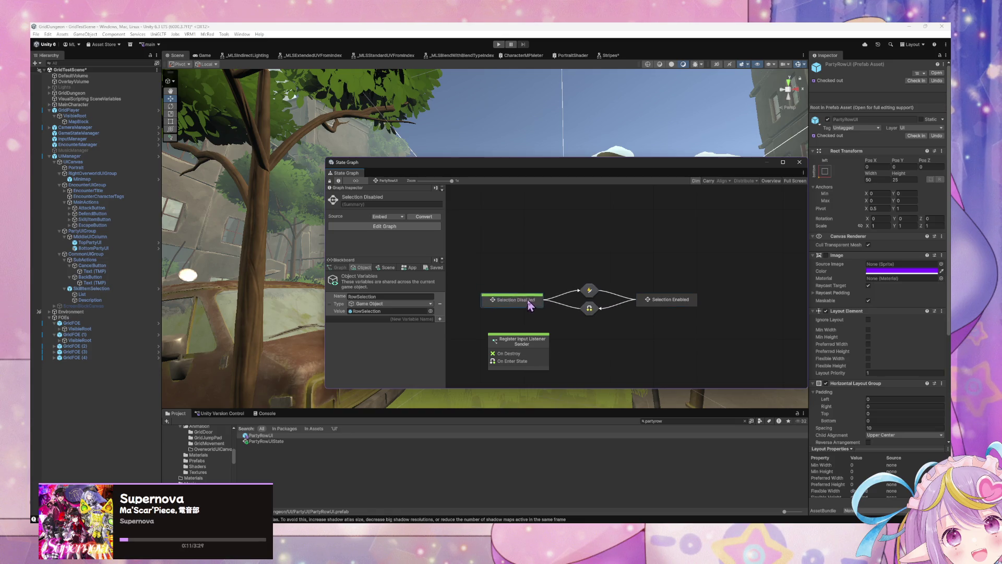
{"action": "left_click_drag", "start_coordinate": [667, 302], "coordinate": [673, 301]}
{"action": "left_click_drag", "start_coordinate": [548, 331], "coordinate": [543, 331]}
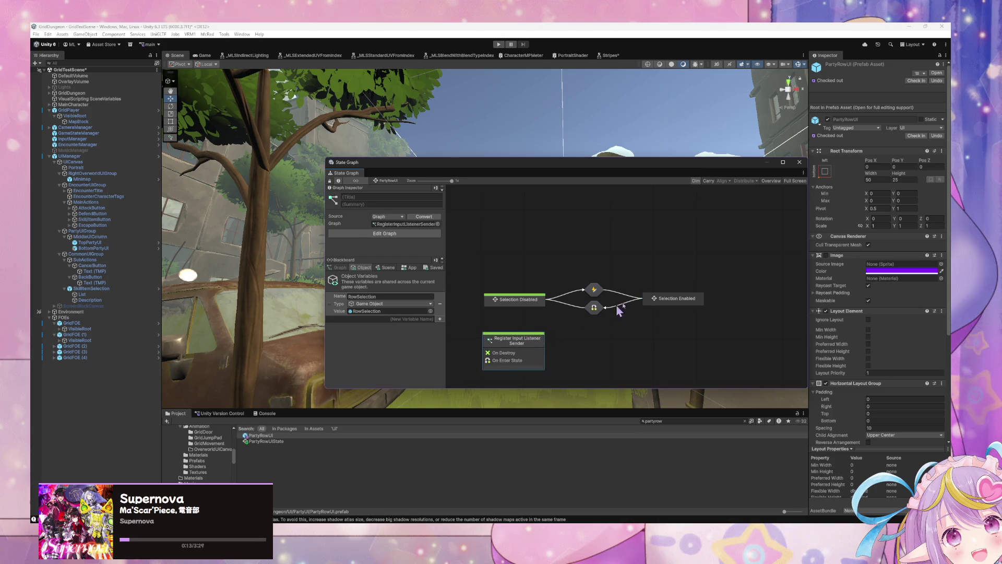
{"action": "left_click", "coordinate": [677, 303]}
{"action": "left_click_drag", "start_coordinate": [667, 306], "coordinate": [680, 301]}
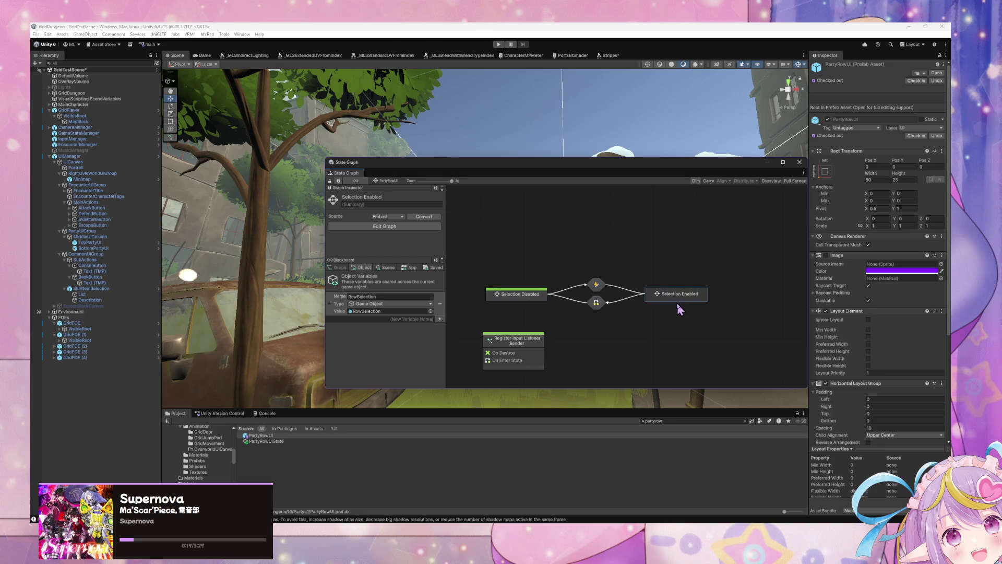
Enter Selection Enabled, view its Start graph, then open the Relay Unity Event graph.
{"action": "double_click", "coordinate": [686, 296]}
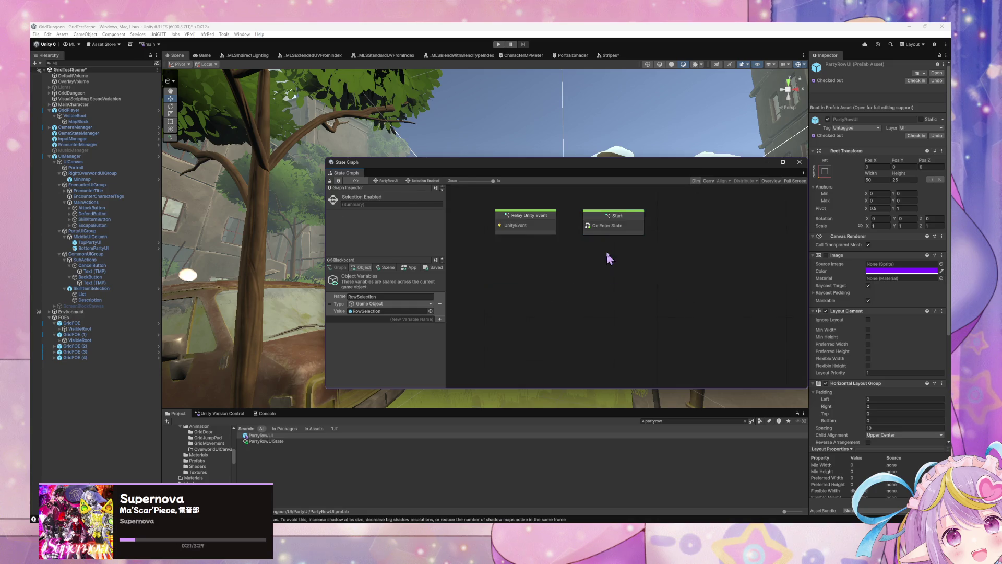
{"action": "double_click", "coordinate": [608, 235]}
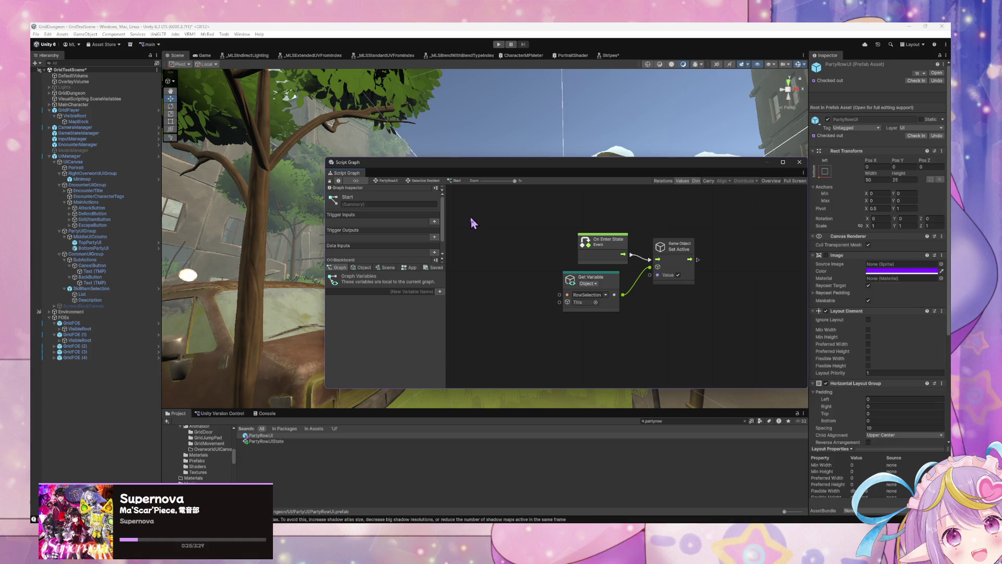
{"action": "left_click", "coordinate": [423, 181]}
{"action": "double_click", "coordinate": [681, 297]}
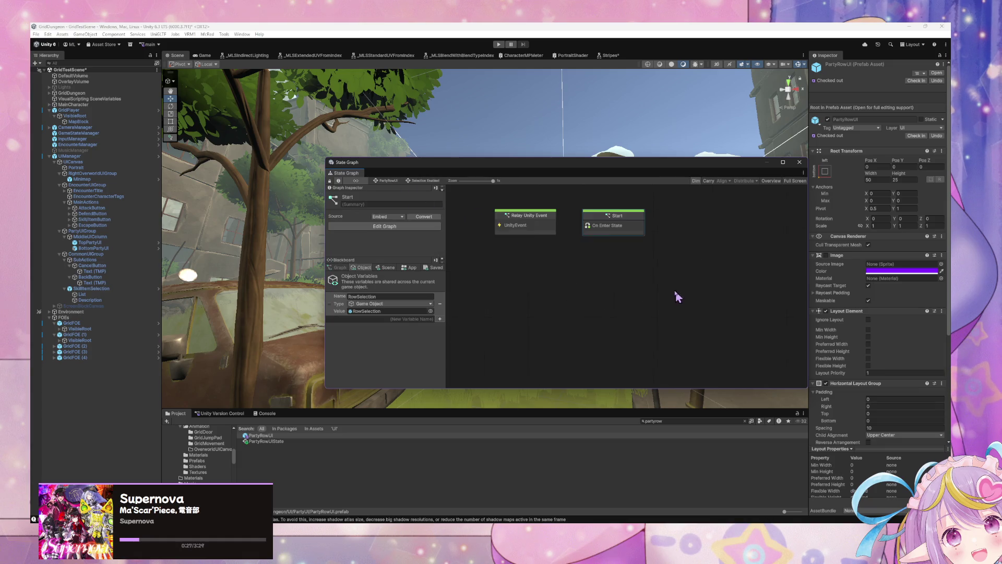
Delete the three unused character list nodes from the relay graph.
{"action": "left_click_drag", "start_coordinate": [562, 210], "coordinate": [516, 222]}
{"action": "left_click_drag", "start_coordinate": [546, 261], "coordinate": [522, 261]}
{"action": "scroll", "coordinate": [599, 254], "scroll_direction": "up", "scroll_amount": 2}
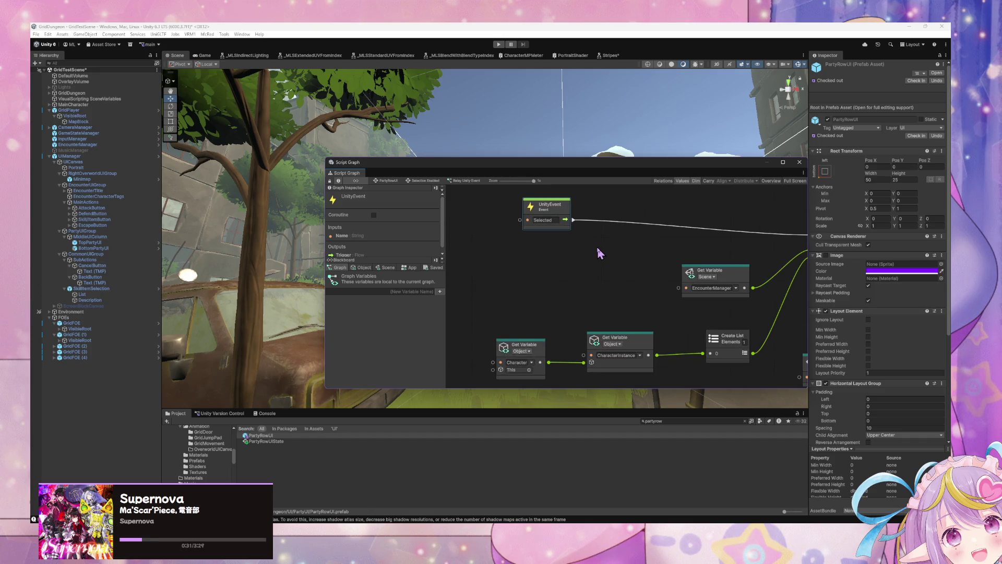
{"action": "scroll", "coordinate": [599, 253], "scroll_direction": "down", "scroll_amount": 1}
{"action": "scroll", "coordinate": [595, 256], "scroll_direction": "up", "scroll_amount": 1}
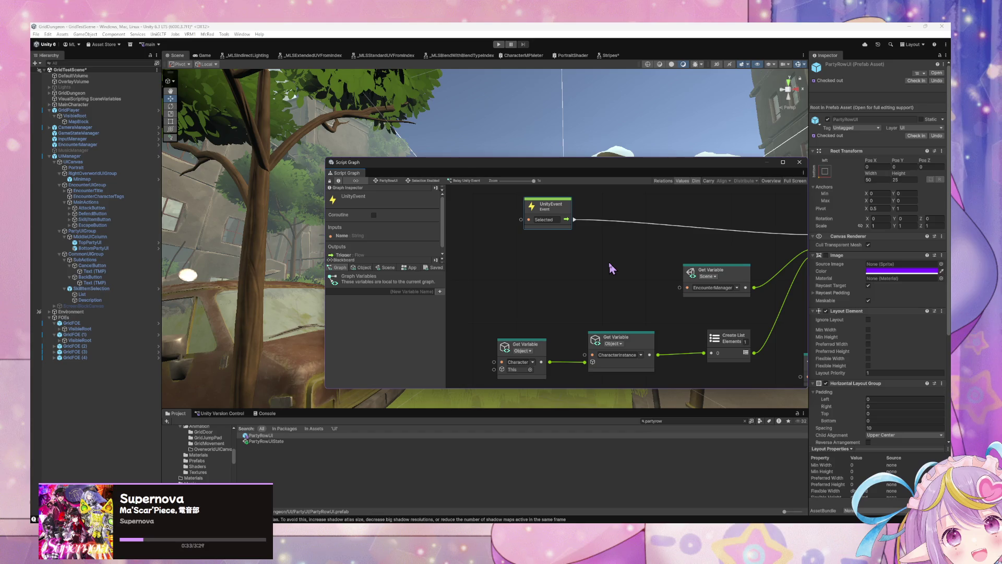
{"action": "left_click_drag", "start_coordinate": [584, 288], "coordinate": [516, 276]}
{"action": "mouse_move", "coordinate": [684, 371]}
{"action": "left_mouse_down"}
{"action": "mouse_move", "coordinate": [520, 318]}
{"action": "mouse_move", "coordinate": [478, 330]}
{"action": "left_mouse_up"}
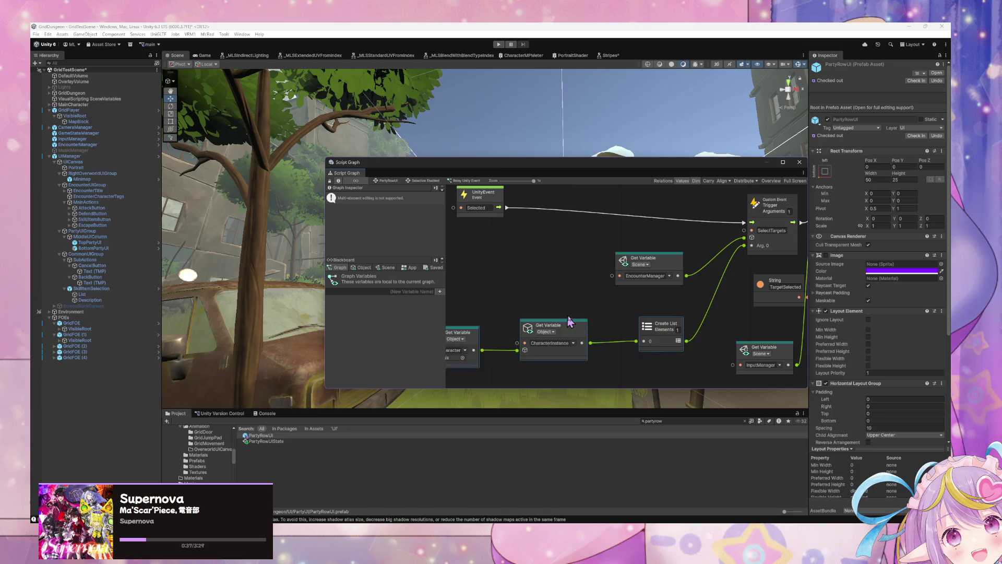
{"action": "key", "text": "Delete"}
Rearrange the EncounterManager, InputManager, UnityEvent and Custom Event nodes, then show object variables.
{"action": "mouse_move", "coordinate": [671, 277]}
{"action": "left_mouse_down"}
{"action": "mouse_move", "coordinate": [654, 260]}
{"action": "mouse_move", "coordinate": [663, 285]}
{"action": "left_mouse_up"}
{"action": "mouse_move", "coordinate": [700, 254]}
{"action": "left_mouse_down"}
{"action": "mouse_move", "coordinate": [650, 277]}
{"action": "mouse_move", "coordinate": [700, 286]}
{"action": "left_mouse_up"}
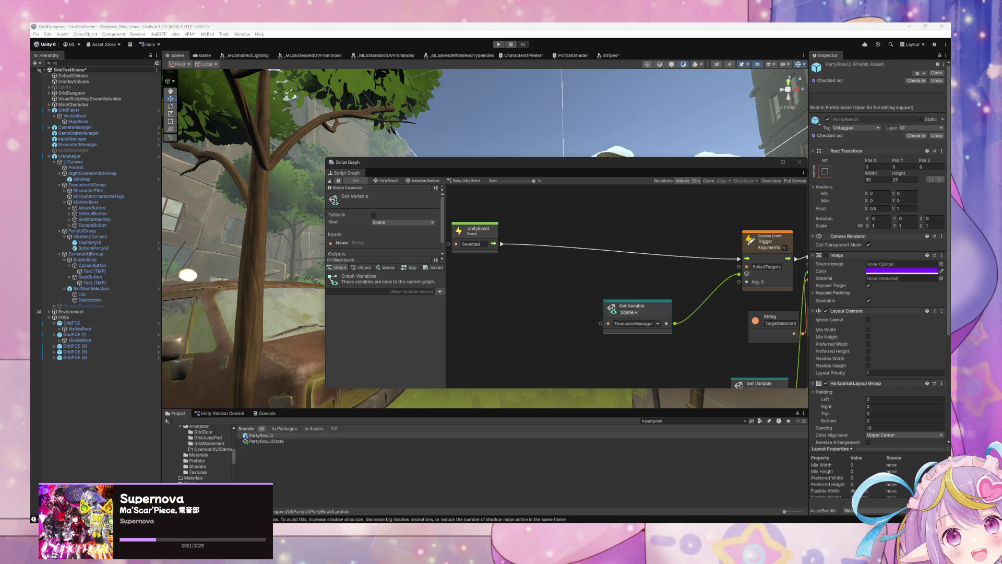
{"action": "left_click_drag", "start_coordinate": [635, 317], "coordinate": [517, 305]}
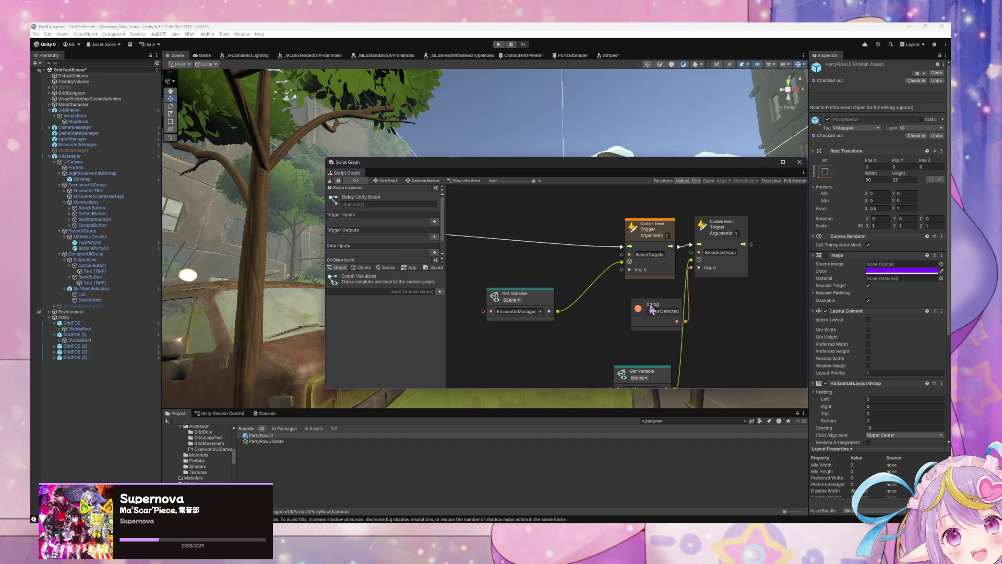
{"action": "left_click_drag", "start_coordinate": [656, 306], "coordinate": [636, 300]}
{"action": "mouse_move", "coordinate": [648, 377]}
{"action": "left_mouse_down"}
{"action": "mouse_move", "coordinate": [655, 342]}
{"action": "mouse_move", "coordinate": [644, 305]}
{"action": "mouse_move", "coordinate": [747, 388]}
{"action": "left_mouse_up"}
{"action": "left_click", "coordinate": [655, 342]}
{"action": "left_click_drag", "start_coordinate": [654, 350], "coordinate": [641, 315]}
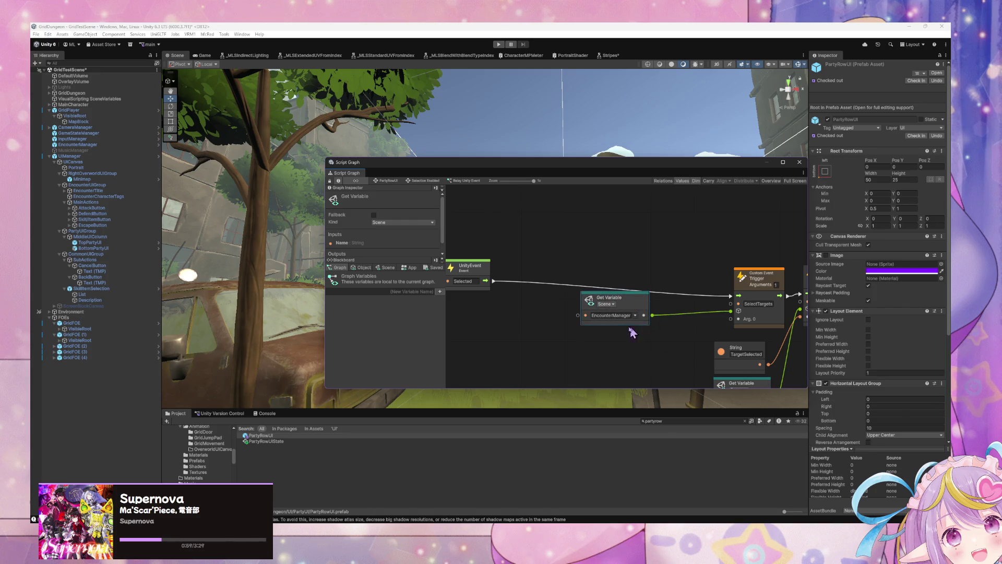
{"action": "left_click_drag", "start_coordinate": [562, 274], "coordinate": [603, 247]}
{"action": "left_click_drag", "start_coordinate": [685, 304], "coordinate": [579, 291]}
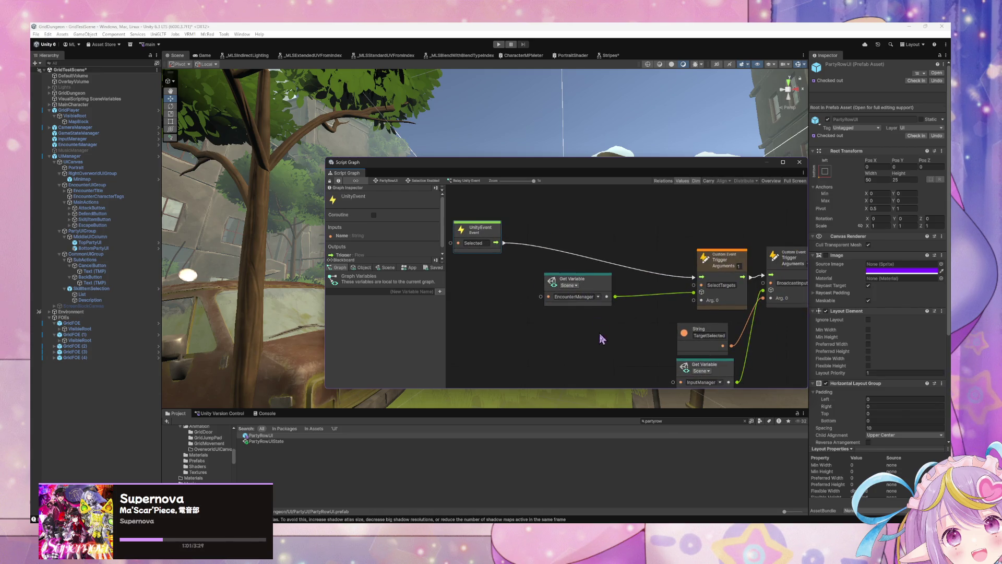
{"action": "mouse_move", "coordinate": [583, 347]}
{"action": "left_mouse_down"}
{"action": "mouse_move", "coordinate": [549, 331]}
{"action": "mouse_move", "coordinate": [592, 353]}
{"action": "left_mouse_up"}
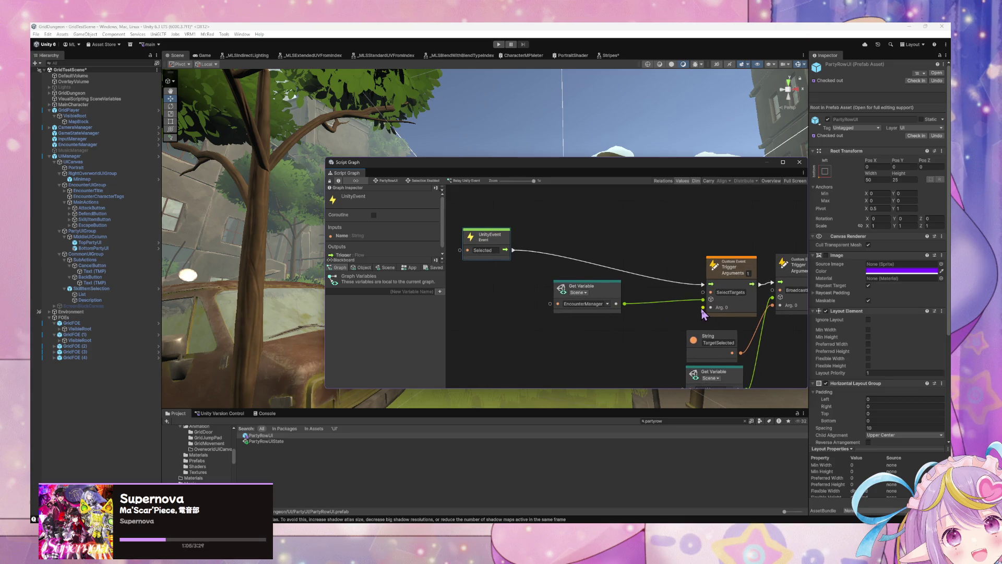
{"action": "left_click_drag", "start_coordinate": [630, 325], "coordinate": [628, 301]}
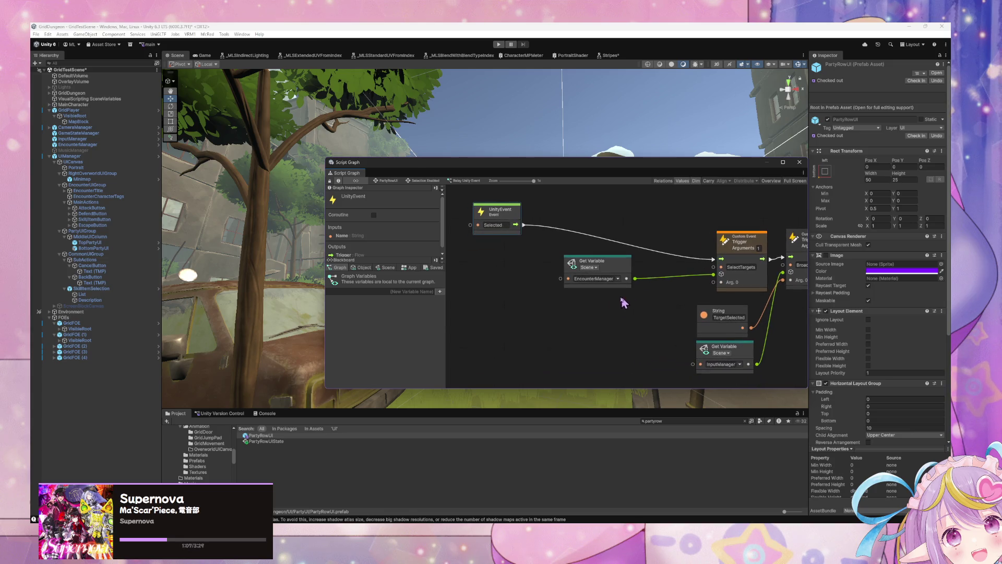
{"action": "left_click", "coordinate": [362, 267]}
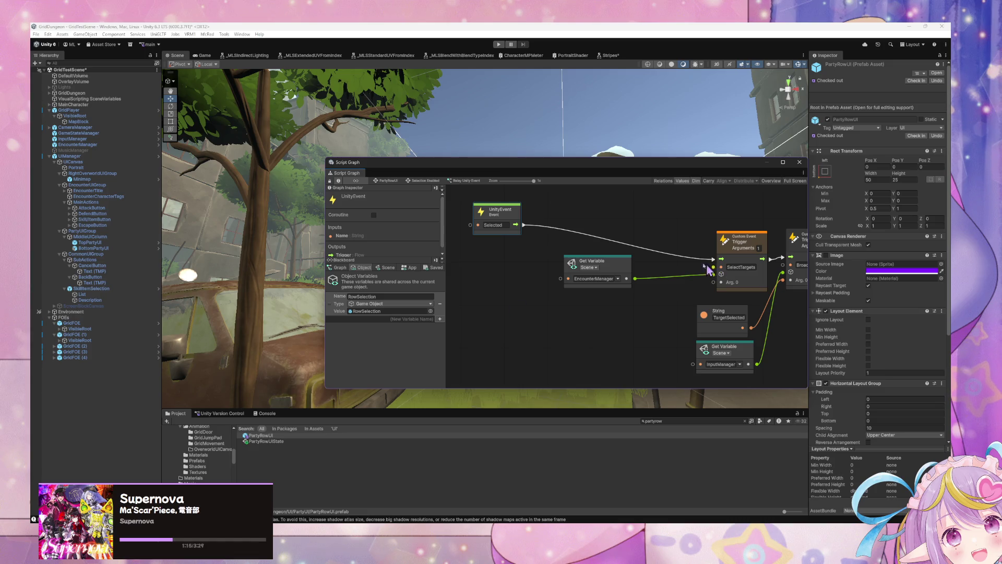
Run the game in play mode and open PartyRowUI(Clone)'s state graph.
{"action": "left_click", "coordinate": [498, 45]}
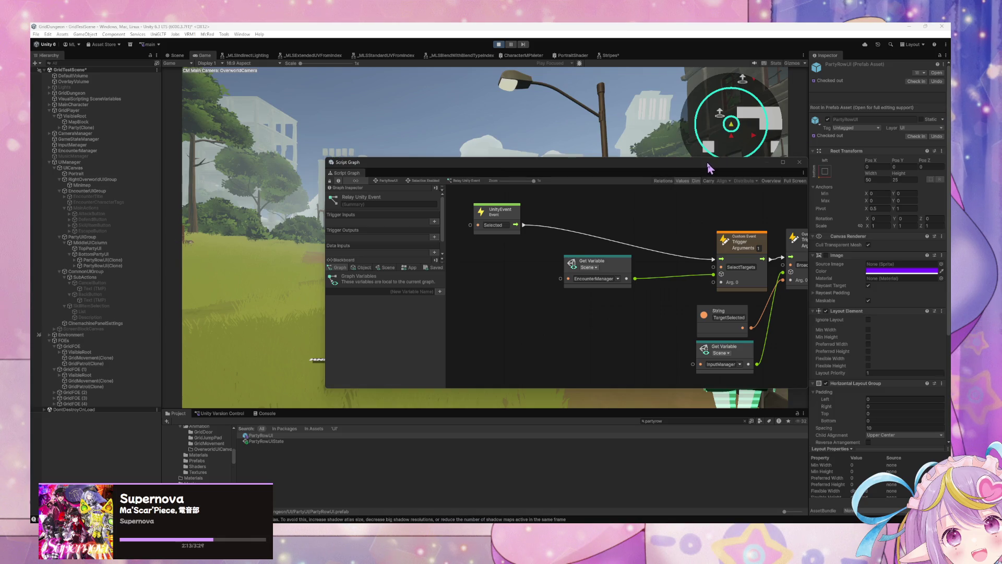
{"action": "left_click_drag", "start_coordinate": [709, 168], "coordinate": [588, 163]}
{"action": "left_click_drag", "start_coordinate": [519, 223], "coordinate": [478, 220]}
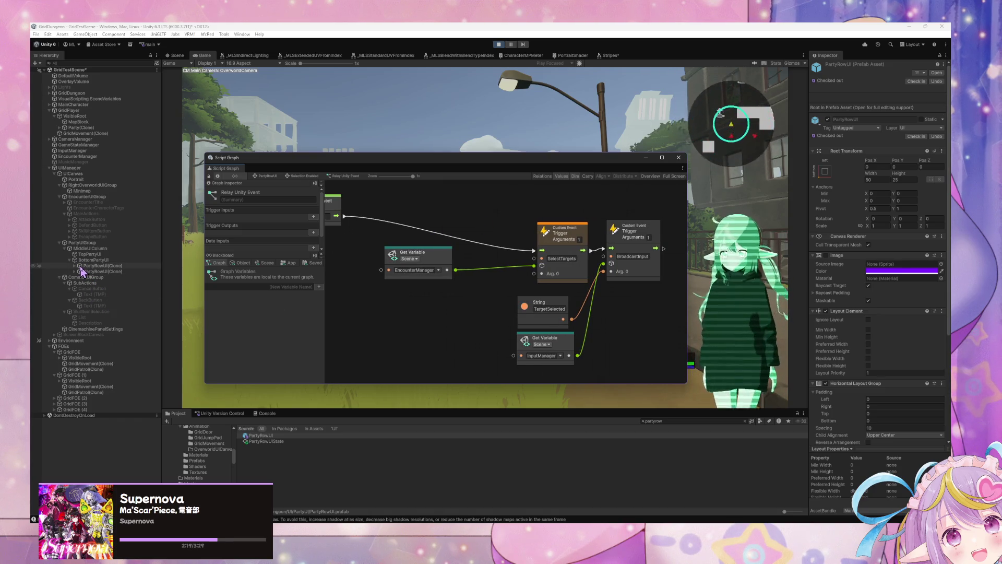
{"action": "mouse_move", "coordinate": [375, 327]}
{"action": "left_mouse_down"}
{"action": "mouse_move", "coordinate": [452, 346]}
{"action": "mouse_move", "coordinate": [375, 316]}
{"action": "left_mouse_up"}
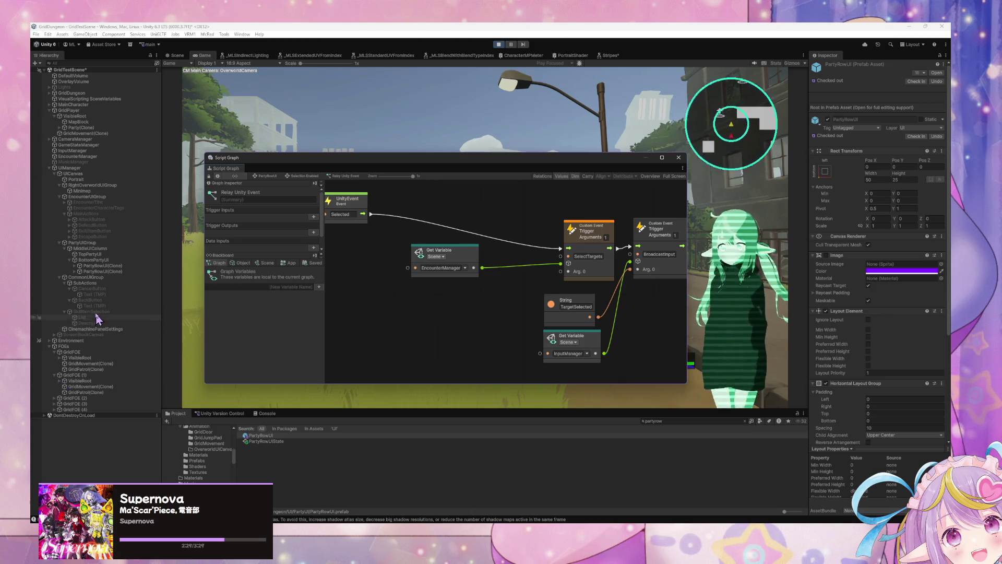
{"action": "left_click", "coordinate": [101, 266]}
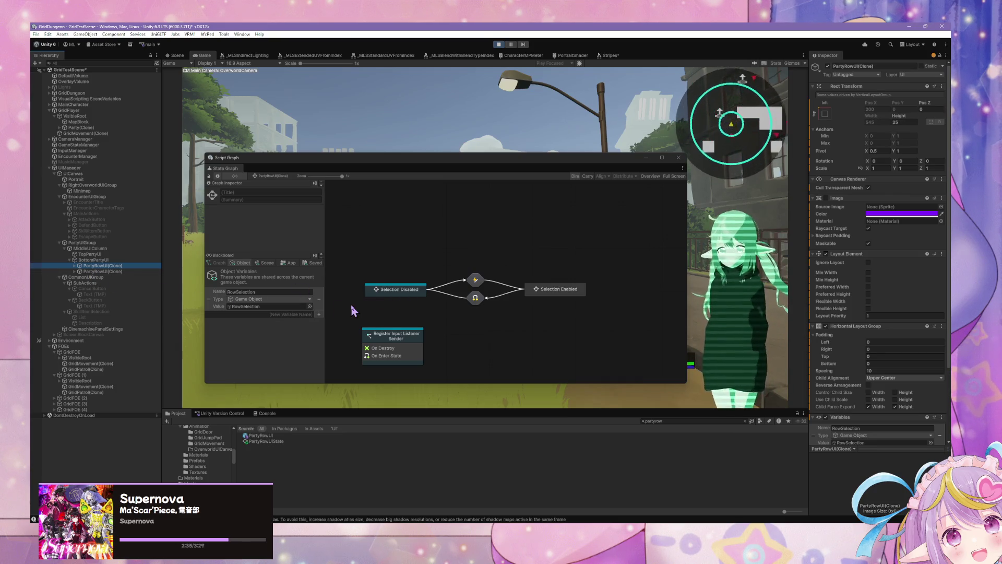
Open the clone's Selection Disabled script graph to review its logic.
{"action": "left_click_drag", "start_coordinate": [358, 308], "coordinate": [391, 308]}
{"action": "double_click", "coordinate": [414, 291]}
{"action": "double_click", "coordinate": [431, 267]}
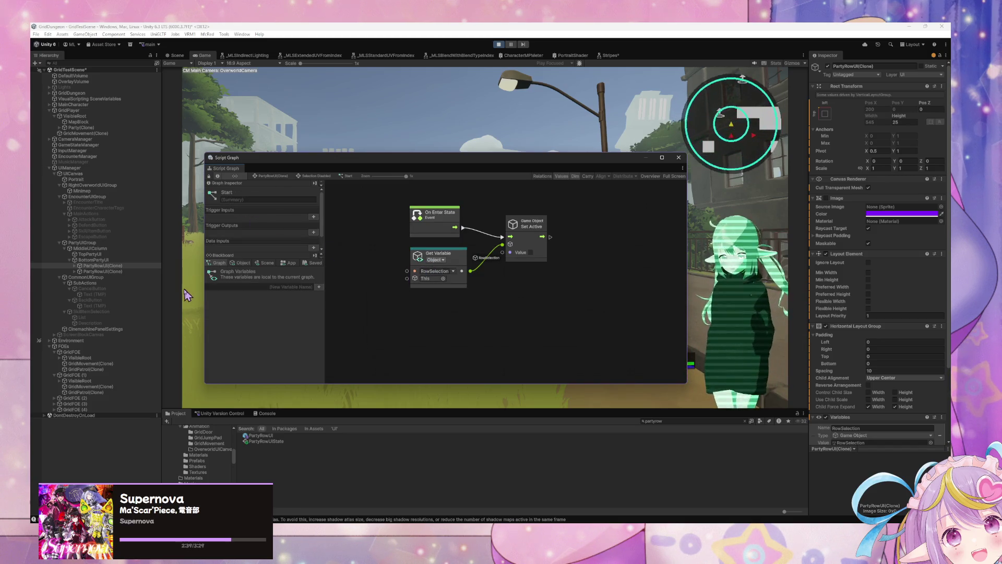
{"action": "left_click", "coordinate": [75, 266]}
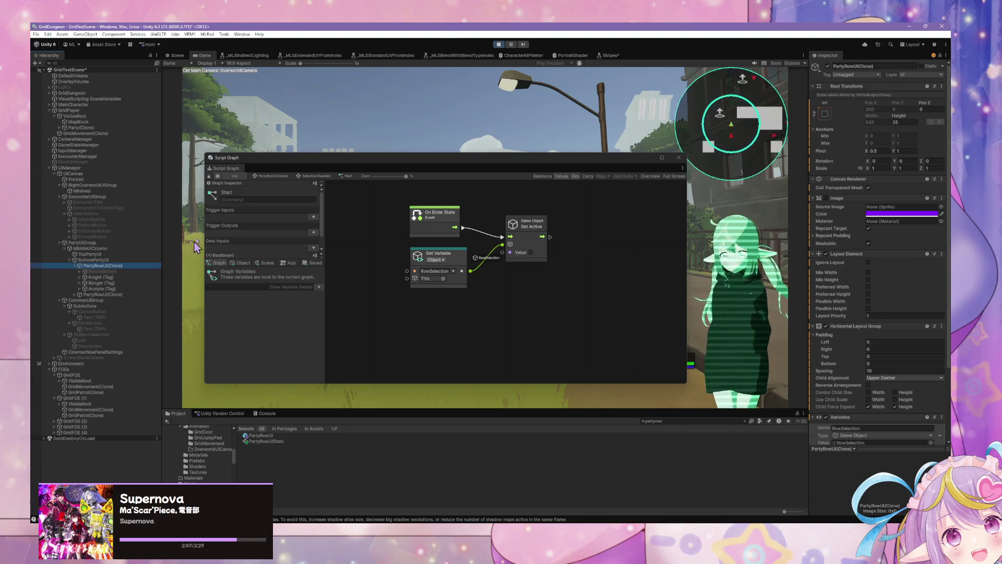
Return to the party row state graph and select the EncounterManager.
{"action": "mouse_move", "coordinate": [296, 167]}
{"action": "left_mouse_down"}
{"action": "mouse_move", "coordinate": [306, 168]}
{"action": "mouse_move", "coordinate": [258, 167]}
{"action": "left_mouse_up"}
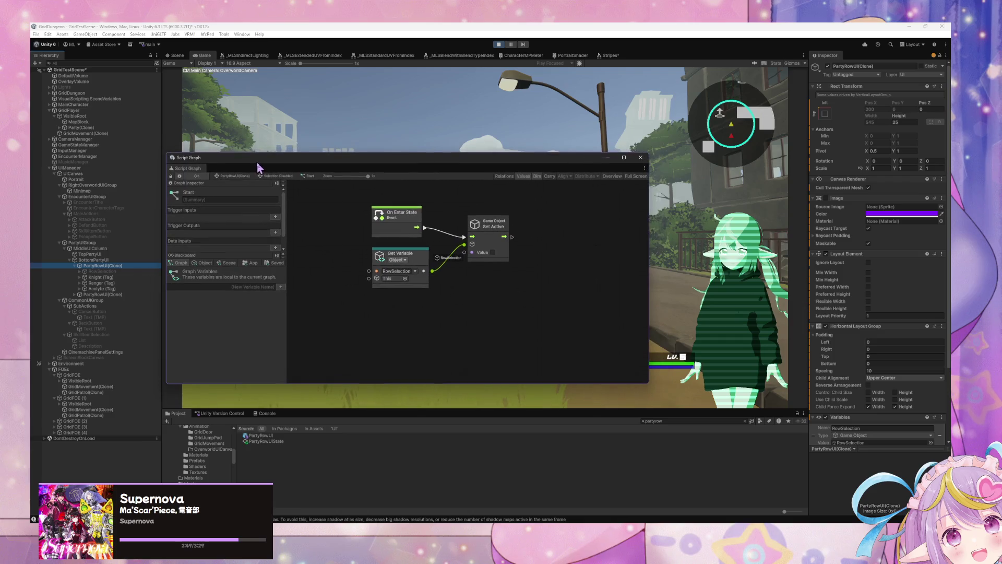
{"action": "left_click", "coordinate": [228, 177]}
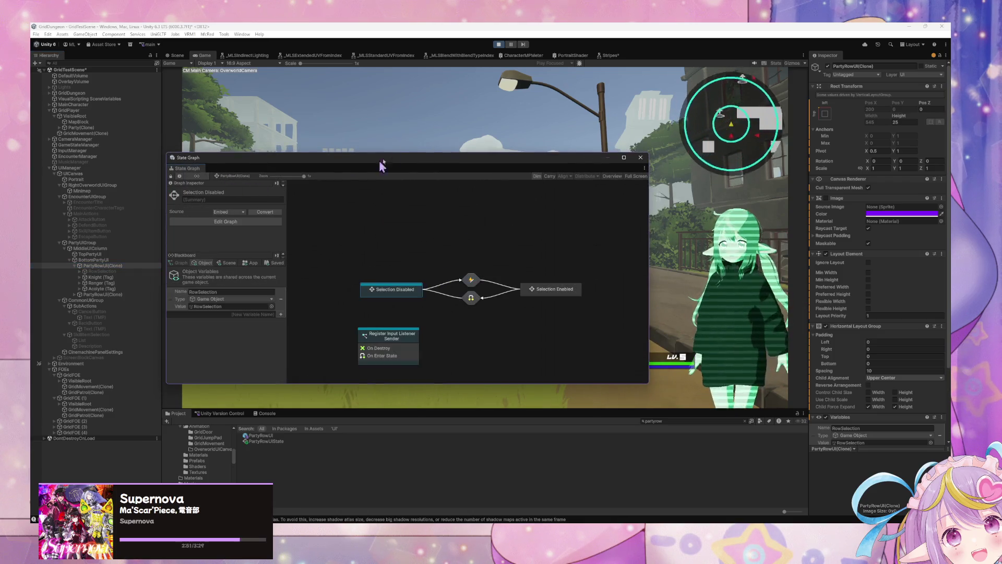
{"action": "left_click_drag", "start_coordinate": [301, 158], "coordinate": [386, 169]}
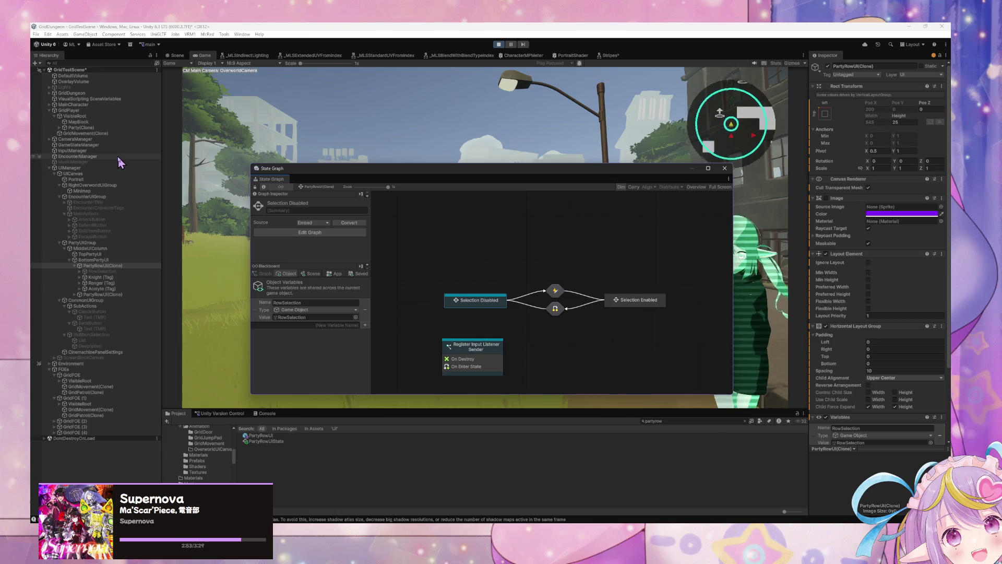
{"action": "left_click", "coordinate": [117, 155]}
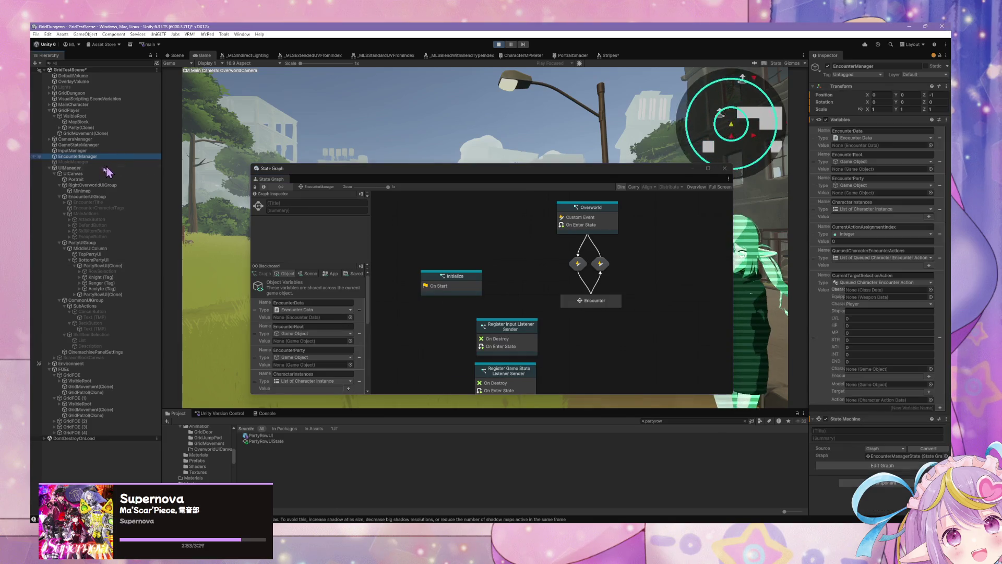
Drill into Encounter > Assign Character Actions > Target Selection; place Get Variable above the Less node.
{"action": "double_click", "coordinate": [603, 300]}
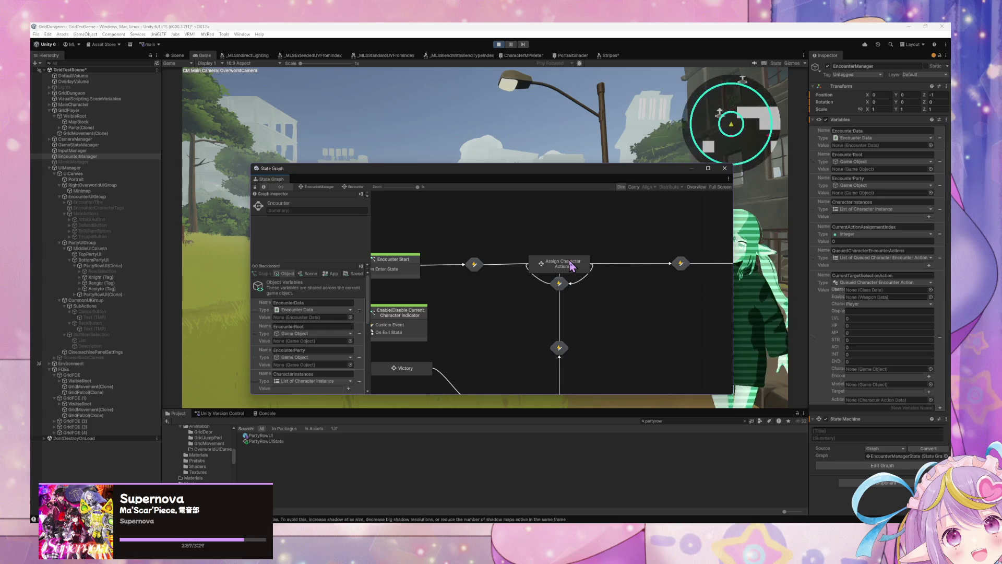
{"action": "double_click", "coordinate": [569, 262]}
{"action": "double_click", "coordinate": [564, 260]}
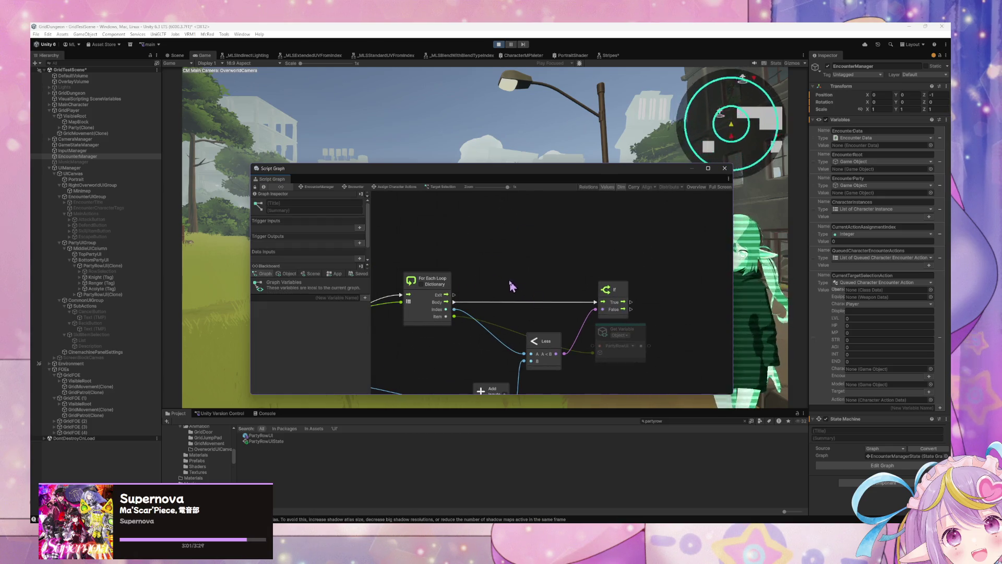
{"action": "scroll", "coordinate": [512, 286], "scroll_direction": "down", "scroll_amount": 2}
{"action": "left_click", "coordinate": [542, 328]}
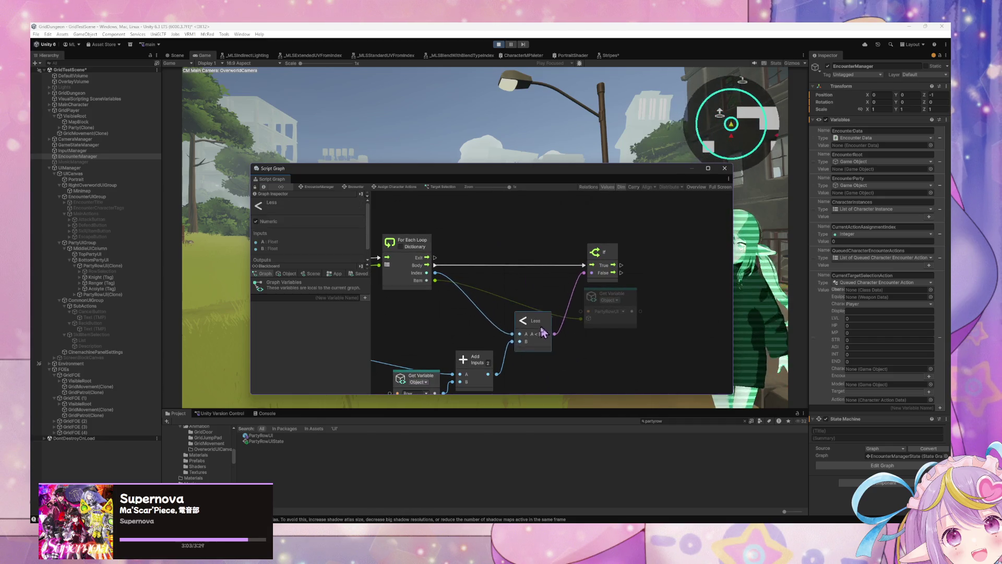
{"action": "left_click_drag", "start_coordinate": [542, 327], "coordinate": [558, 349]}
{"action": "left_click", "coordinate": [609, 302]}
{"action": "mouse_move", "coordinate": [609, 302]}
{"action": "left_mouse_down"}
{"action": "mouse_move", "coordinate": [545, 290]}
{"action": "mouse_move", "coordinate": [591, 305]}
{"action": "left_mouse_up"}
Add a Trigger Custom Event node and connect the If node's True branch to it.
{"action": "scroll", "coordinate": [623, 277], "scroll_direction": "right", "scroll_amount": 2}
{"action": "right_click", "coordinate": [626, 274]}
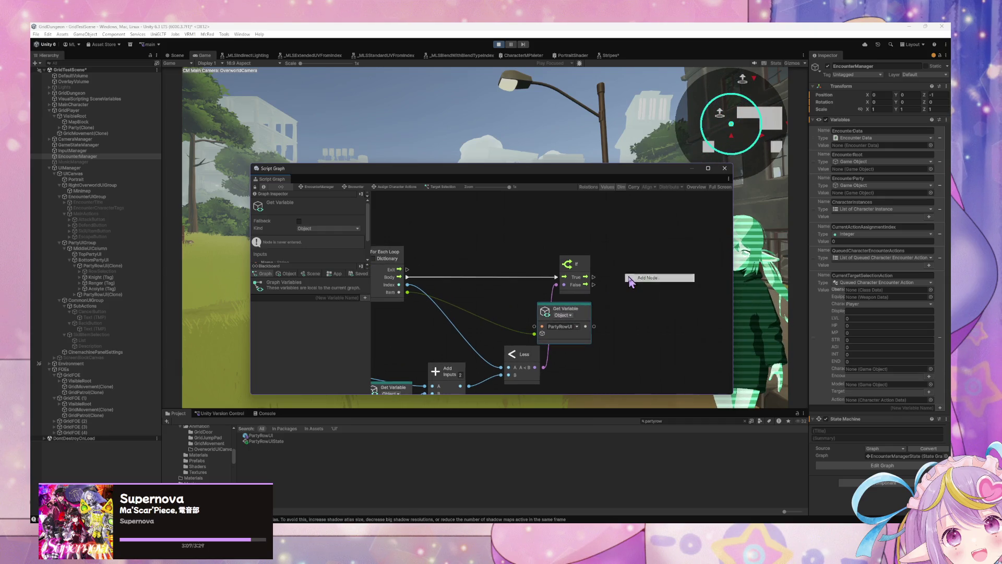
{"action": "left_click", "coordinate": [631, 279]}
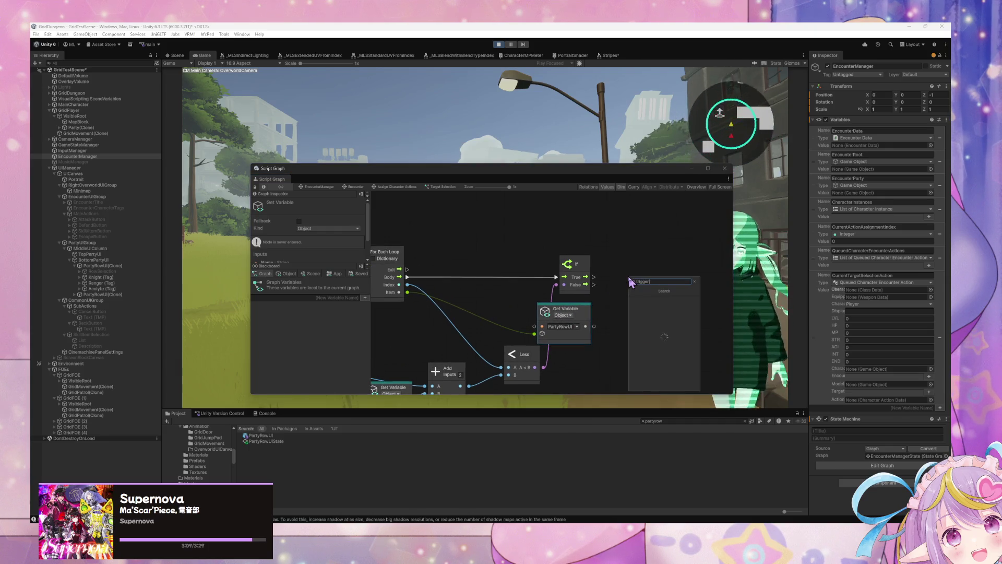
{"action": "type", "text": "custom event"}
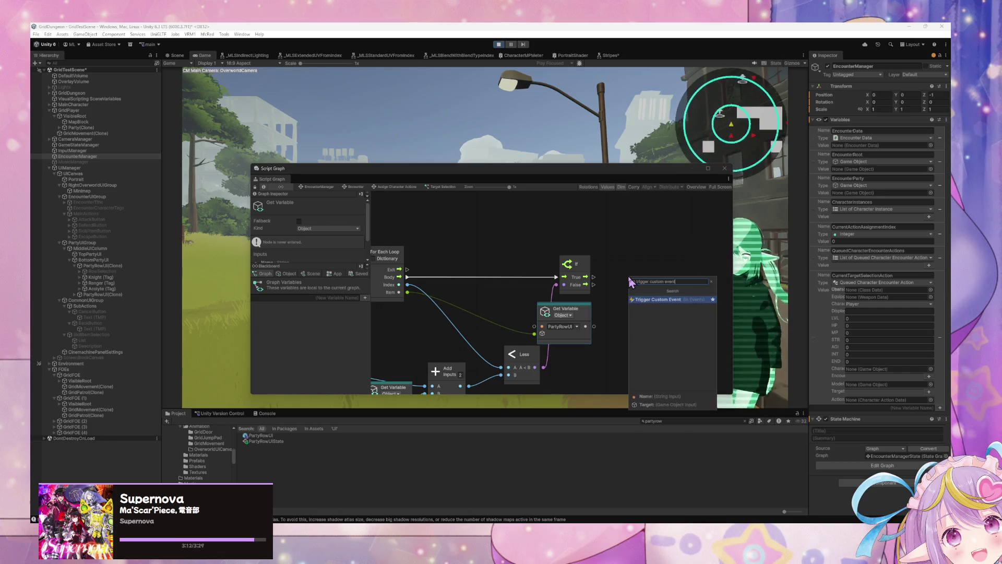
{"action": "key", "text": "Return"}
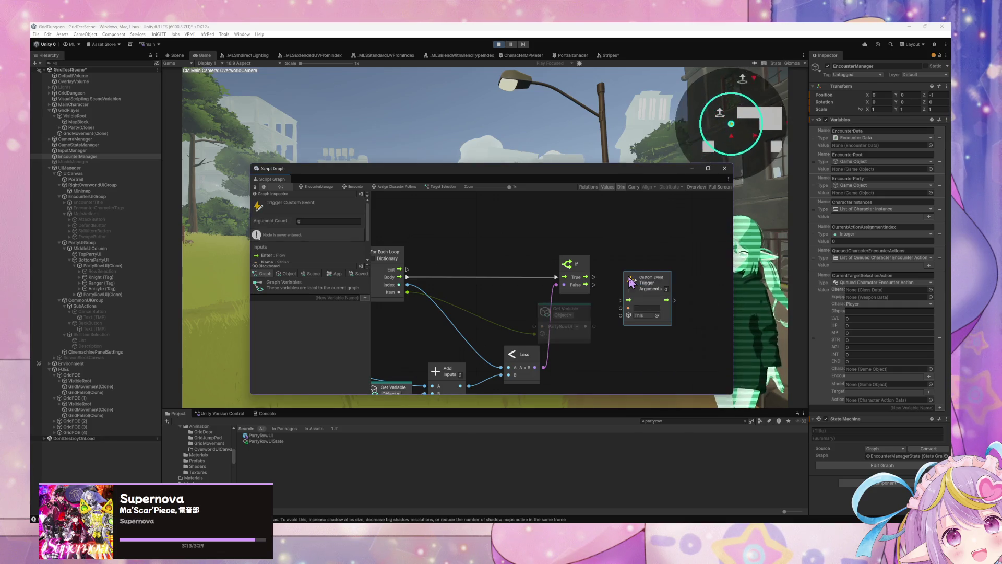
{"action": "left_click_drag", "start_coordinate": [594, 277], "coordinate": [621, 301]}
Name the custom event EnableSelection and wire the PartyRowUI Get Variable into its Target.
{"action": "left_click", "coordinate": [642, 308]}
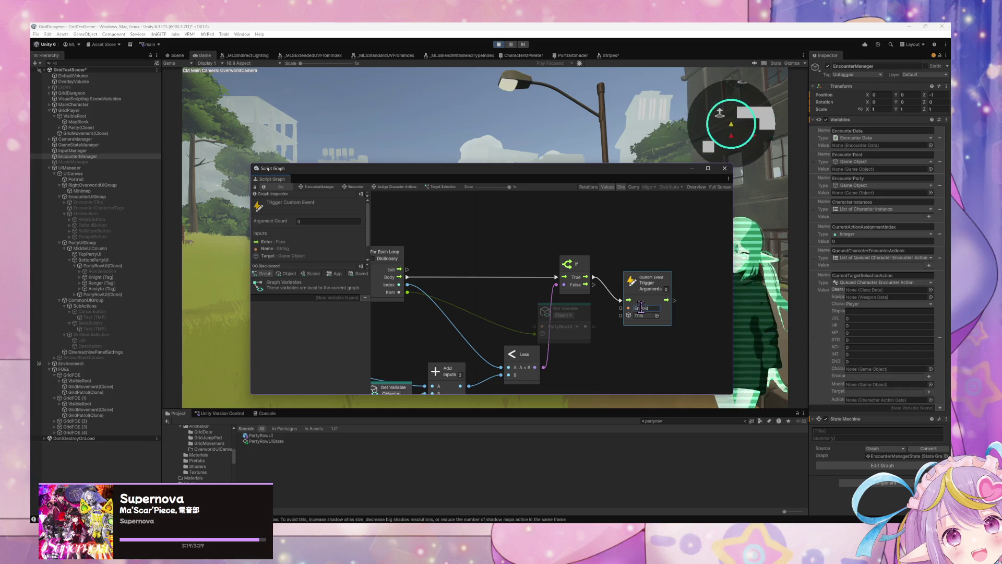
{"action": "type", "text": "Selection"}
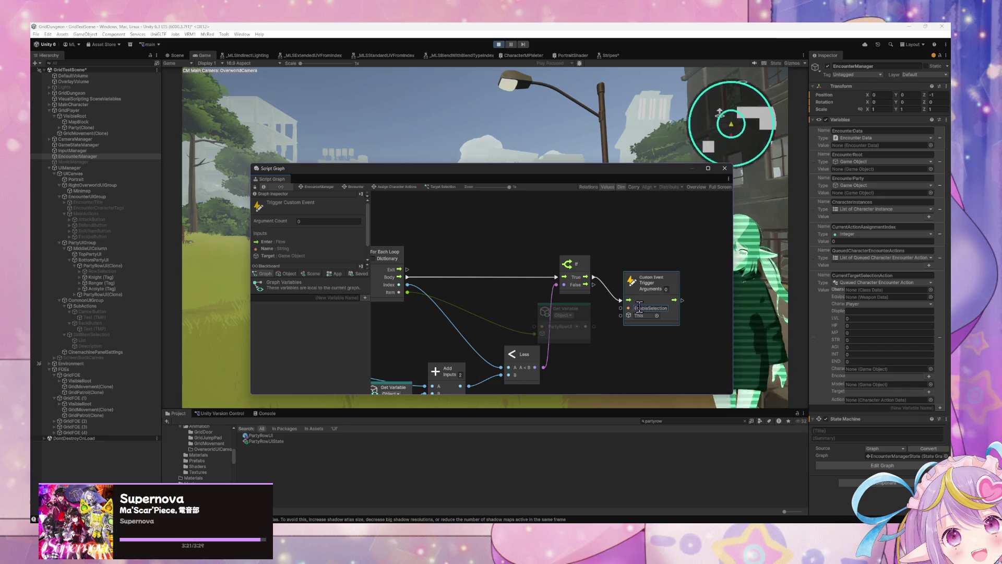
{"action": "left_click_drag", "start_coordinate": [587, 327], "coordinate": [621, 316]}
{"action": "left_click_drag", "start_coordinate": [668, 284], "coordinate": [666, 259]}
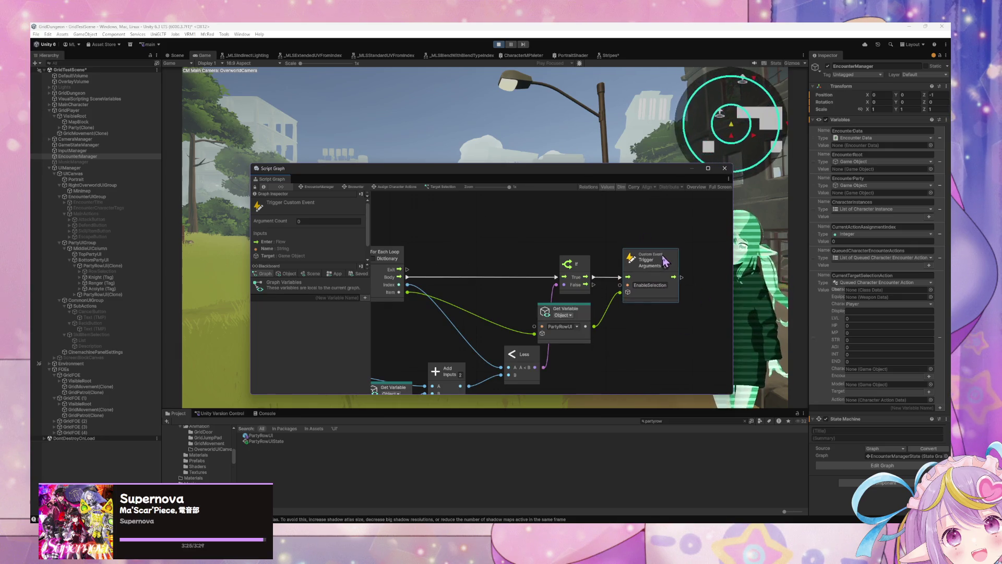
{"action": "left_click_drag", "start_coordinate": [475, 169], "coordinate": [677, 213]}
Start an encounter, open and cancel the knight's Skill/Item list, Attack, then open the next member's list.
{"action": "left_click", "coordinate": [499, 158]}
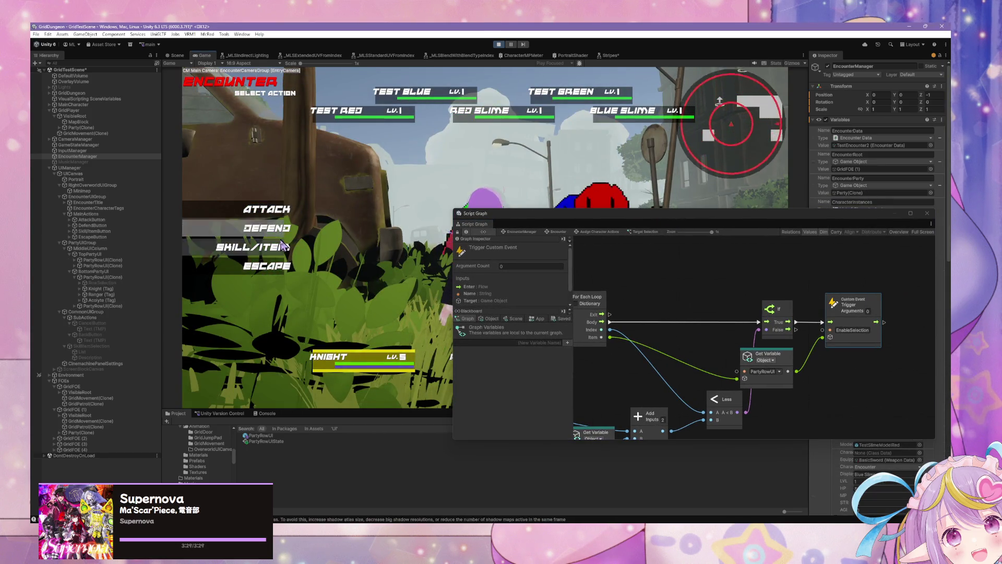
{"action": "left_click", "coordinate": [283, 245]}
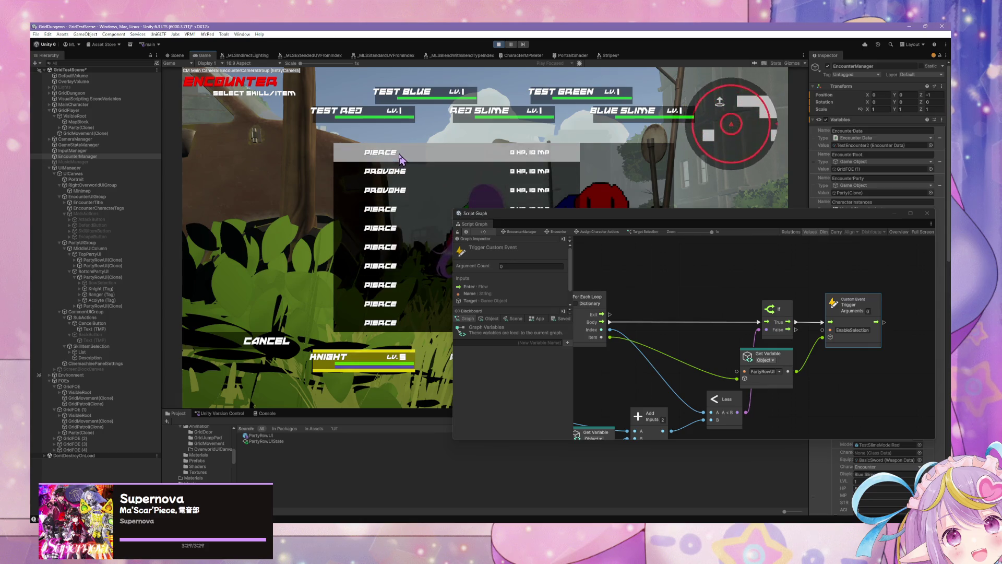
{"action": "left_click", "coordinate": [266, 341]}
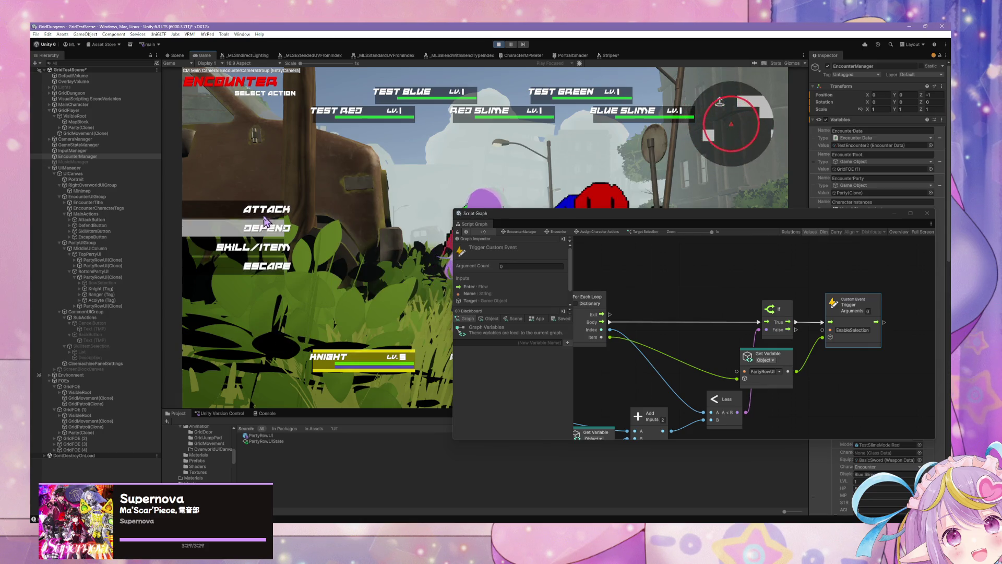
{"action": "left_click", "coordinate": [266, 222]}
{"action": "left_click_drag", "start_coordinate": [535, 219], "coordinate": [675, 218]}
{"action": "left_click", "coordinate": [266, 247]}
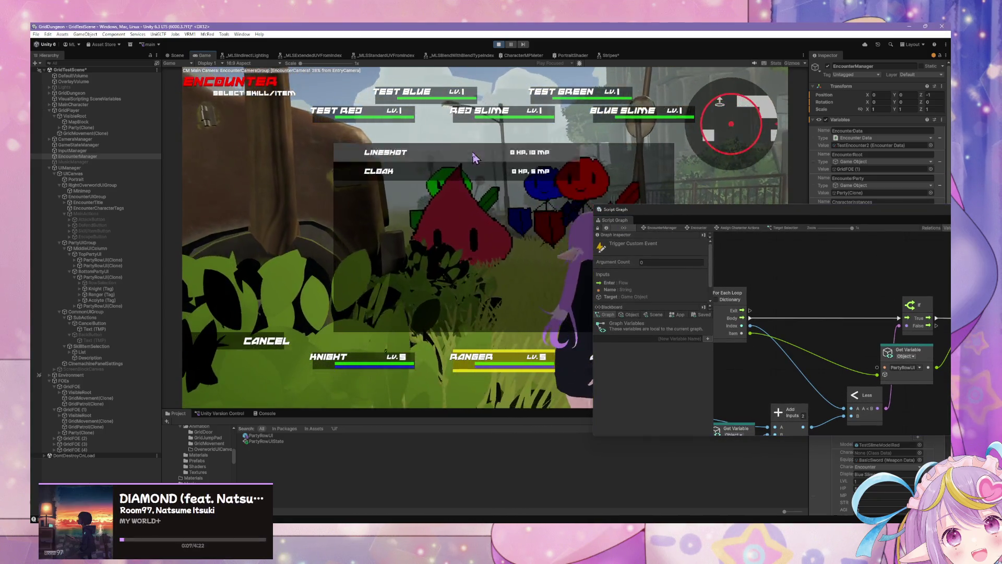
Switch to the Scene view and Console and inspect the first 'Variable not found' error.
{"action": "key", "text": "ctrl+1"}
{"action": "key", "text": "ctrl+shift+c"}
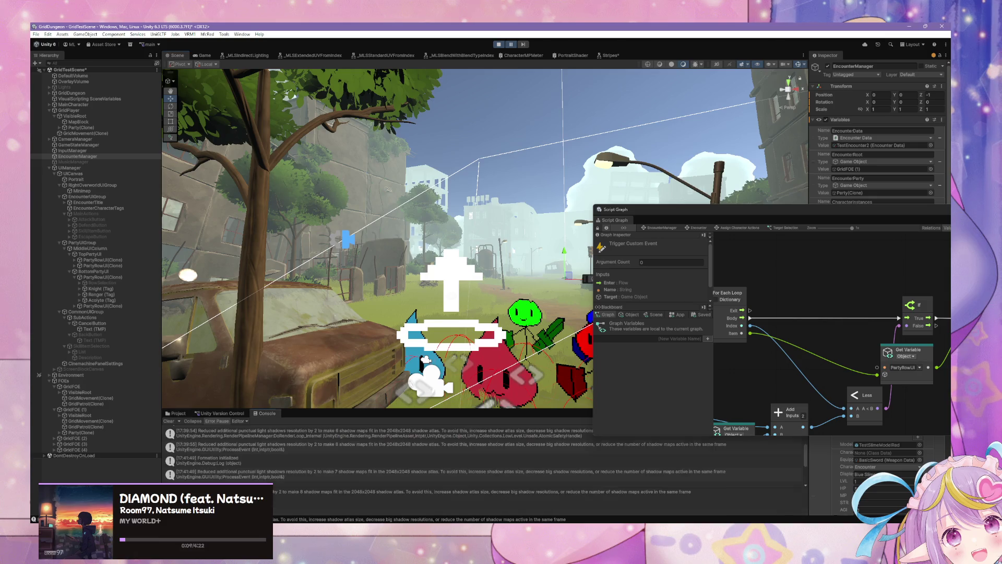
{"action": "left_click", "coordinate": [248, 455]}
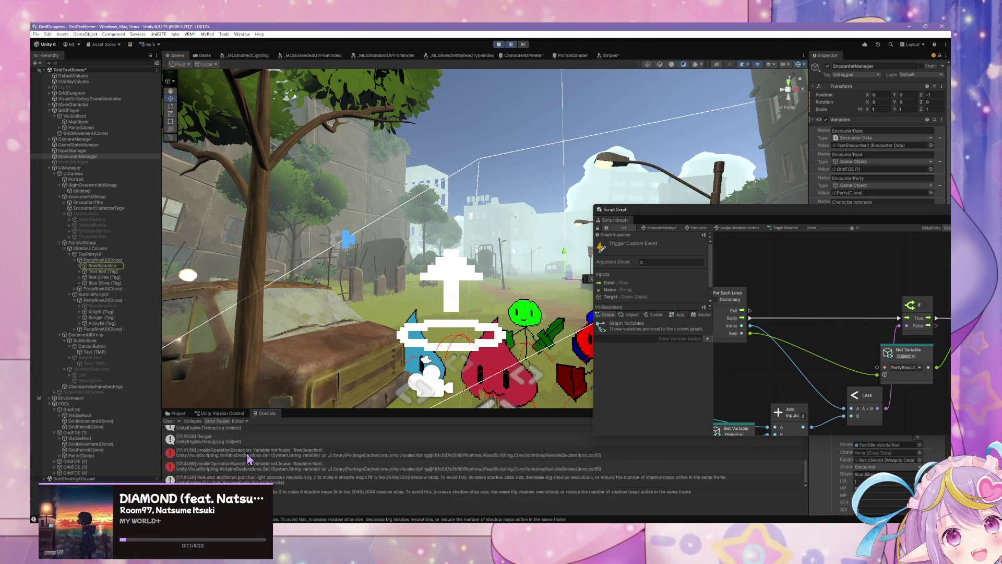
{"action": "left_click_drag", "start_coordinate": [702, 212], "coordinate": [410, 120]}
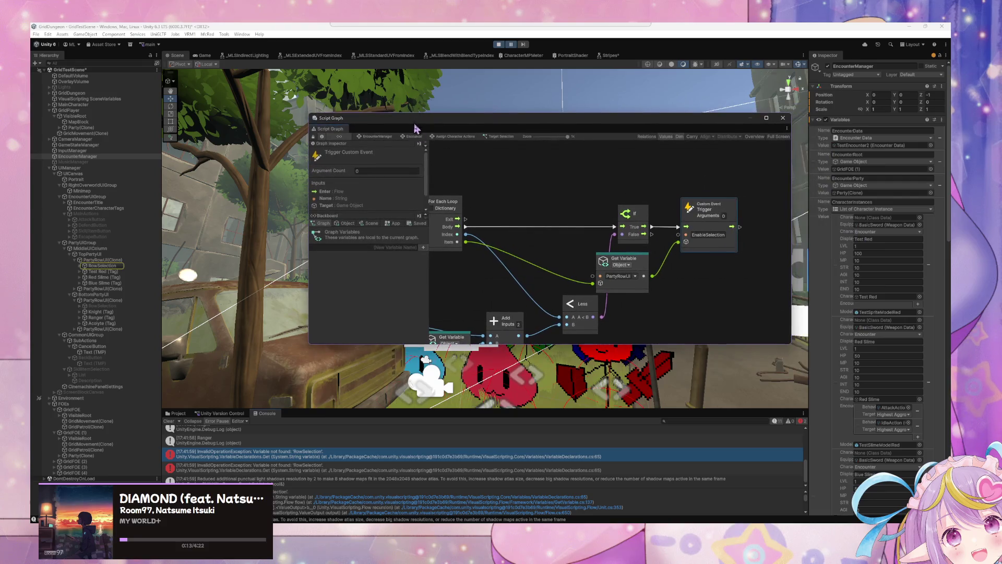
Compare the two 'Variable not found' errors for RowSelection in the Console.
{"action": "left_click", "coordinate": [322, 468]}
{"action": "left_click", "coordinate": [321, 460]}
{"action": "left_click", "coordinate": [322, 464]}
{"action": "left_click", "coordinate": [321, 459]}
{"action": "left_click", "coordinate": [322, 464]}
Locate the RowSelection child under the party row clone in the Hierarchy.
{"action": "left_click", "coordinate": [100, 296]}
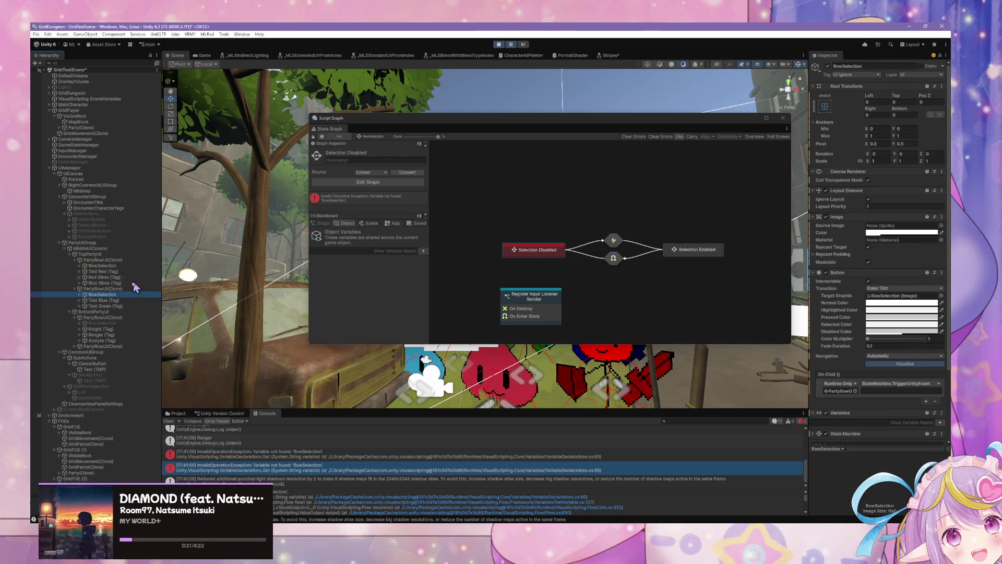
{"action": "left_click", "coordinate": [109, 296]}
{"action": "left_click", "coordinate": [107, 296]}
{"action": "left_click", "coordinate": [103, 288]}
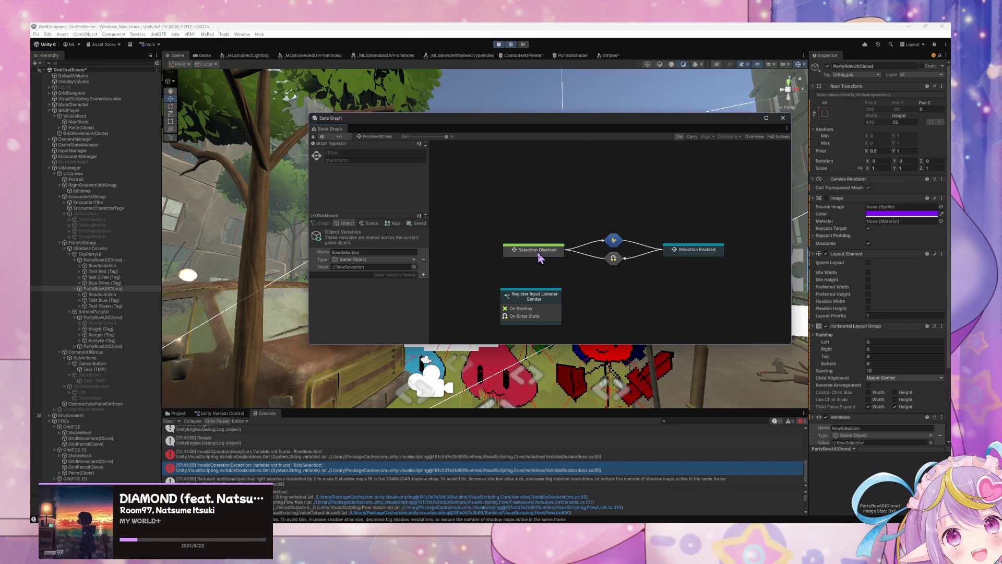
{"action": "left_click", "coordinate": [125, 294]}
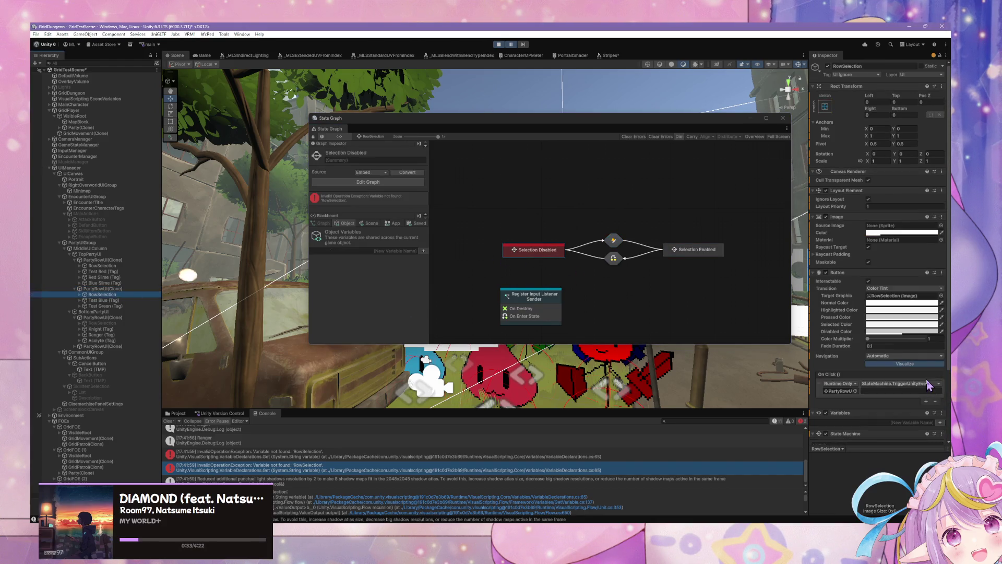
{"action": "scroll", "coordinate": [928, 384], "scroll_direction": "down", "scroll_amount": 3}
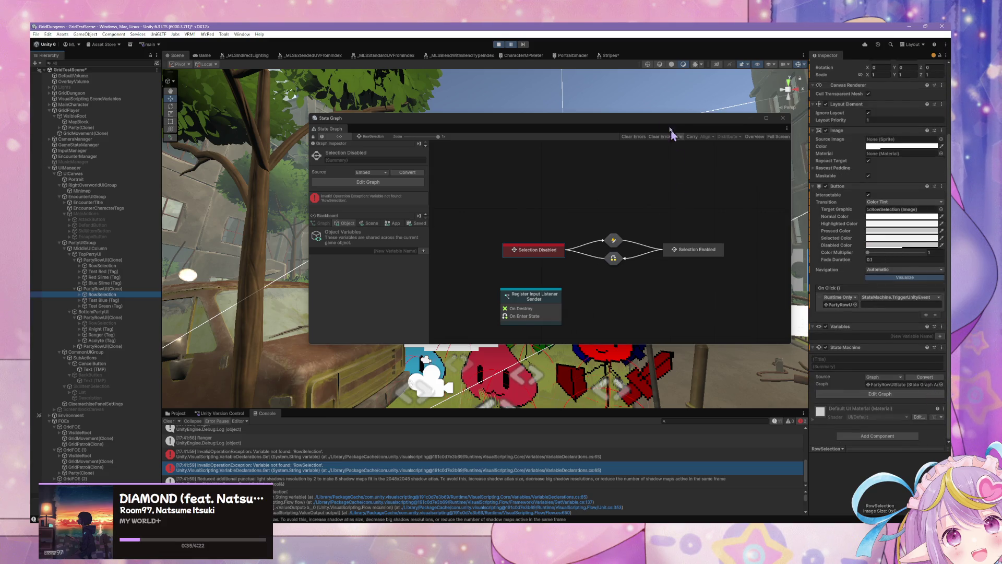
Stop play mode and select the PartyRowUI prefab in the project's UI assets.
{"action": "left_click", "coordinate": [499, 44]}
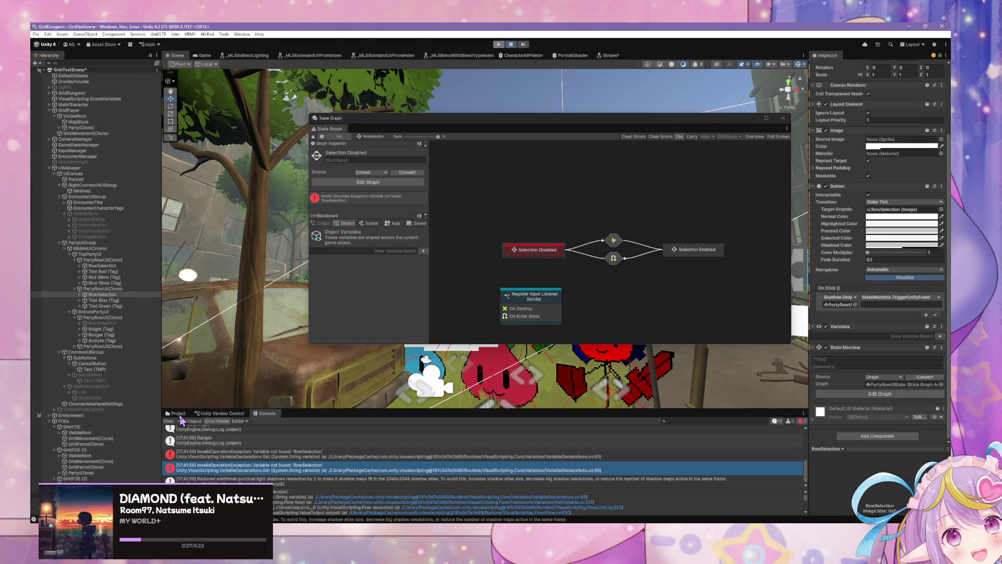
{"action": "left_click", "coordinate": [179, 414]}
{"action": "left_click", "coordinate": [261, 436]}
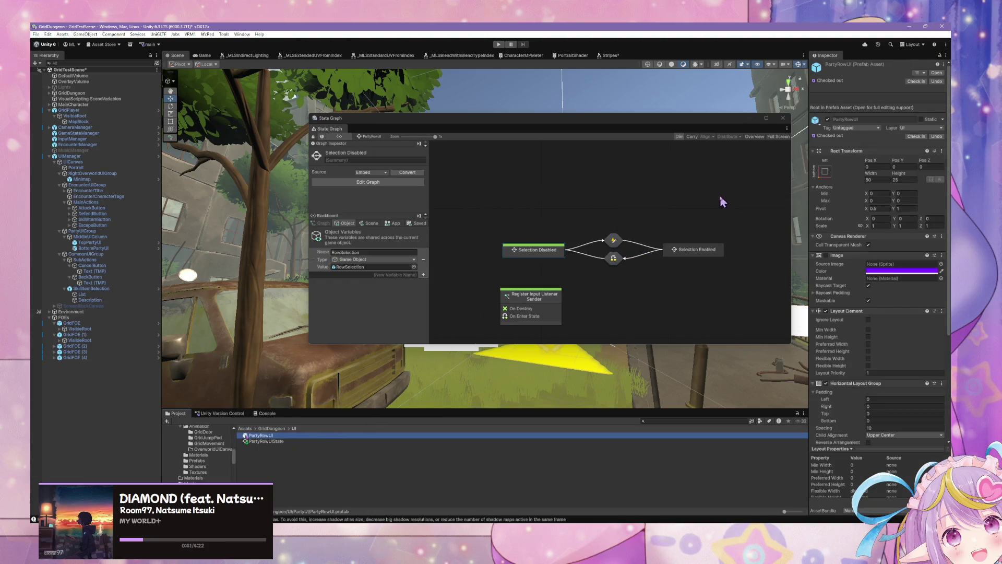
Open the PartyRowUI prefab and remove RowSelection's State Machine and Variables components.
{"action": "left_click", "coordinate": [938, 73]}
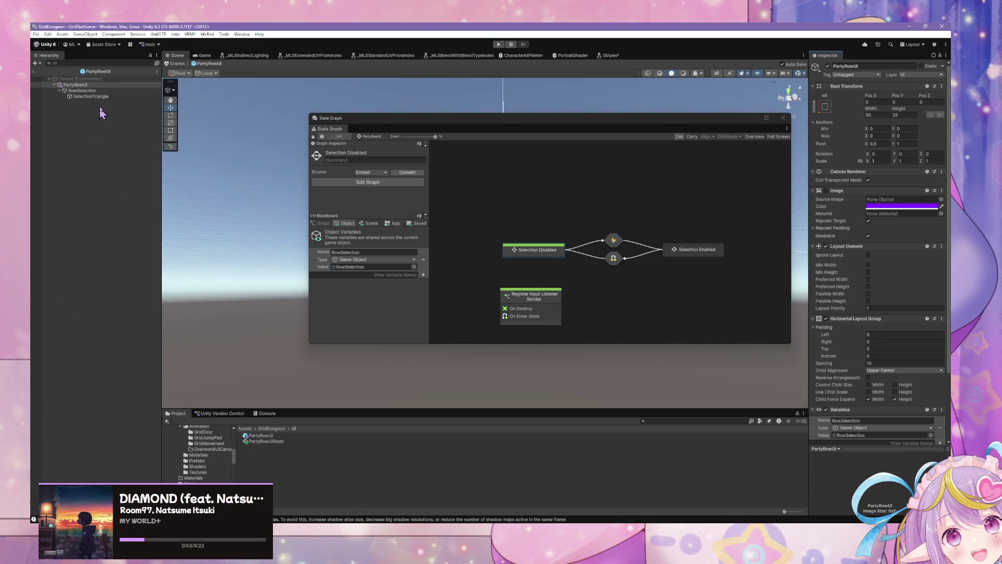
{"action": "left_click", "coordinate": [107, 91]}
{"action": "scroll", "coordinate": [948, 391], "scroll_direction": "down", "scroll_amount": 3}
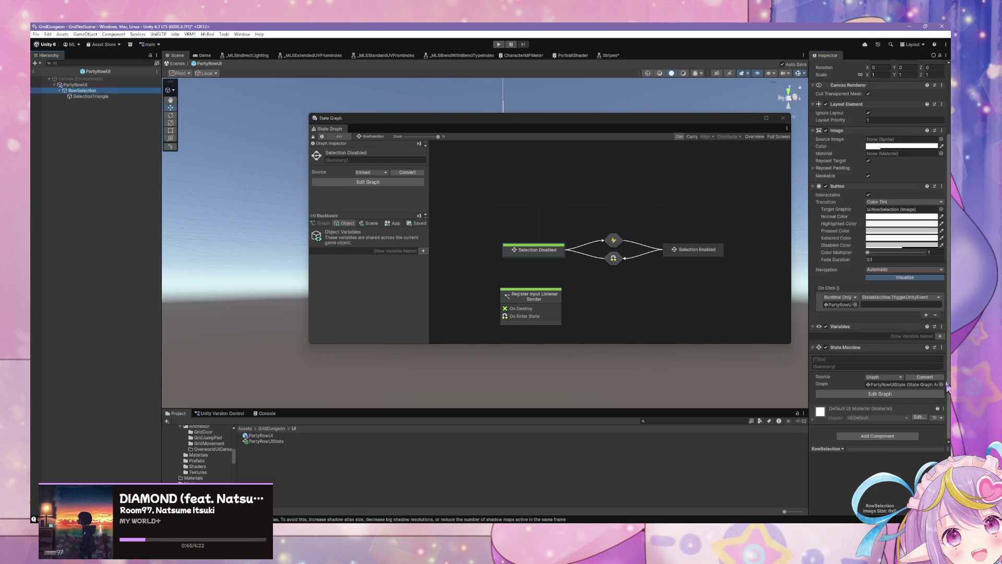
{"action": "left_click", "coordinate": [942, 347]}
{"action": "left_click", "coordinate": [913, 375]}
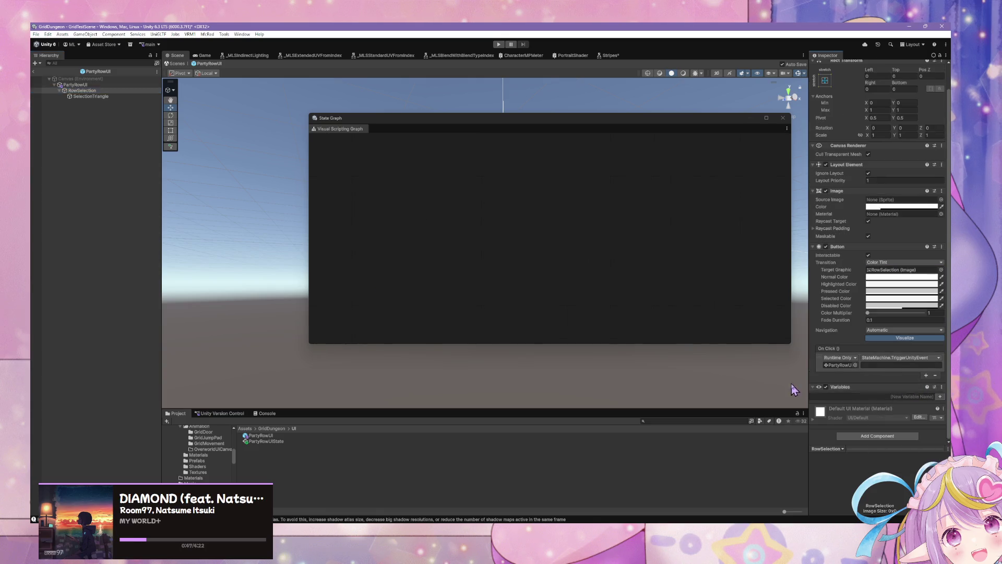
{"action": "right_click", "coordinate": [920, 406]}
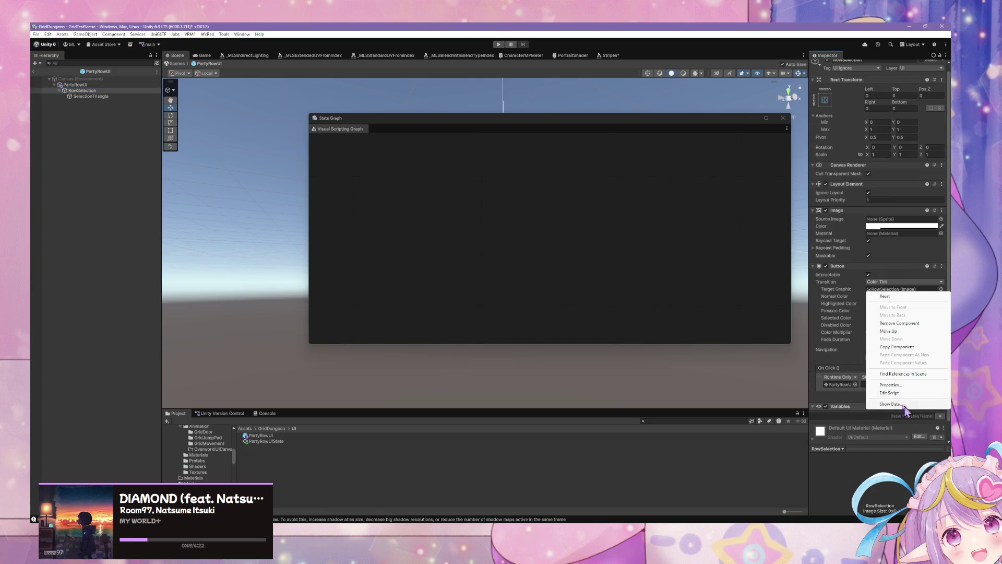
{"action": "left_click", "coordinate": [897, 323]}
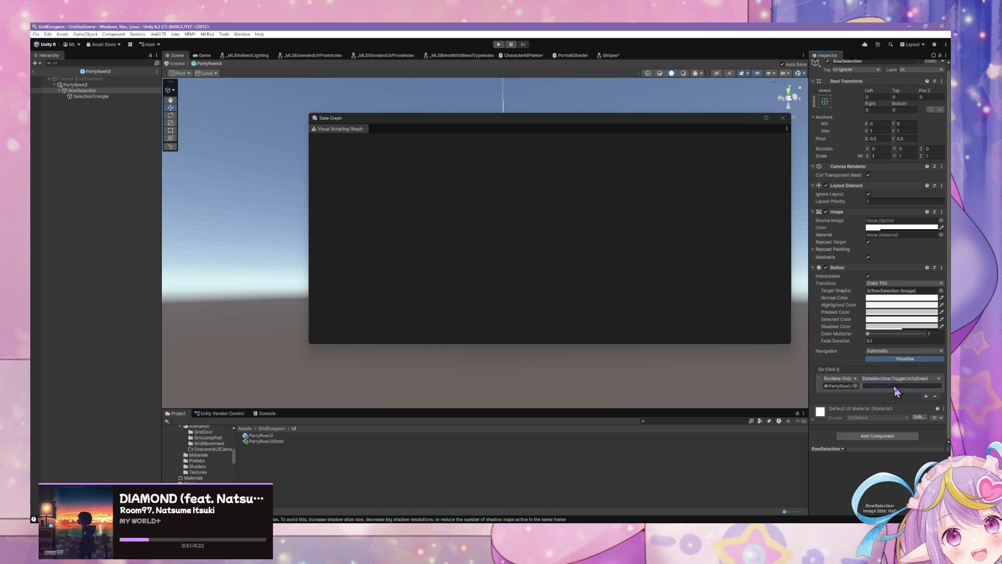
{"action": "type", "text": "Select"}
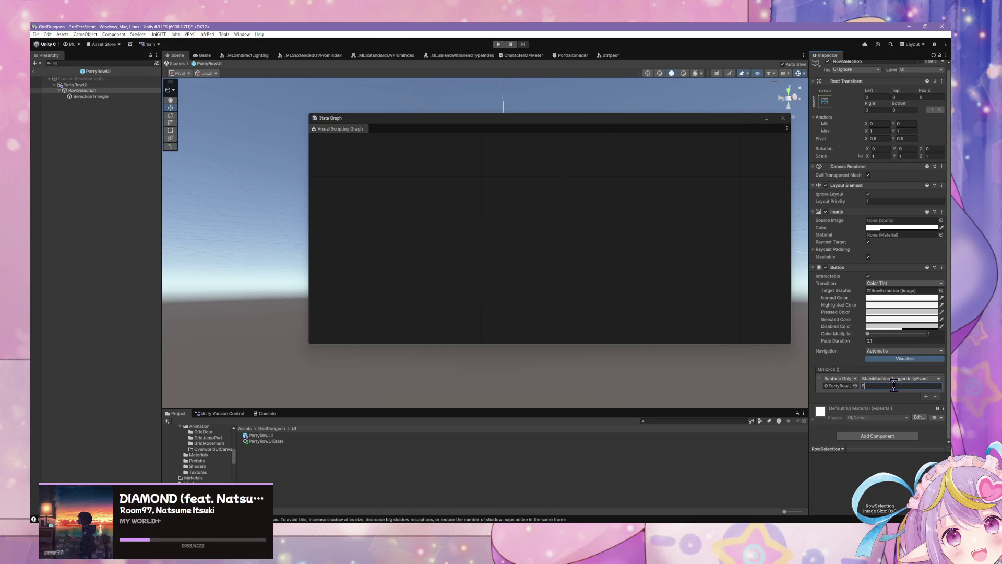
Check that the Selection Enabled state's Relay Unity Event graph listens for the event 'Selected'.
{"action": "left_click", "coordinate": [118, 85]}
{"action": "left_click", "coordinate": [542, 255]}
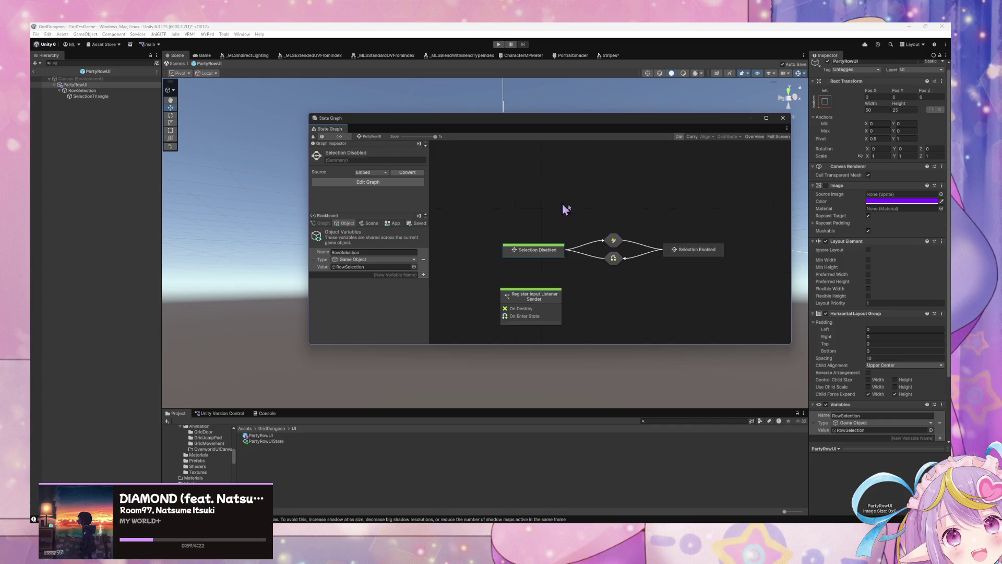
{"action": "double_click", "coordinate": [689, 248]}
{"action": "double_click", "coordinate": [510, 184]}
{"action": "left_click", "coordinate": [457, 176]}
Set RowSelection's On Click string argument to 'Selected'.
{"action": "left_click", "coordinate": [82, 91]}
{"action": "left_click", "coordinate": [898, 388]}
{"action": "type", "text": "Selected"}
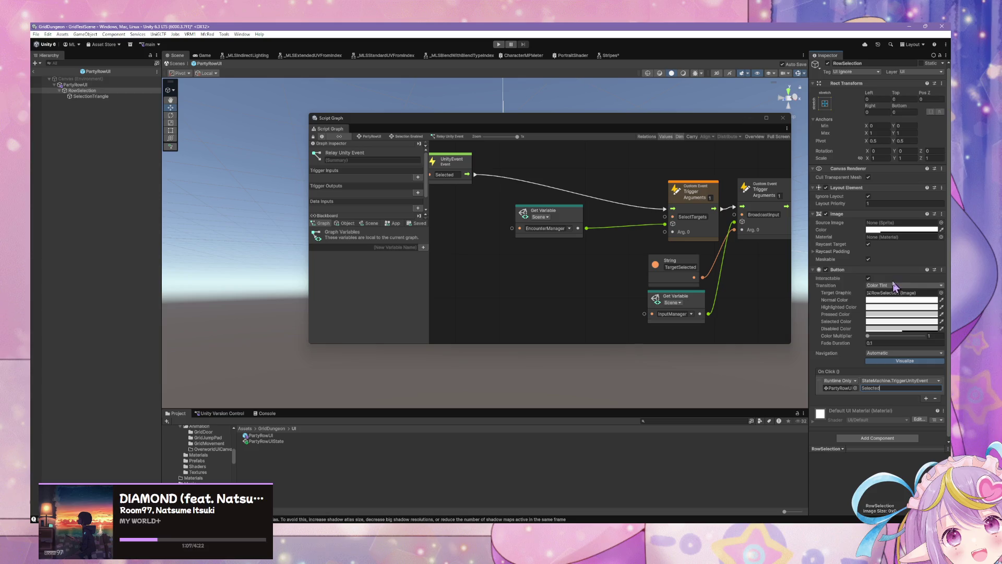
{"action": "mouse_move", "coordinate": [644, 123]}
{"action": "left_mouse_down"}
{"action": "mouse_move", "coordinate": [604, 320]}
{"action": "mouse_move", "coordinate": [634, 168]}
{"action": "mouse_move", "coordinate": [655, 283]}
{"action": "left_mouse_up"}
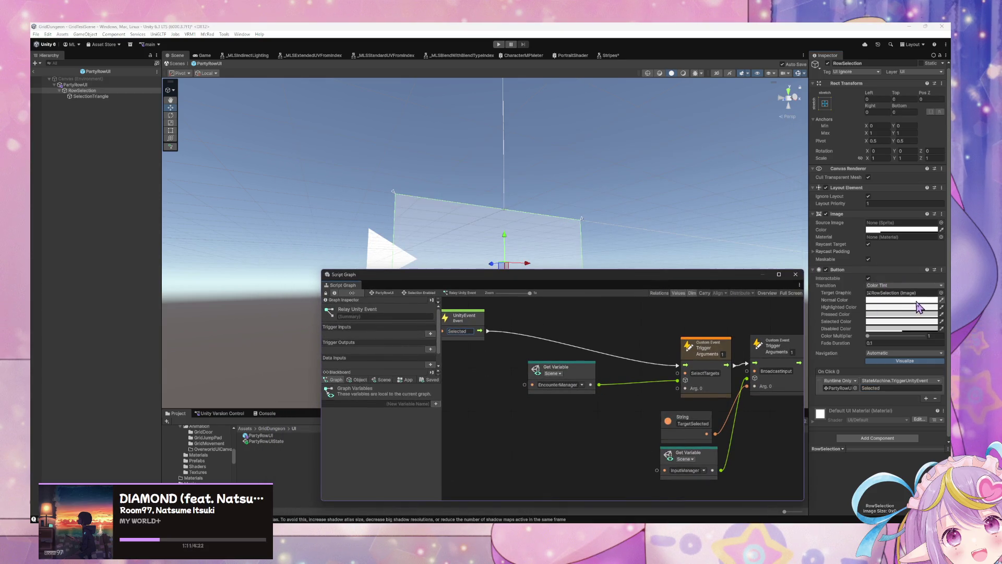
{"action": "left_click", "coordinate": [934, 269]}
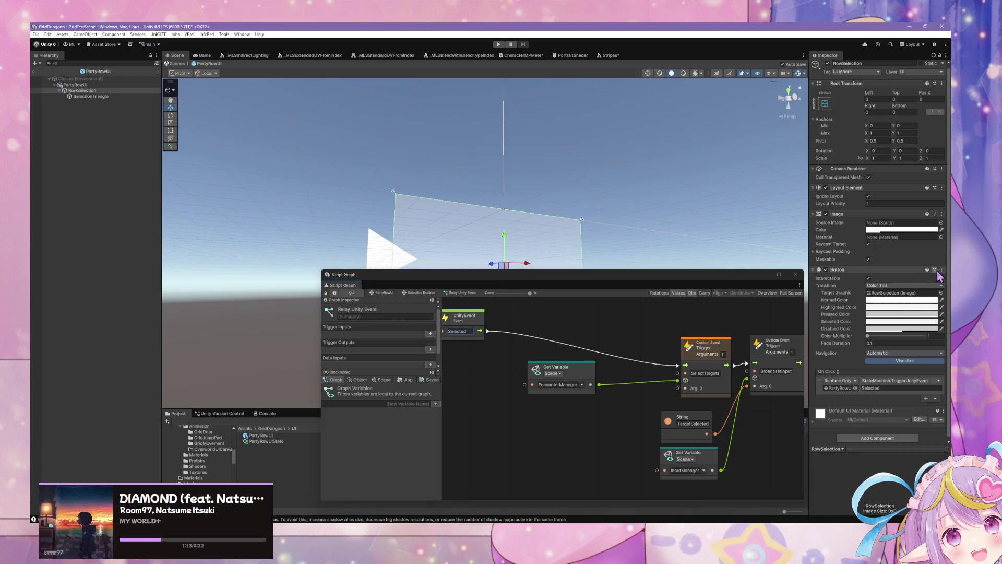
Apply the BlackButton preset and make On Click call StateMachine.TriggerUnityEvent on RowSelection with 'Selected'.
{"action": "double_click", "coordinate": [867, 271]}
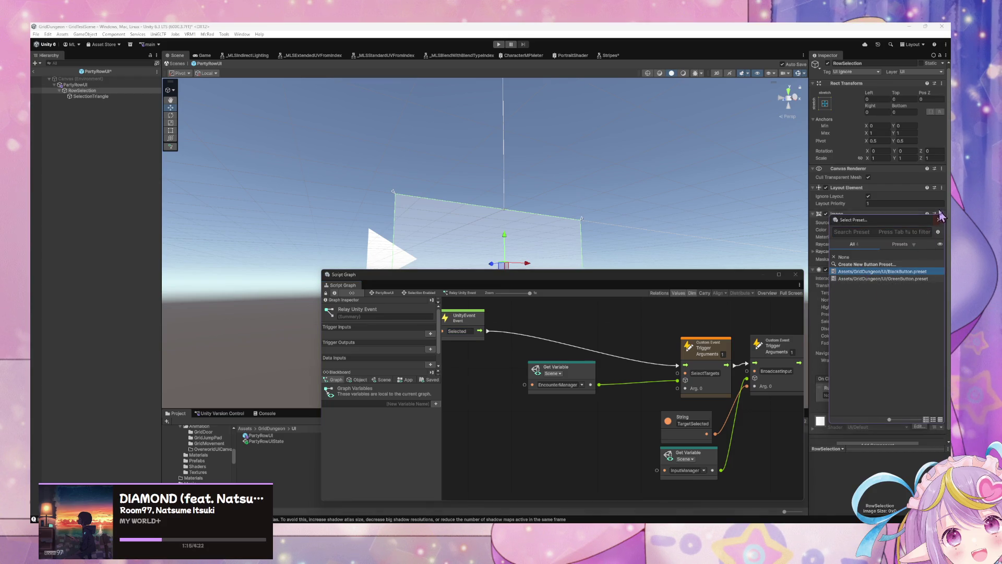
{"action": "left_click", "coordinate": [904, 343]}
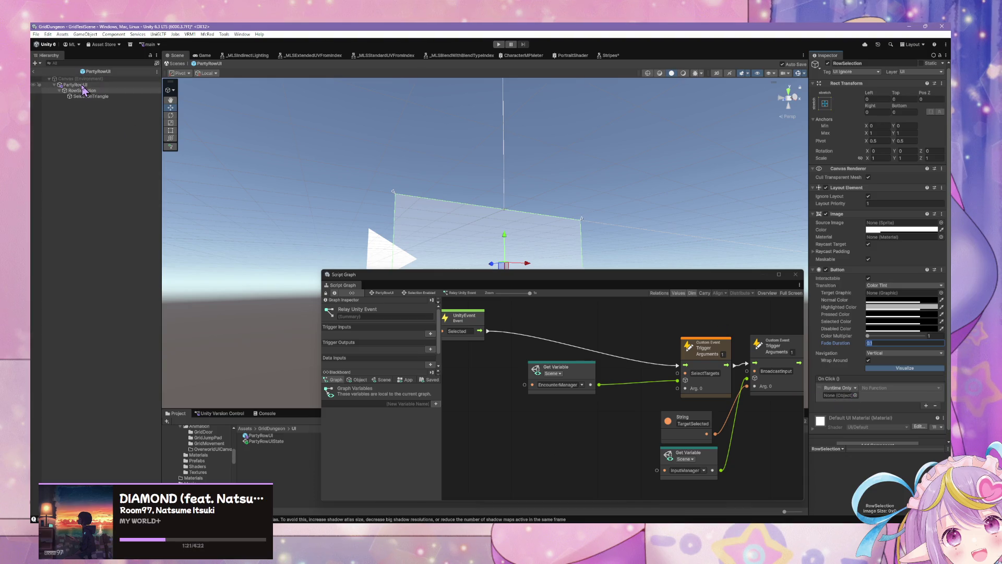
{"action": "left_click_drag", "start_coordinate": [84, 92], "coordinate": [856, 401]}
{"action": "left_click", "coordinate": [887, 391]}
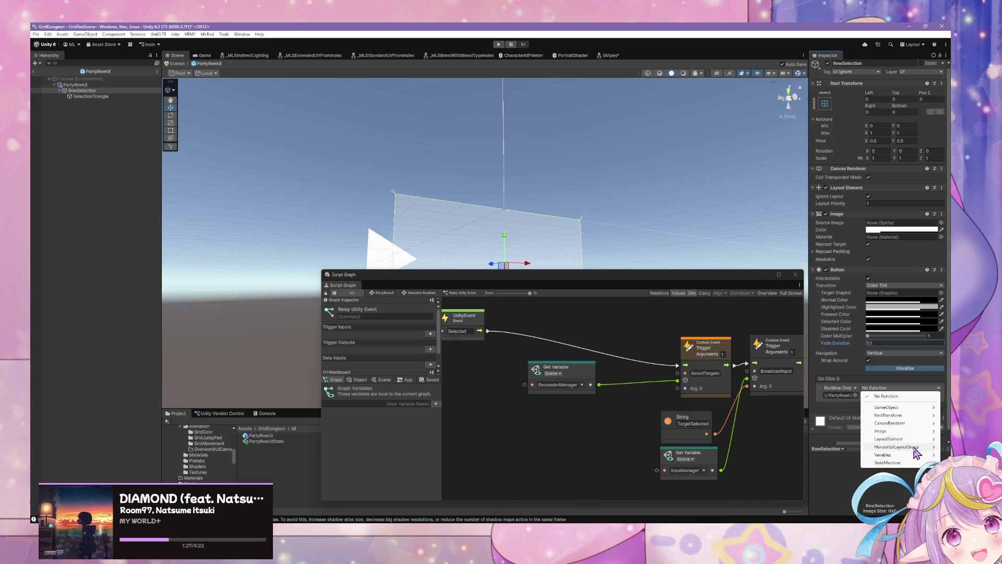
{"action": "mouse_move", "coordinate": [916, 462]}
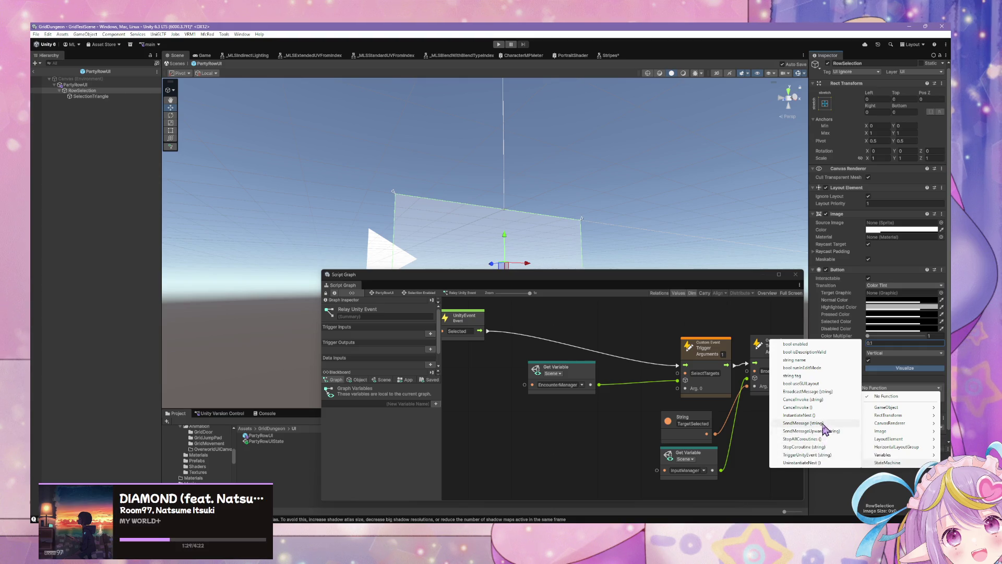
{"action": "left_click", "coordinate": [818, 455]}
{"action": "left_click", "coordinate": [892, 395]}
{"action": "type", "text": "v"}
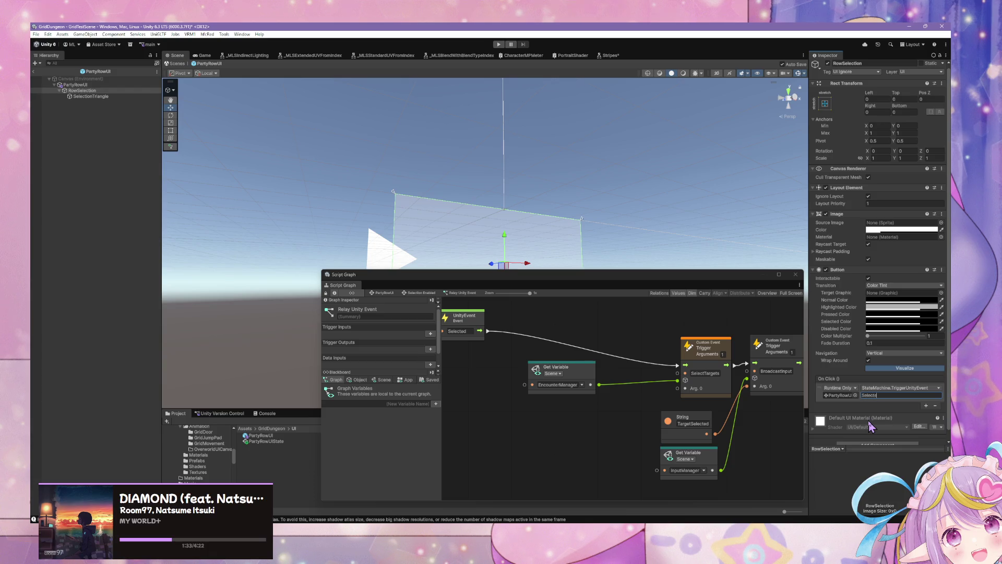
Make RowSelection's image colour transparent and assign that image as the button's Target Graphic.
{"action": "mouse_move", "coordinate": [679, 277]}
{"action": "left_mouse_down"}
{"action": "mouse_move", "coordinate": [585, 259]}
{"action": "mouse_move", "coordinate": [574, 287]}
{"action": "mouse_move", "coordinate": [629, 362]}
{"action": "left_mouse_up"}
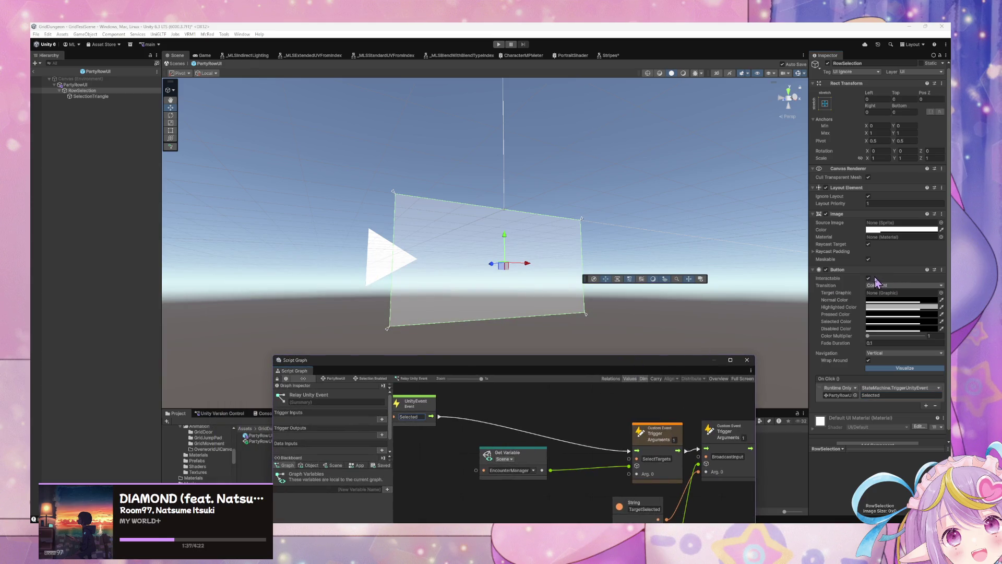
{"action": "mouse_move", "coordinate": [622, 362]}
{"action": "left_mouse_down"}
{"action": "mouse_move", "coordinate": [620, 309]}
{"action": "mouse_move", "coordinate": [657, 325]}
{"action": "left_mouse_up"}
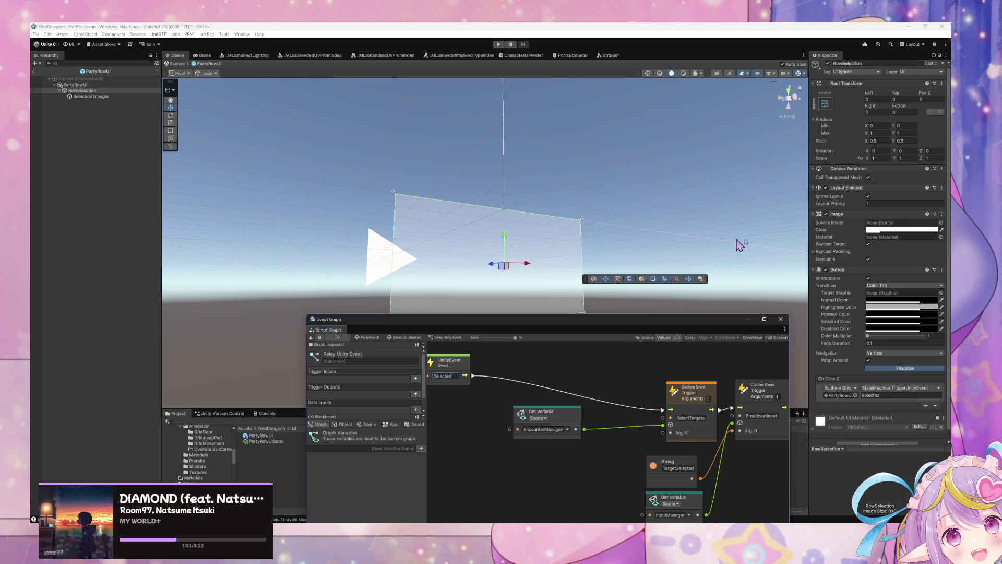
{"action": "left_click", "coordinate": [882, 233]}
{"action": "left_click_drag", "start_coordinate": [903, 376], "coordinate": [851, 375]}
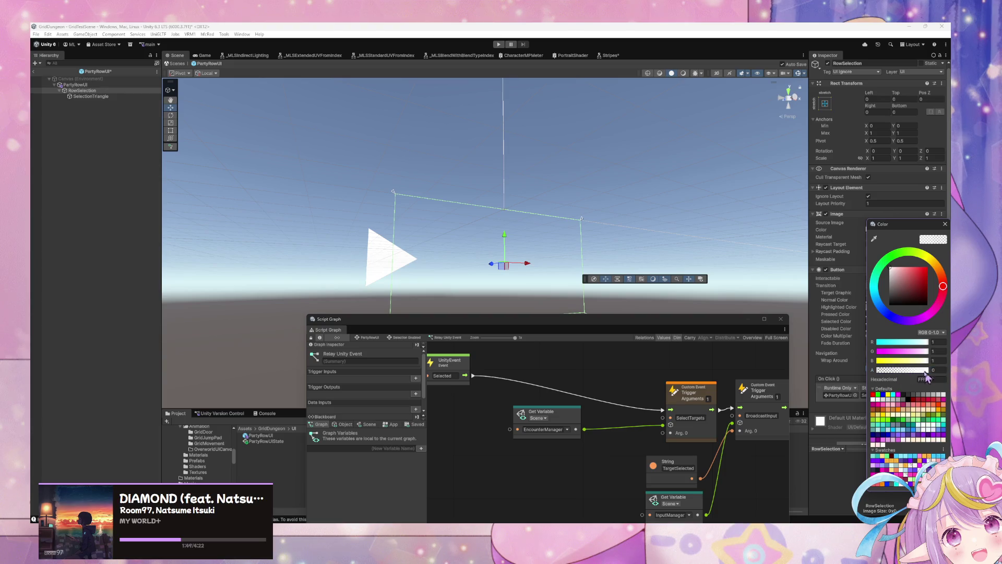
{"action": "type", "text": "1"}
{"action": "left_click_drag", "start_coordinate": [903, 224], "coordinate": [659, 229]}
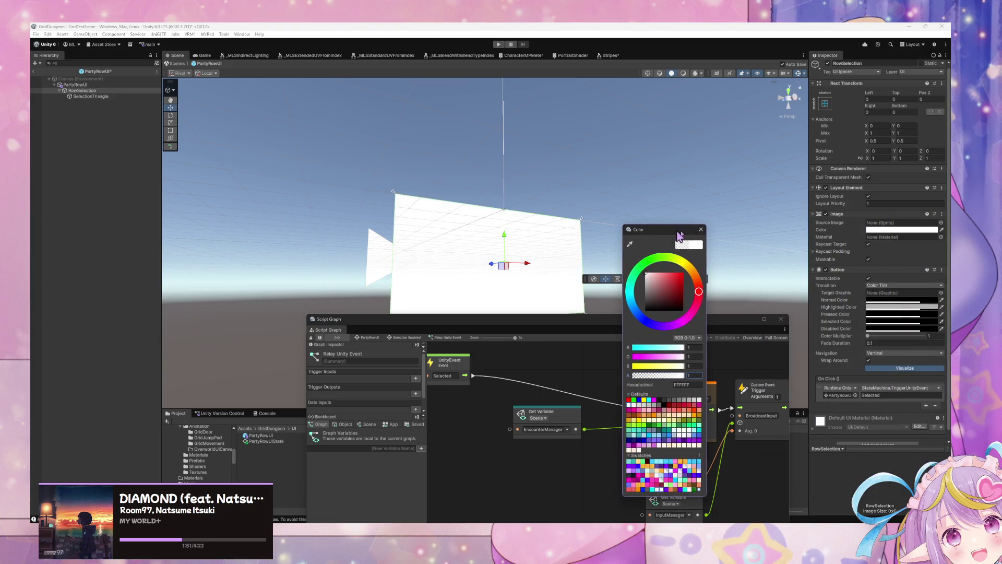
{"action": "left_click", "coordinate": [84, 92]}
{"action": "left_click_drag", "start_coordinate": [887, 296], "coordinate": [888, 294]}
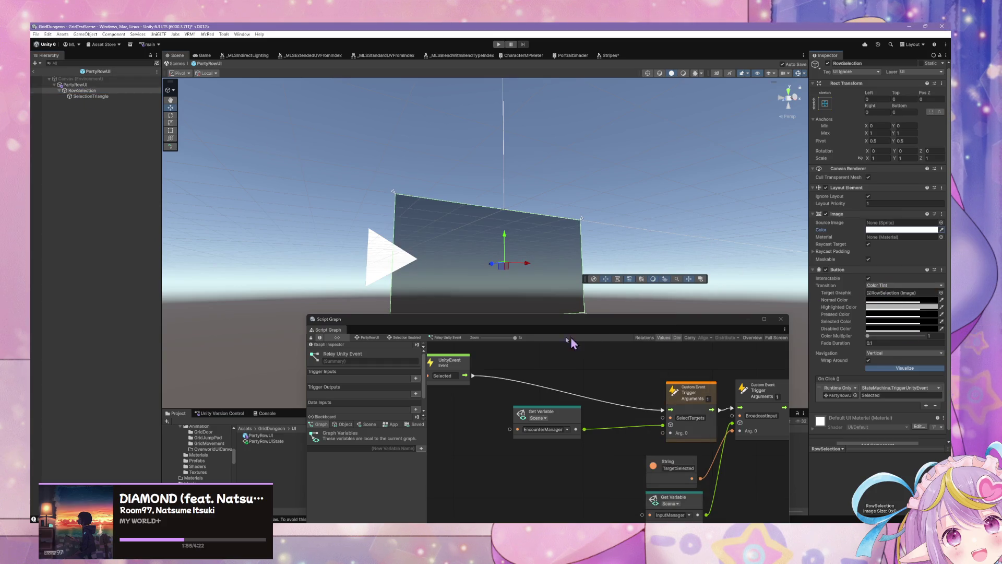
{"action": "mouse_move", "coordinate": [540, 320]}
{"action": "left_mouse_down"}
{"action": "mouse_move", "coordinate": [298, 282]}
{"action": "mouse_move", "coordinate": [417, 354]}
{"action": "mouse_move", "coordinate": [373, 319]}
{"action": "left_mouse_up"}
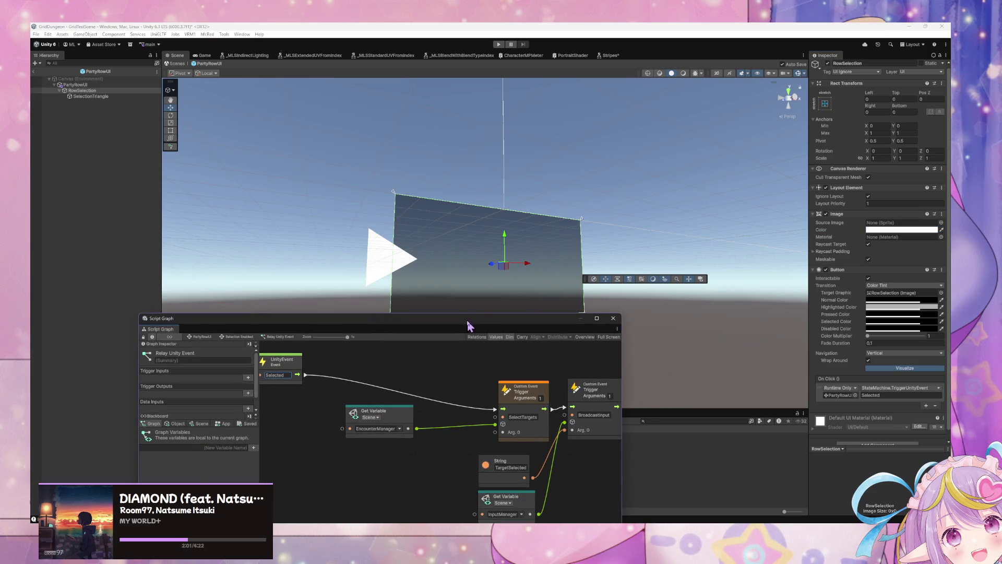
Return from PartyRowUI prefab editing to GridTestScene and enter play mode.
{"action": "left_click_drag", "start_coordinate": [470, 319], "coordinate": [667, 331]}
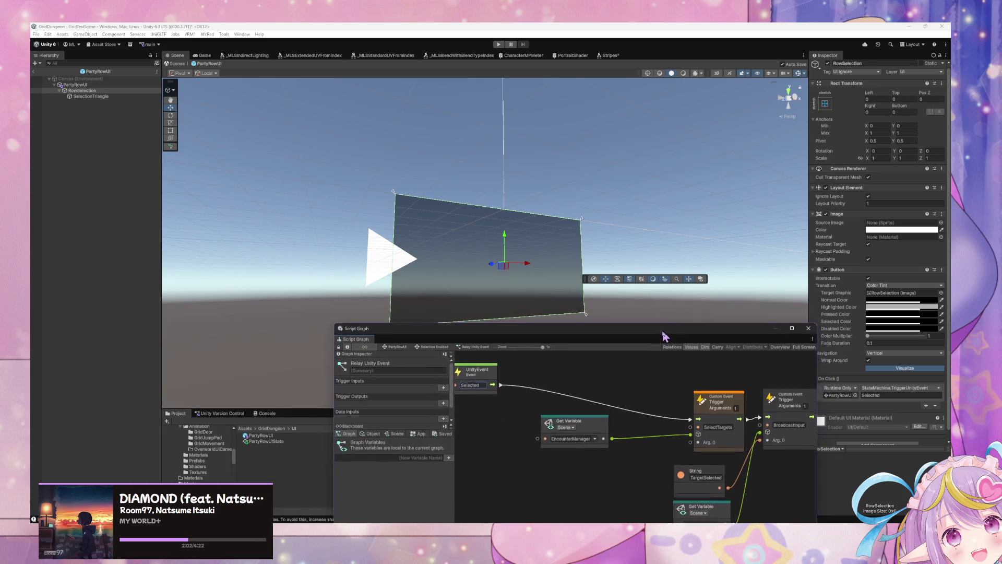
{"action": "left_click", "coordinate": [177, 64]}
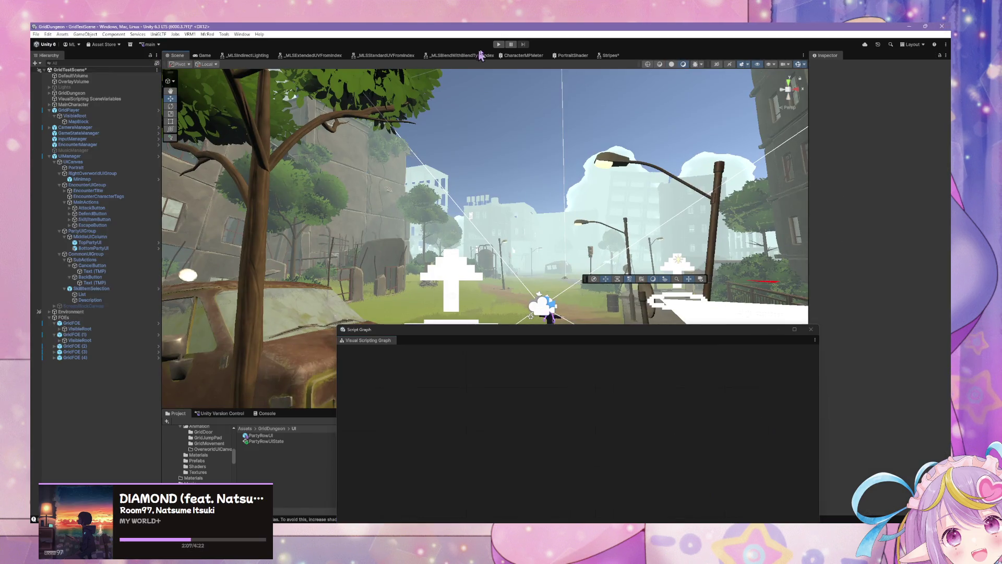
{"action": "left_click", "coordinate": [499, 45]}
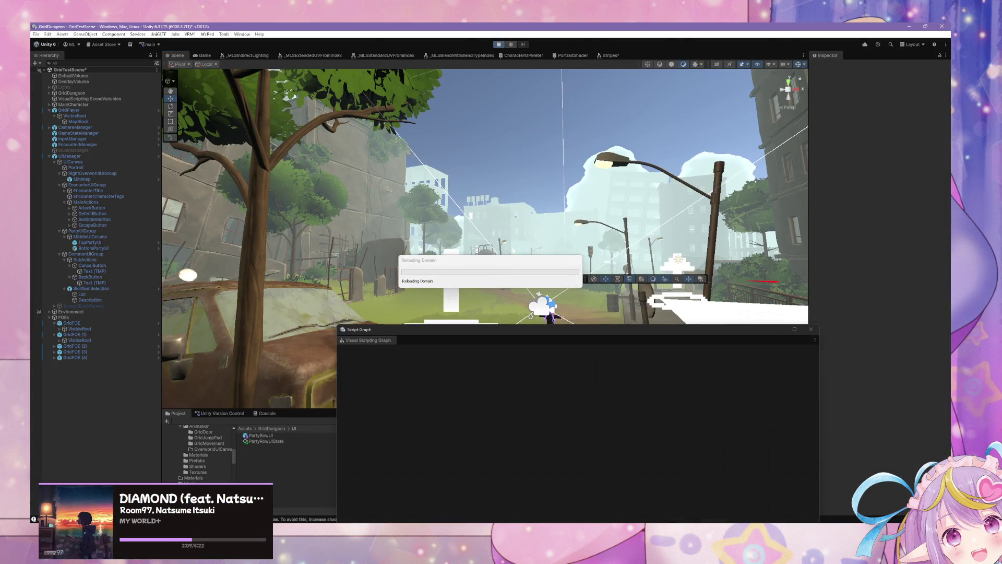
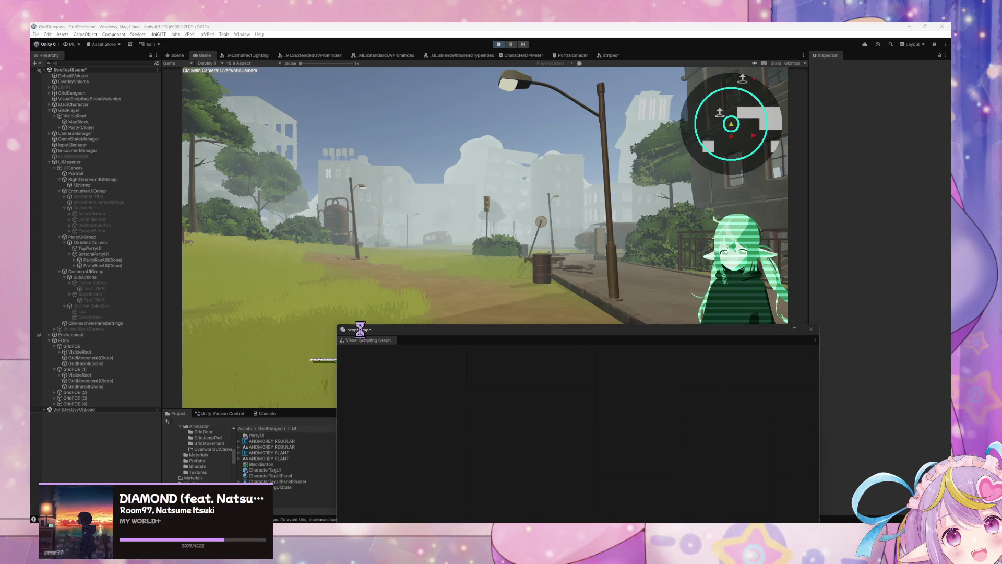
In the encounter, open the skill list and choose a skill to reach target selection.
{"action": "left_click_drag", "start_coordinate": [360, 329], "coordinate": [512, 348]}
{"action": "key", "text": "Down"}
{"action": "key", "text": "Down"}
{"action": "key", "text": "Return"}
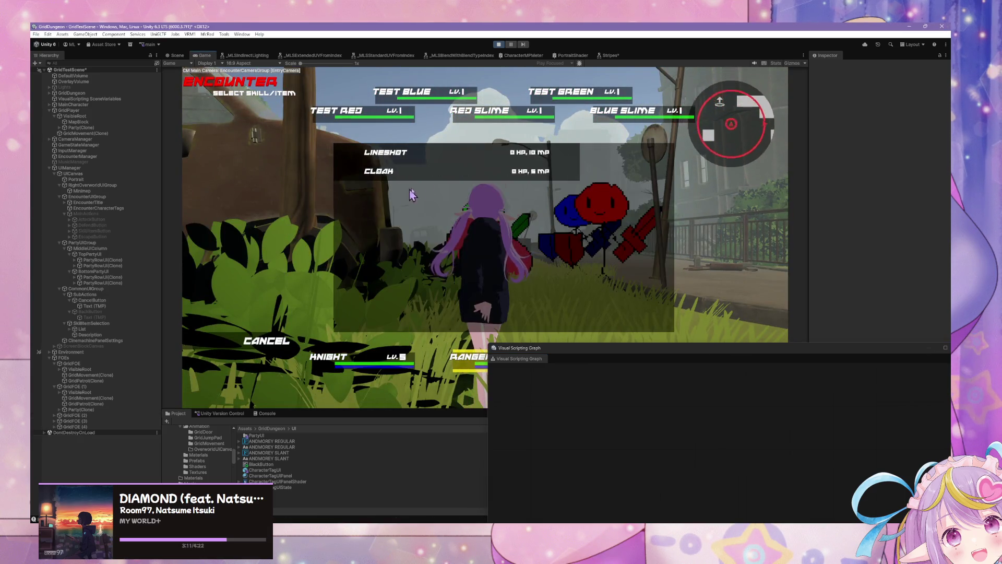
{"action": "left_click", "coordinate": [439, 156]}
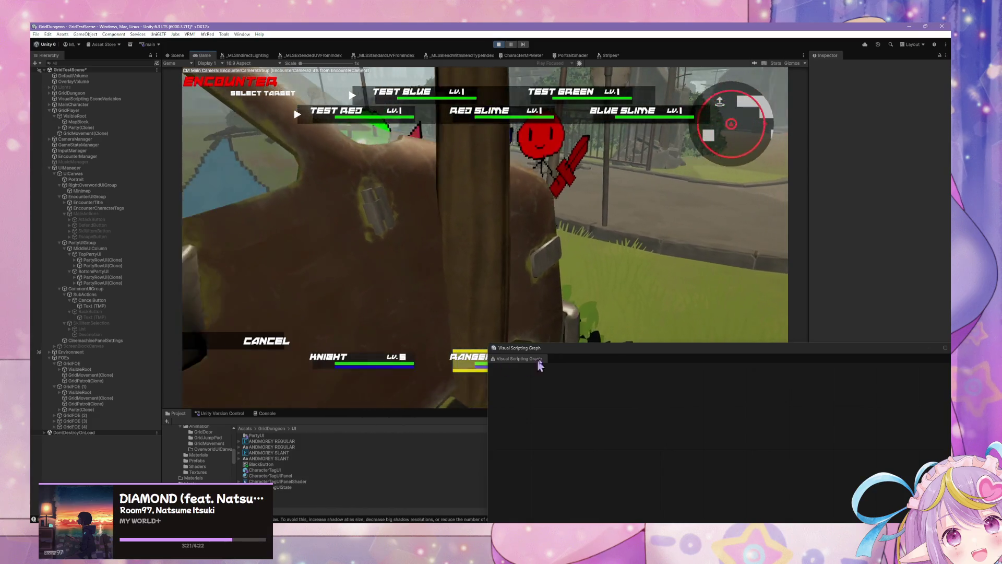
Reposition the Visual Scripting Graph window over the game view and stop play mode.
{"action": "left_click_drag", "start_coordinate": [570, 354], "coordinate": [436, 432]}
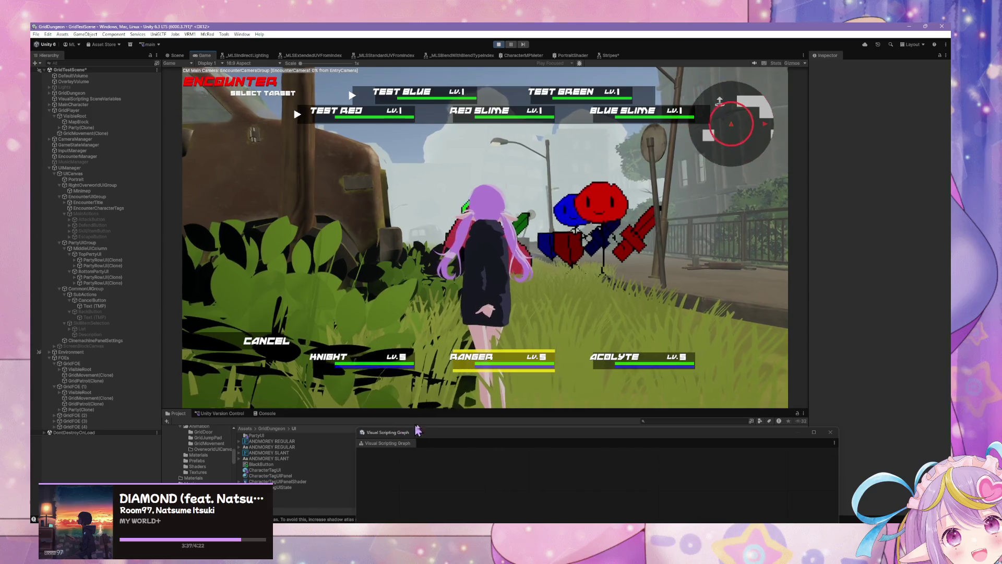
{"action": "mouse_move", "coordinate": [446, 438]}
{"action": "left_mouse_down"}
{"action": "mouse_move", "coordinate": [437, 252]}
{"action": "mouse_move", "coordinate": [473, 219]}
{"action": "mouse_move", "coordinate": [626, 318]}
{"action": "left_mouse_up"}
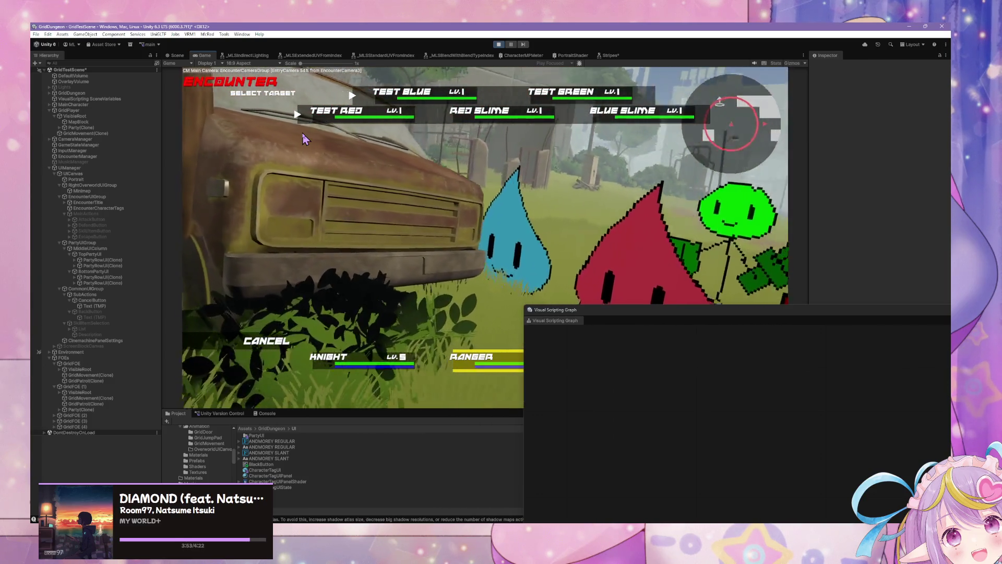
{"action": "left_click", "coordinate": [500, 44]}
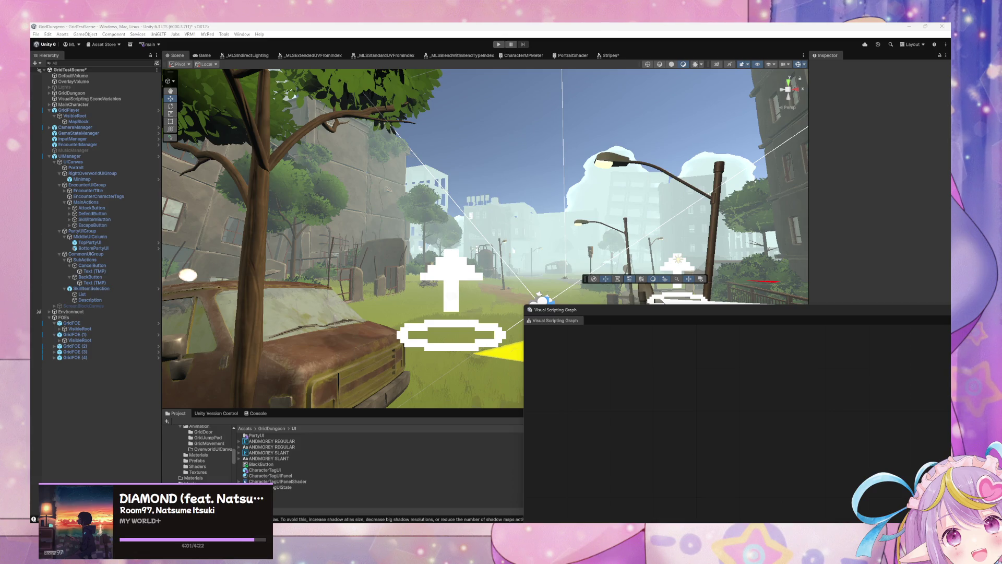
Duplicate the PierceAction asset in ClassActions > Knight with Ctrl+D and begin renaming the copy.
{"action": "left_click", "coordinate": [494, 139]}
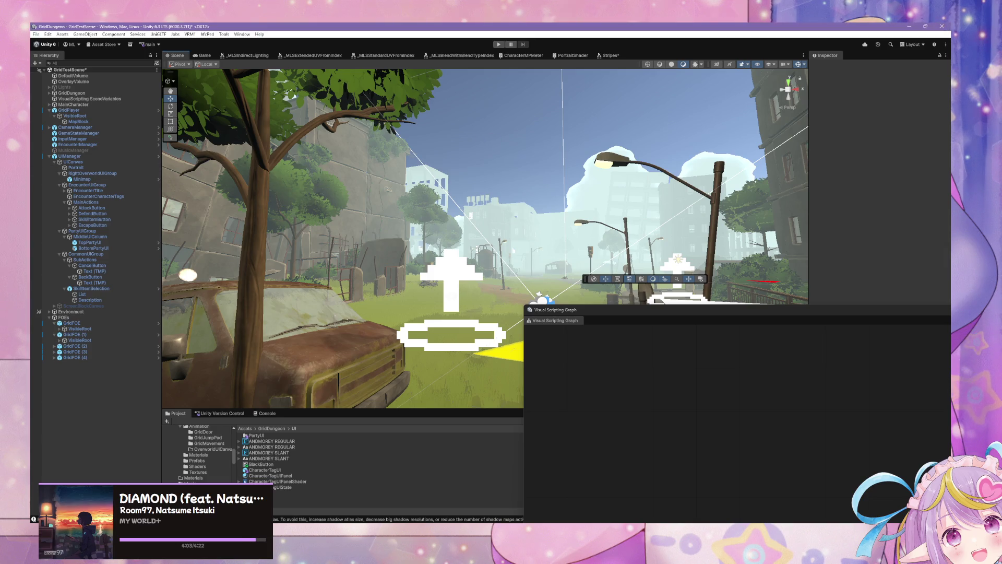
{"action": "left_click_drag", "start_coordinate": [306, 409], "coordinate": [332, 279]}
{"action": "scroll", "coordinate": [229, 334], "scroll_direction": "up", "scroll_amount": 10}
{"action": "left_click", "coordinate": [198, 389]}
{"action": "left_click", "coordinate": [204, 394]}
{"action": "left_click", "coordinate": [275, 304]}
{"action": "left_click", "coordinate": [276, 311], "text": "ctrl"}
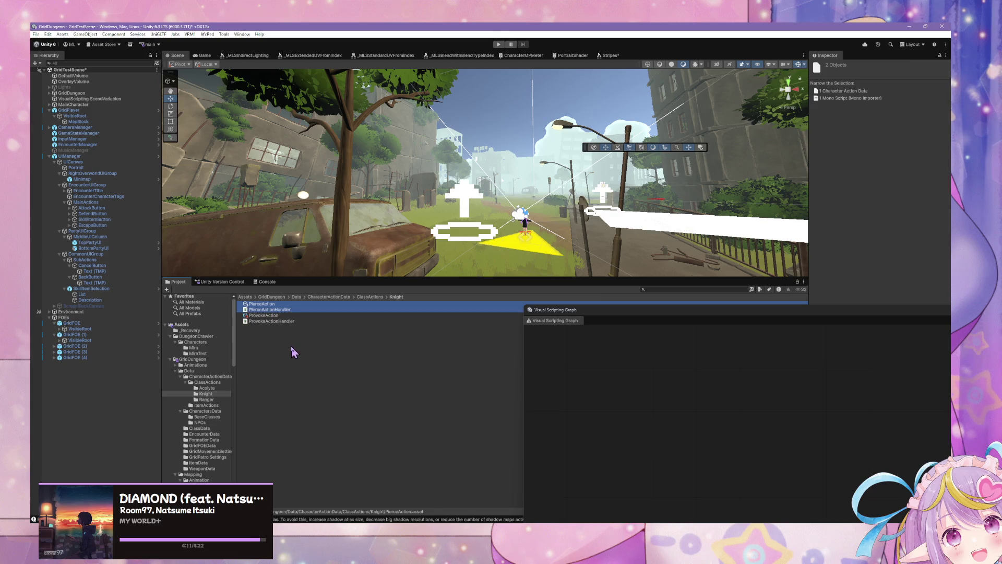
{"action": "left_click", "coordinate": [272, 304]}
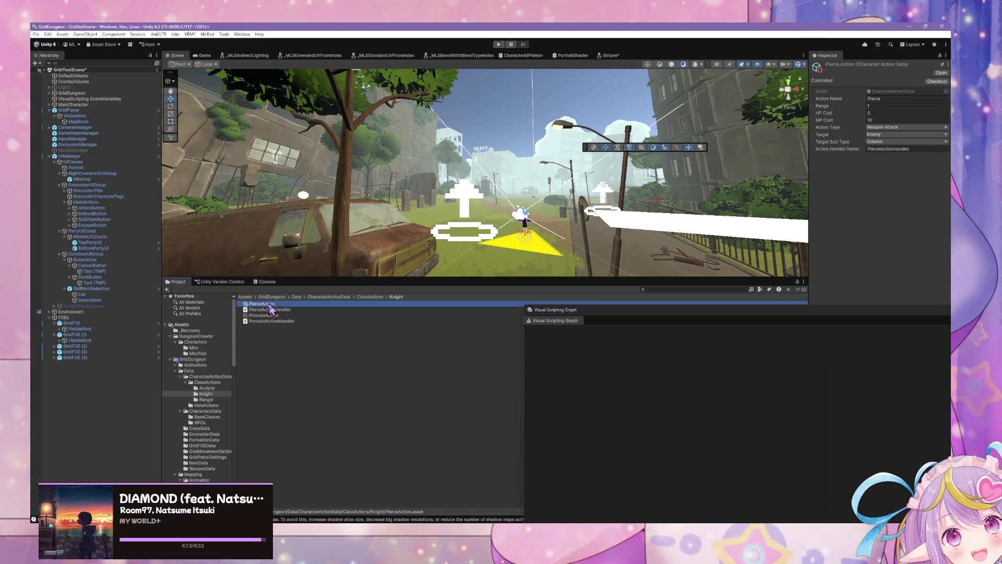
{"action": "key", "text": "ctrl+d"}
{"action": "left_click", "coordinate": [288, 310]}
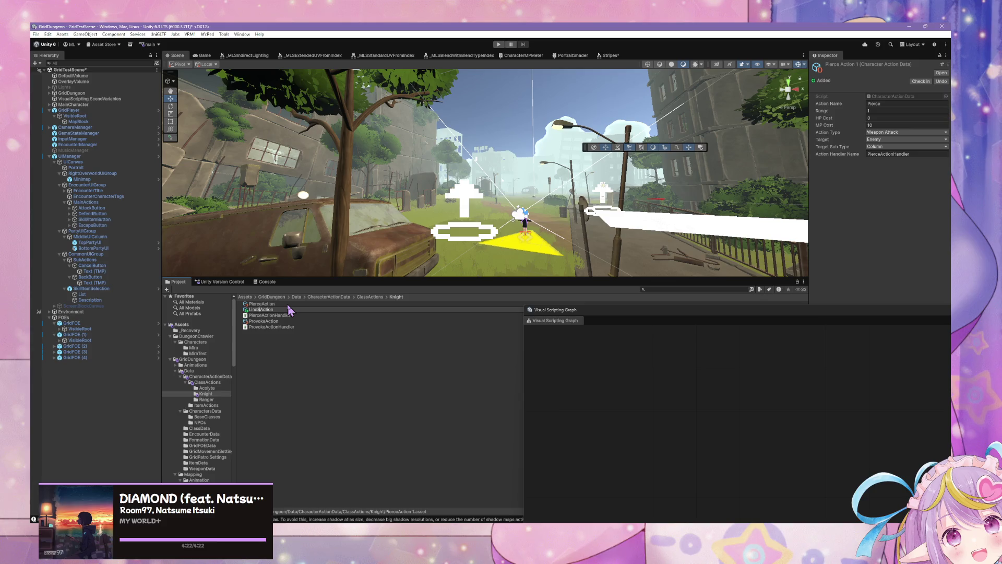
Name the copy LineSweepAction, with Action Name LineSweep and Target Sub Type Row.
{"action": "key", "text": "Return"}
{"action": "double_click", "coordinate": [896, 106]}
{"action": "type", "text": "LineSweep"}
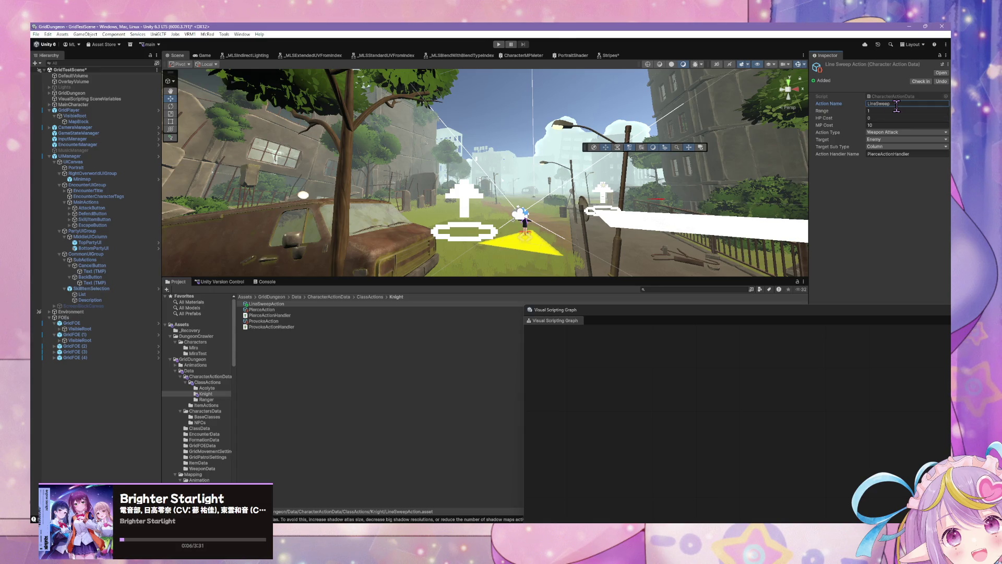
{"action": "left_click", "coordinate": [885, 147]}
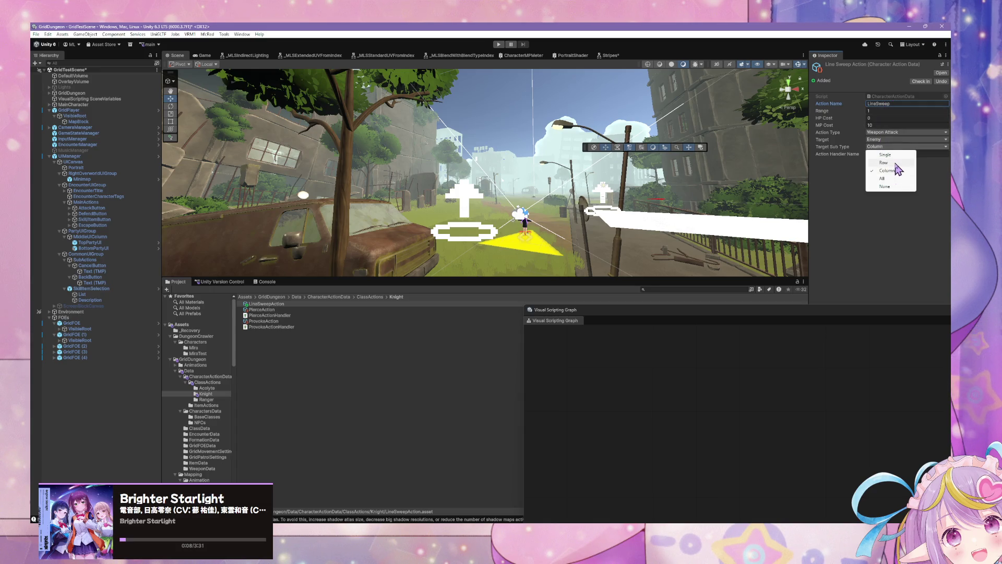
{"action": "left_click", "coordinate": [895, 163]}
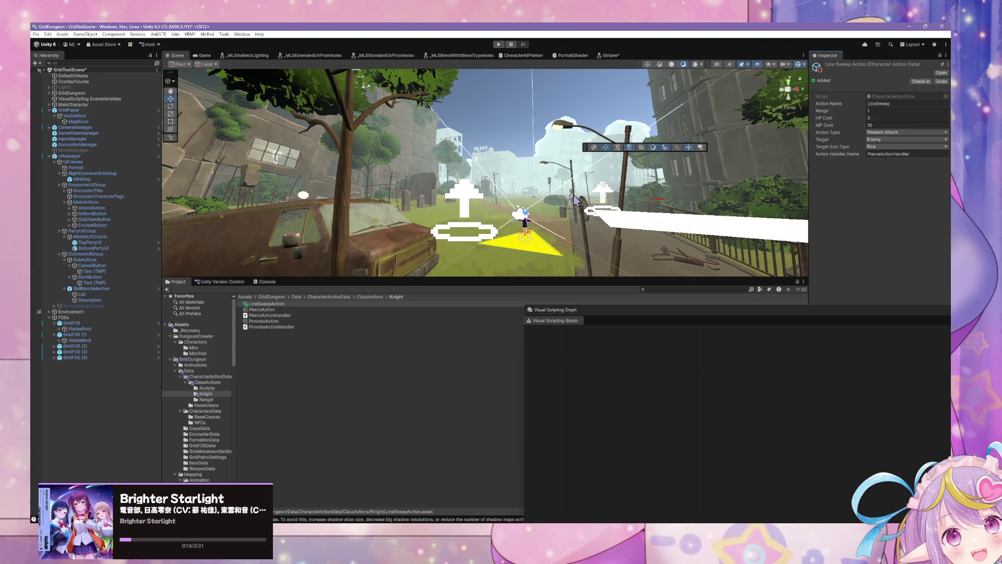
{"action": "left_click", "coordinate": [889, 154]}
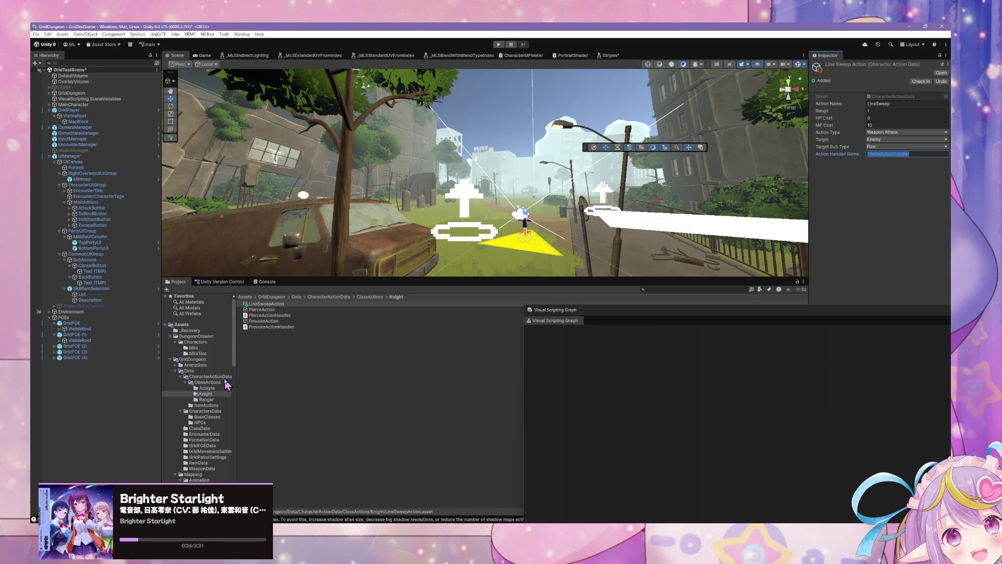
Check the AttackAction asset's handler name in the CharacterActionData folder.
{"action": "left_click", "coordinate": [216, 382]}
{"action": "left_click", "coordinate": [214, 377]}
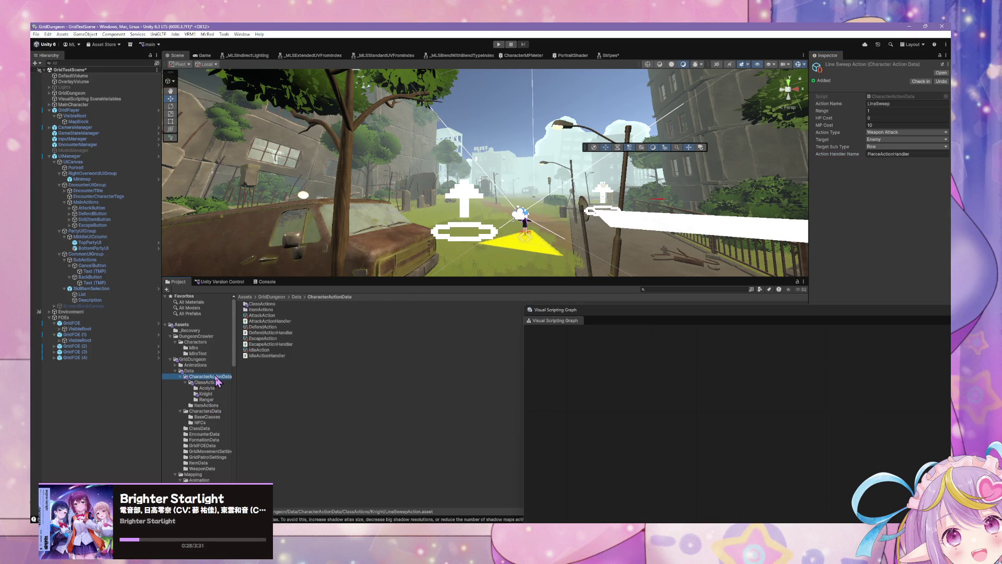
{"action": "left_click", "coordinate": [281, 316]}
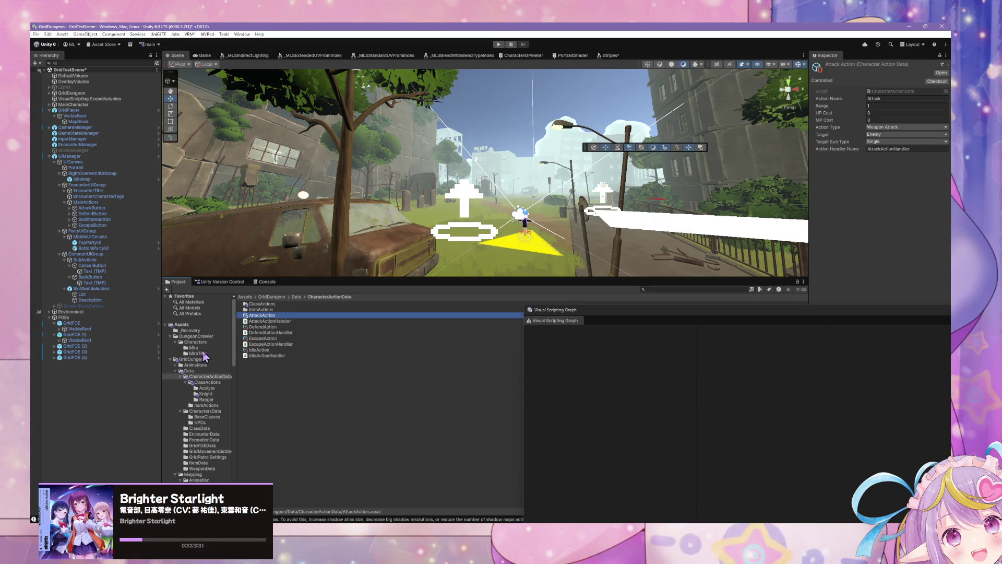
Change LineSweepAction's Action Handler Name from PierceActionHandler to AttackActionHandler.
{"action": "left_click", "coordinate": [207, 389]}
{"action": "left_click", "coordinate": [206, 394]}
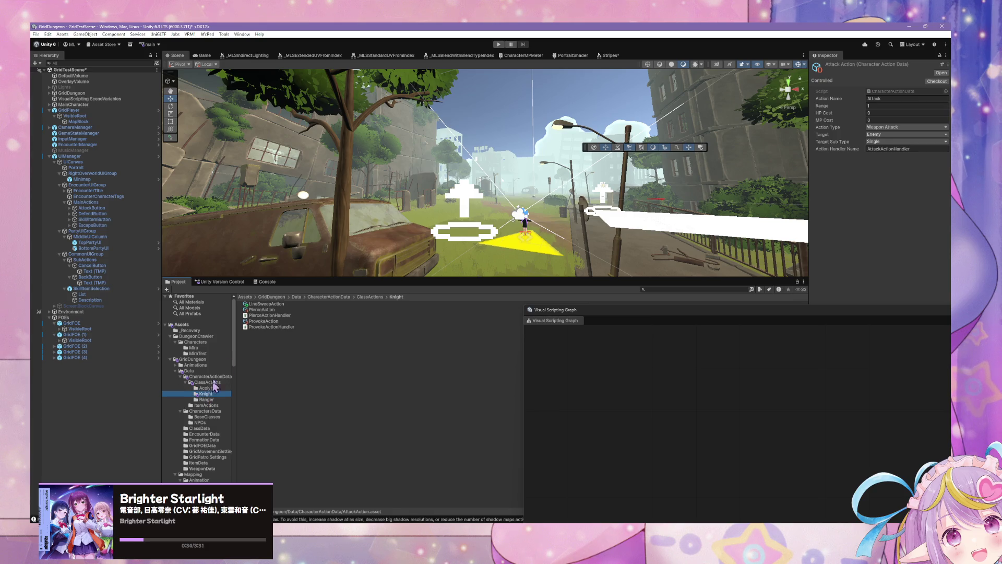
{"action": "left_click", "coordinate": [272, 303]}
{"action": "left_click", "coordinate": [891, 154]}
{"action": "left_click_drag", "start_coordinate": [894, 154], "coordinate": [843, 158]}
{"action": "type", "text": "AttackActionHandler"}
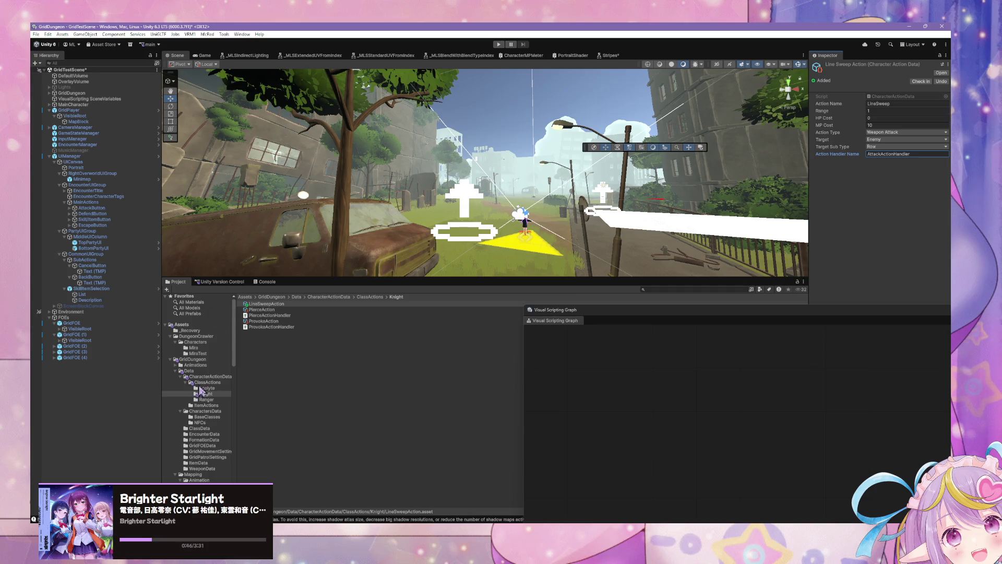
{"action": "left_click", "coordinate": [216, 389]}
{"action": "left_click", "coordinate": [215, 395]}
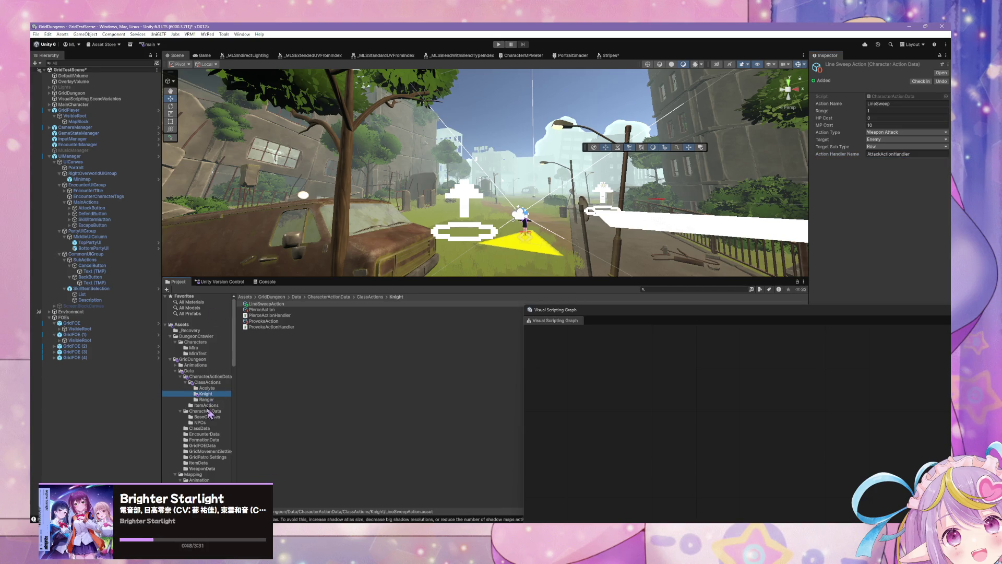
{"action": "left_click", "coordinate": [216, 412]}
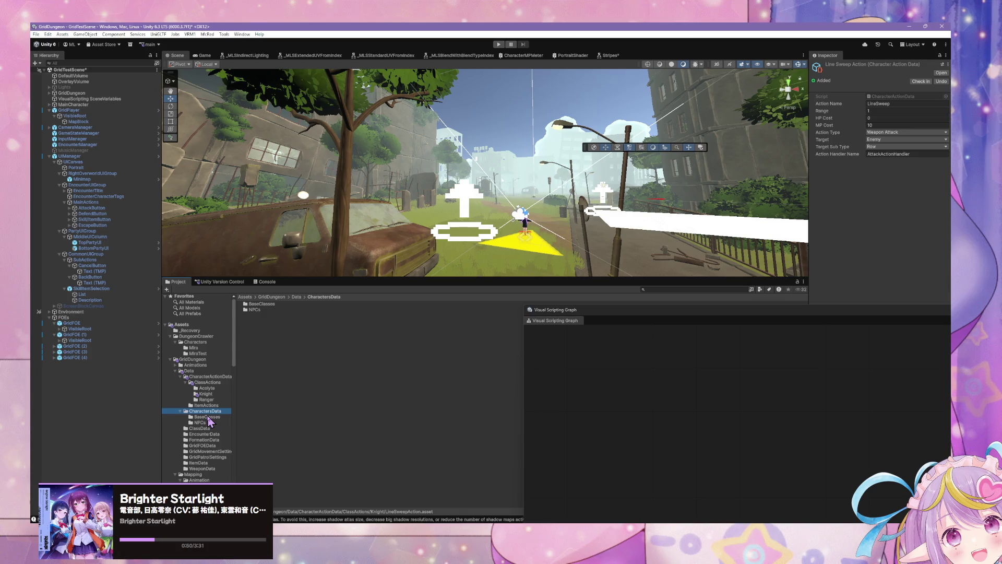
Trim KnightClassData's Actions list down to its first two entries, Pierce and Provoke.
{"action": "left_click", "coordinate": [201, 428]}
{"action": "left_click", "coordinate": [276, 310]}
{"action": "left_click", "coordinate": [844, 226]}
{"action": "left_click", "coordinate": [938, 235]}
{"action": "left_click", "coordinate": [938, 226]}
{"action": "left_click", "coordinate": [939, 219]}
{"action": "left_click", "coordinate": [938, 211]}
{"action": "left_click", "coordinate": [938, 203]}
{"action": "left_click", "coordinate": [938, 195]}
{"action": "left_click", "coordinate": [939, 188]}
{"action": "left_click", "coordinate": [938, 180]}
{"action": "left_click", "coordinate": [938, 172]}
{"action": "left_click", "coordinate": [939, 163]}
{"action": "left_click", "coordinate": [939, 156]}
{"action": "left_click", "coordinate": [939, 147]}
{"action": "left_click", "coordinate": [938, 140]}
Add LineSweepAction as the Knight's third action and enter play mode.
{"action": "left_click", "coordinate": [930, 132]}
{"action": "left_click", "coordinate": [944, 130]}
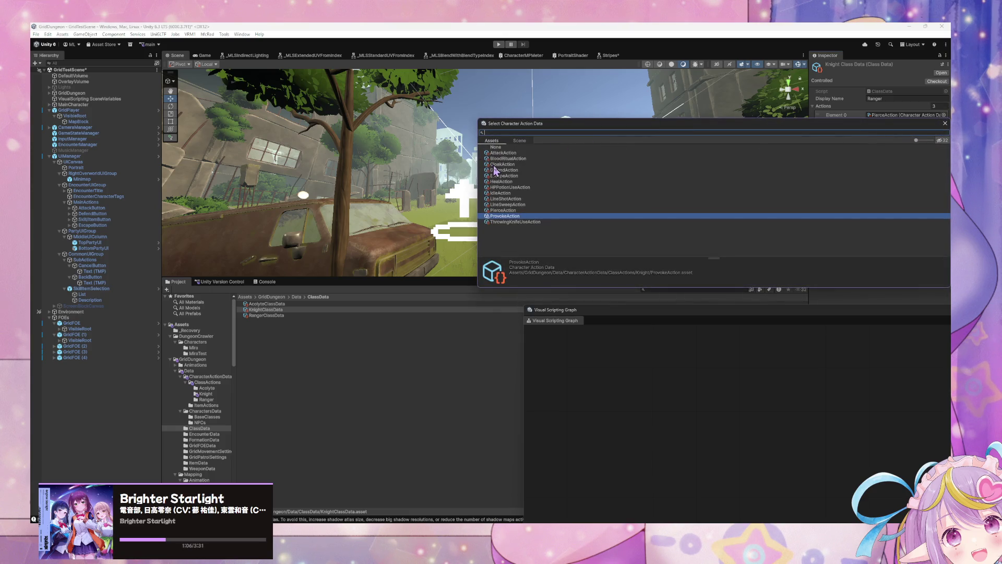
{"action": "double_click", "coordinate": [510, 205]}
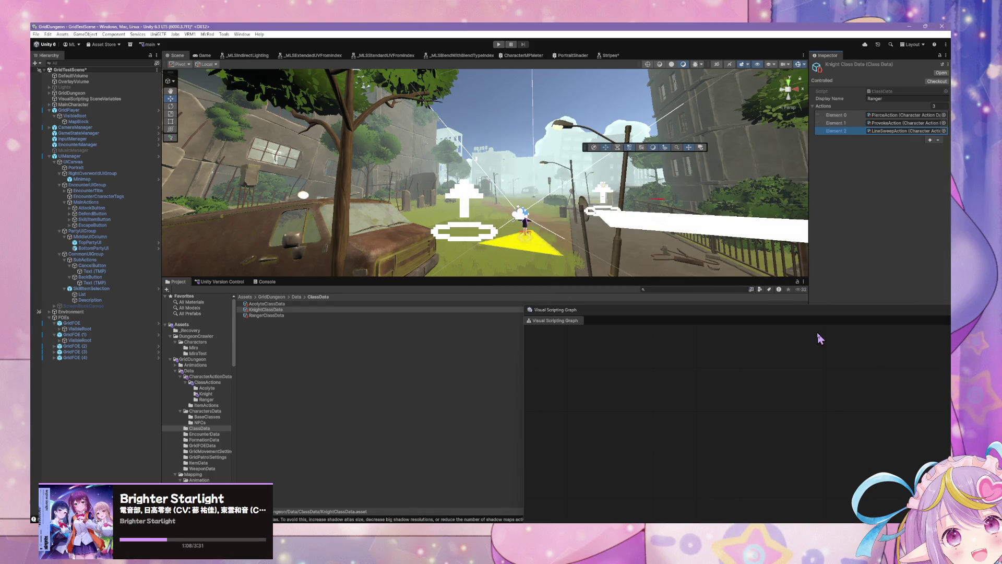
{"action": "left_click", "coordinate": [467, 167]}
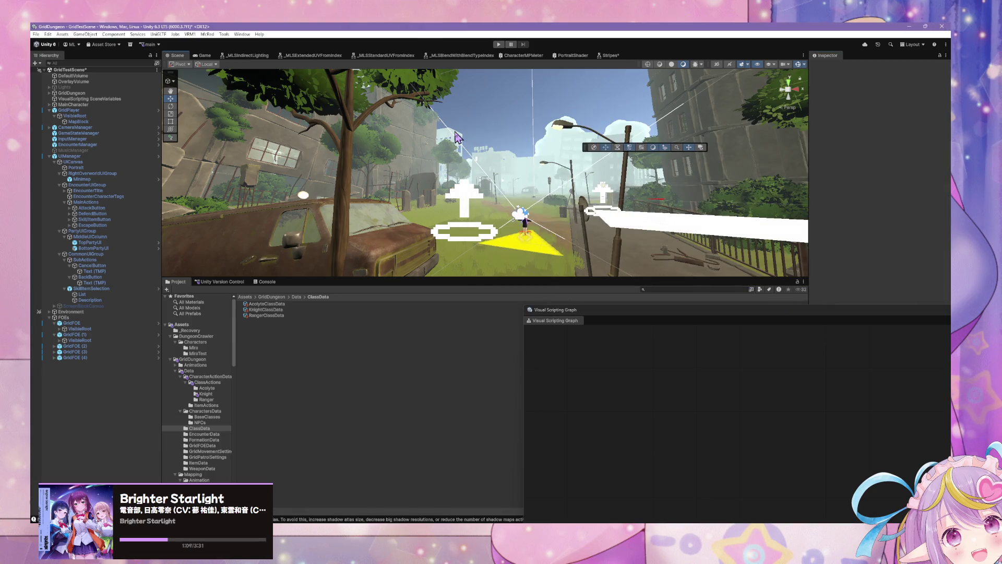
{"action": "left_click", "coordinate": [265, 310]}
{"action": "left_click", "coordinate": [275, 297]}
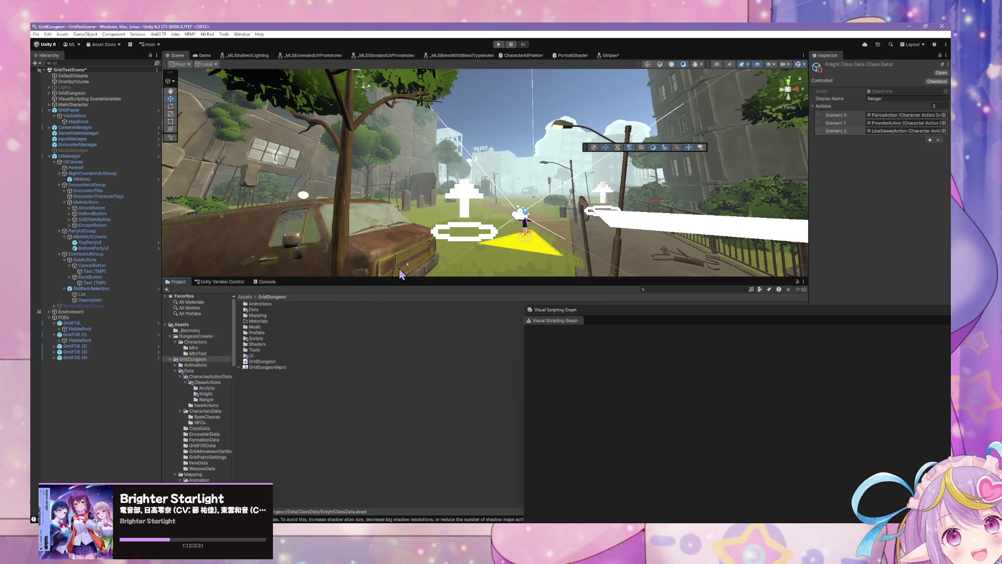
{"action": "left_click", "coordinate": [498, 45]}
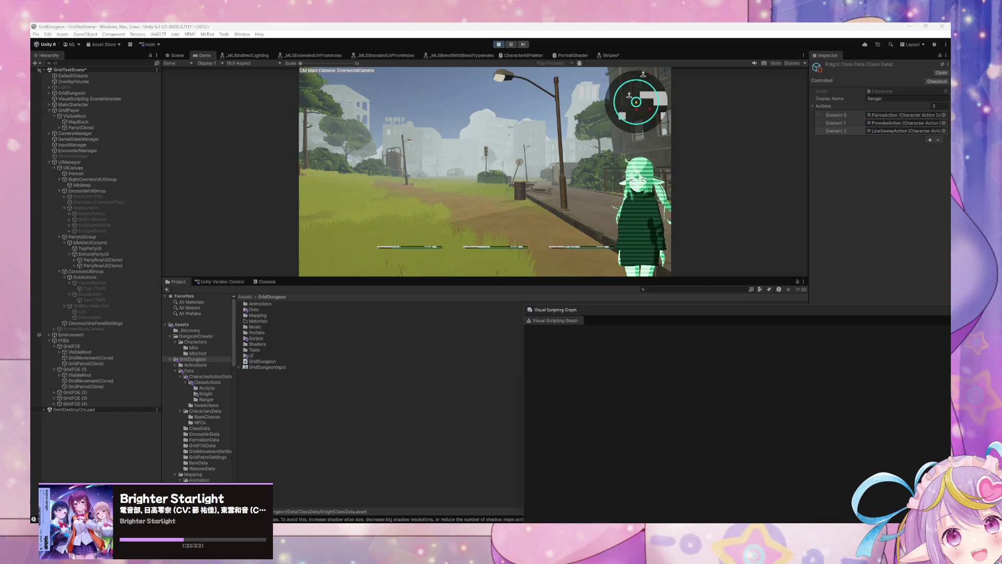
Play Daily Mix 4 from Spotify's Home Recents, then return to Unity.
{"action": "key", "text": "alt+Tab"}
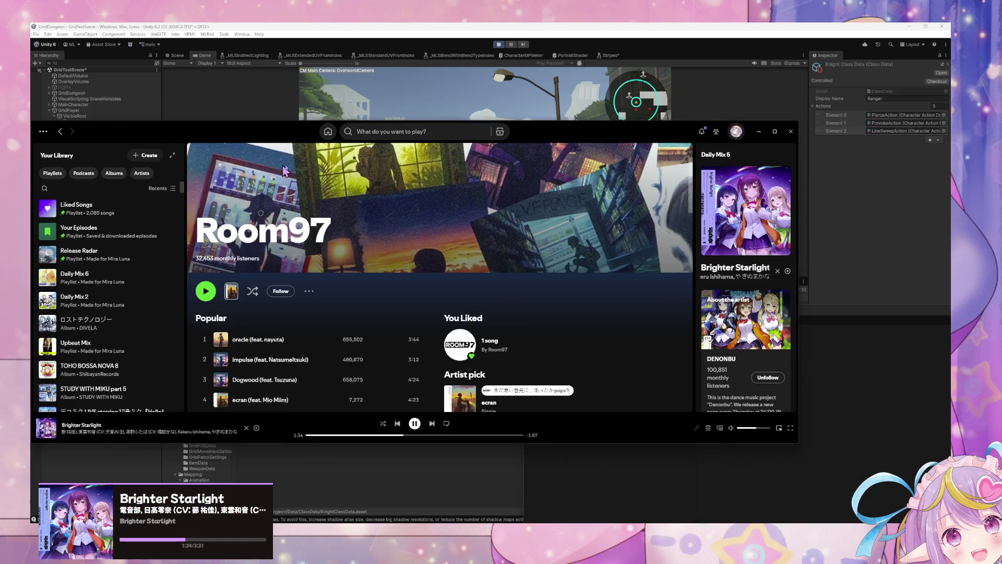
{"action": "left_click", "coordinate": [328, 131]}
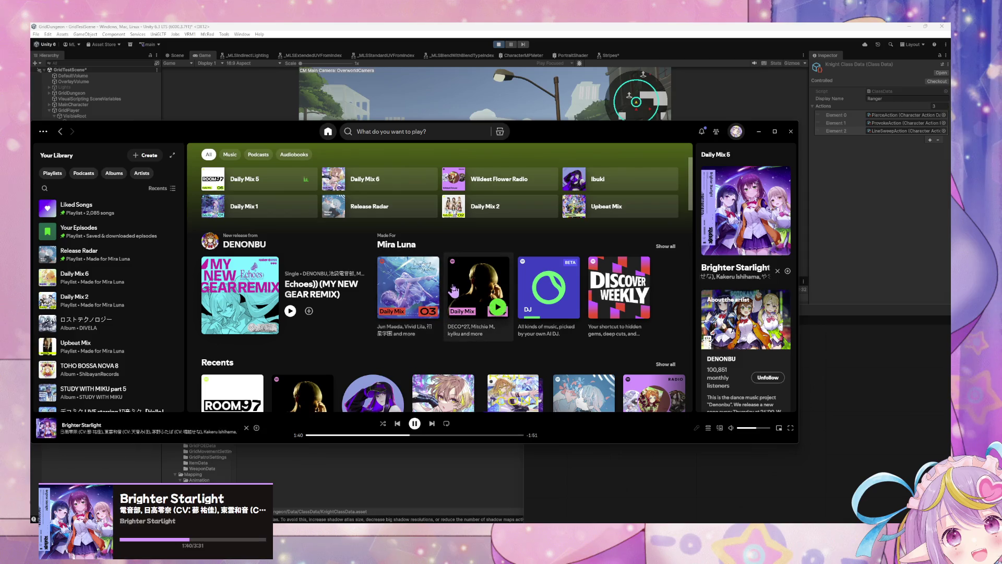
{"action": "scroll", "coordinate": [391, 210], "scroll_direction": "down", "scroll_amount": 2}
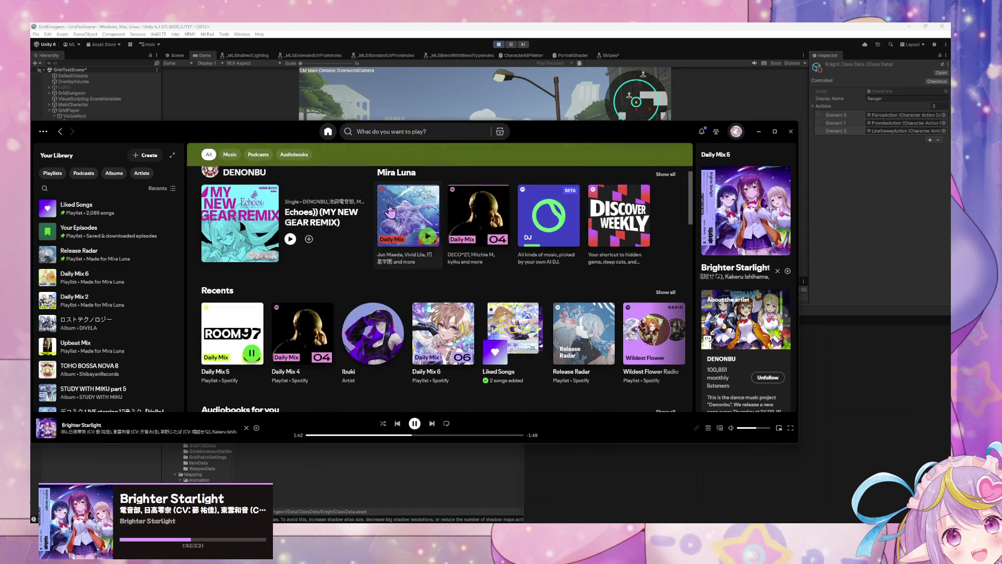
{"action": "scroll", "coordinate": [390, 210], "scroll_direction": "down", "scroll_amount": 3}
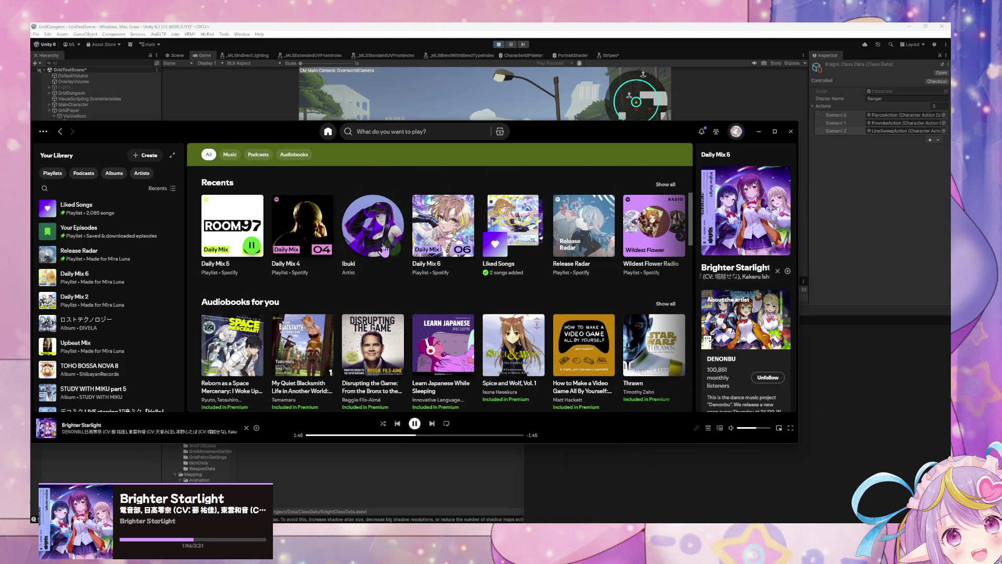
{"action": "left_click", "coordinate": [321, 245]}
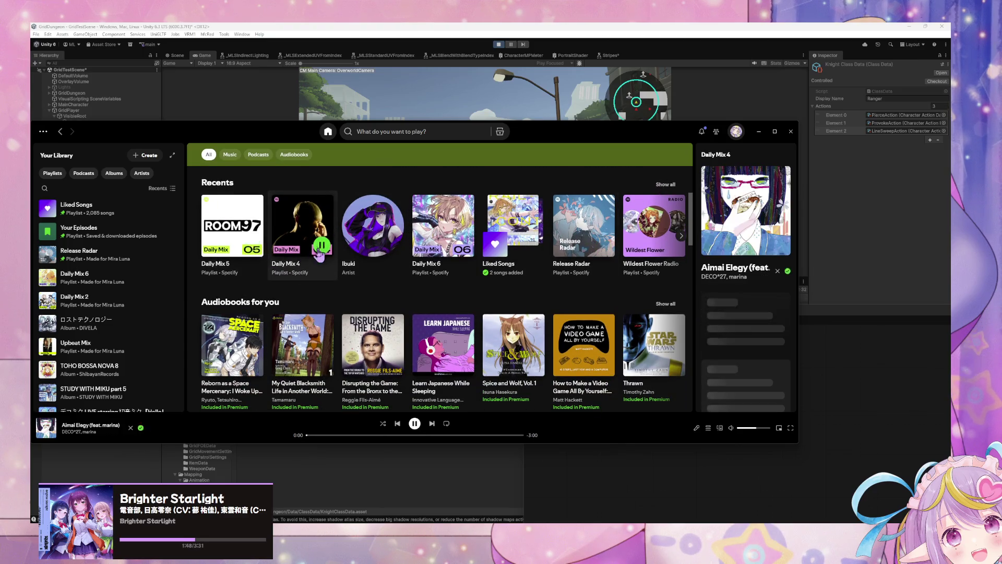
{"action": "key", "text": "alt+Tab"}
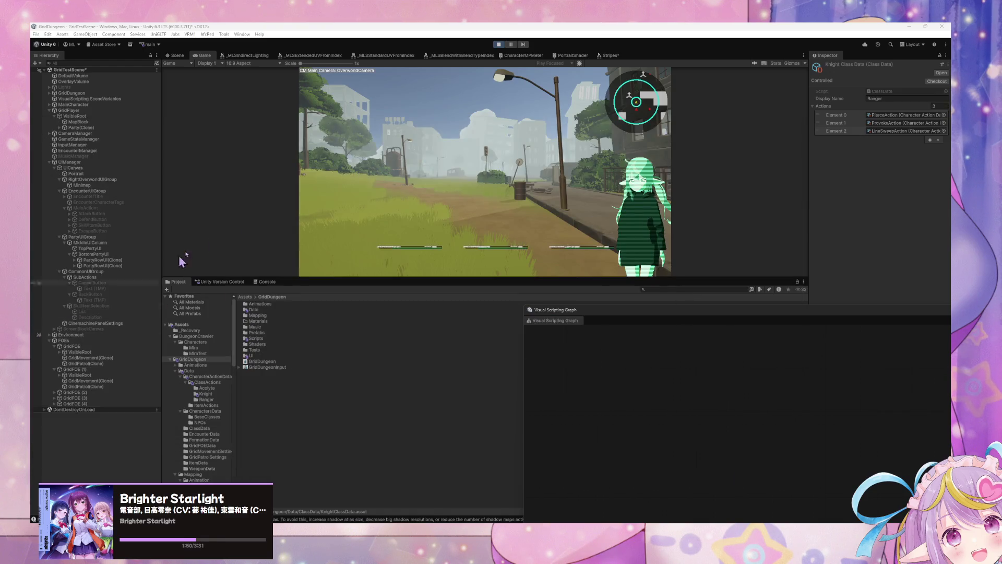
Enlarge the Game view and pick Linesweep from the encounter's SKILL/ITEM menu.
{"action": "left_click_drag", "start_coordinate": [422, 277], "coordinate": [425, 384]}
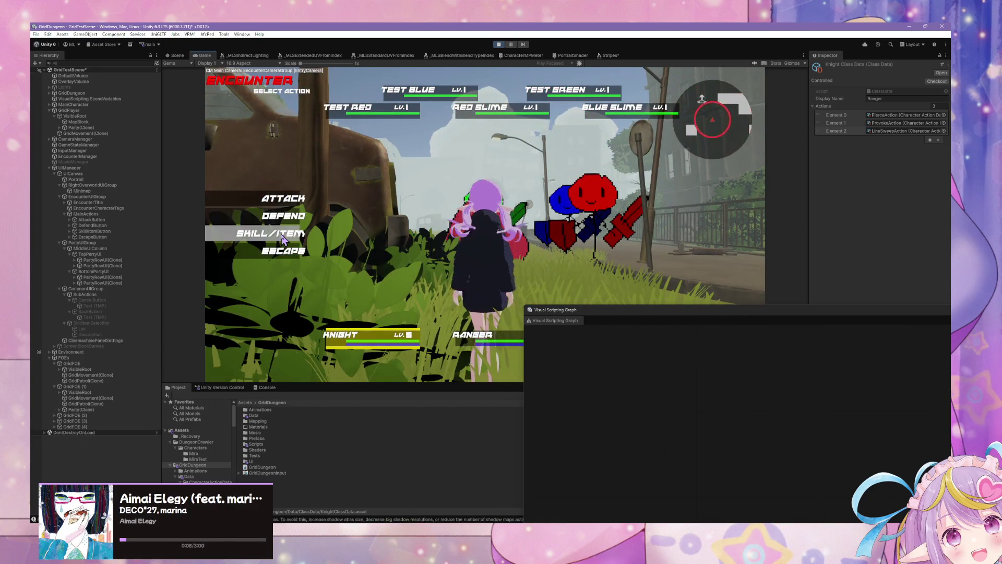
{"action": "left_click", "coordinate": [282, 236]}
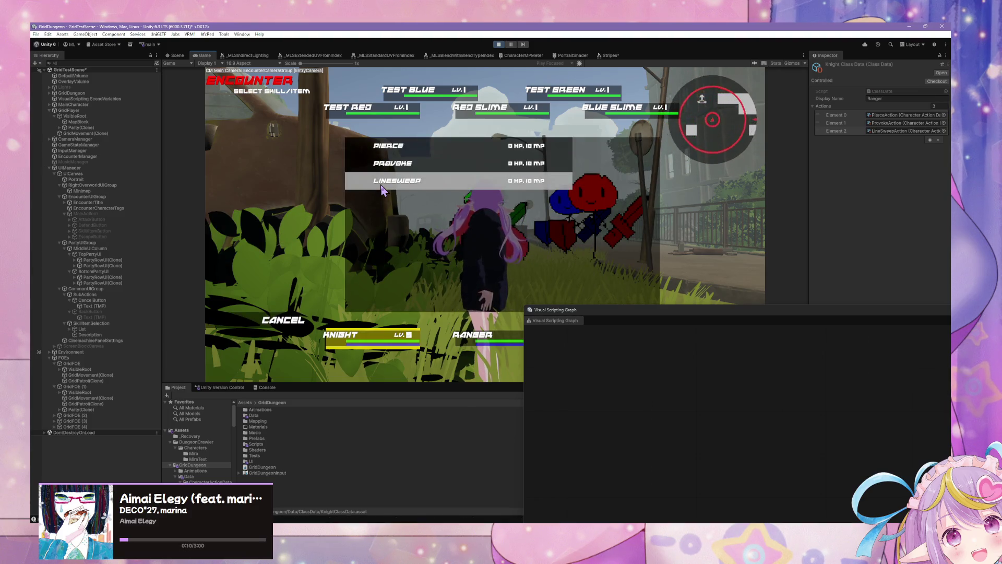
{"action": "left_click", "coordinate": [381, 188]}
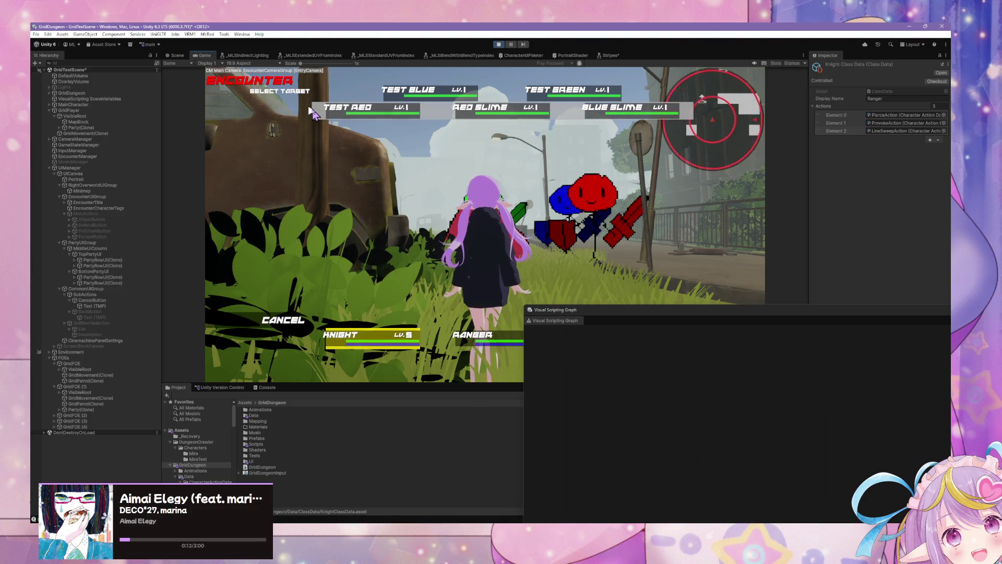
Switch to the Scene view and inspect the MissingValuePortInputException stack trace in the Console.
{"action": "key", "text": "ctrl+1"}
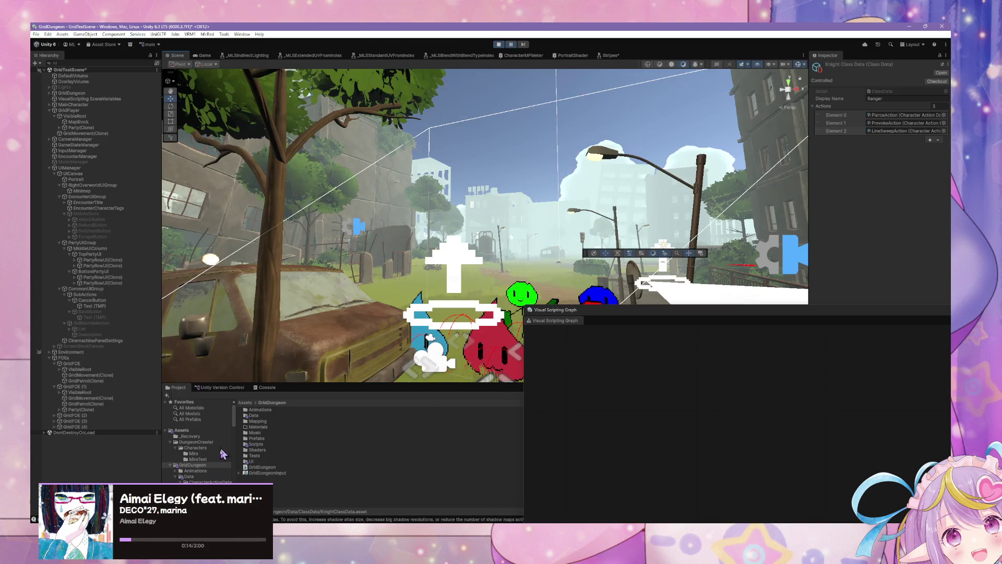
{"action": "left_click", "coordinate": [267, 387]}
{"action": "left_click", "coordinate": [242, 459]}
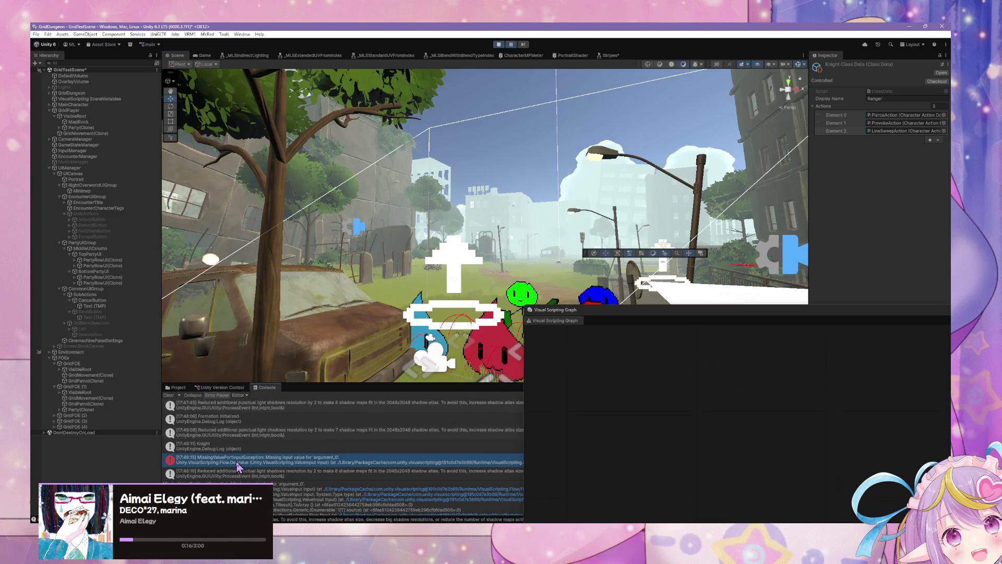
{"action": "mouse_move", "coordinate": [622, 314]}
{"action": "left_mouse_down"}
{"action": "mouse_move", "coordinate": [587, 270]}
{"action": "mouse_move", "coordinate": [418, 140]}
{"action": "left_mouse_up"}
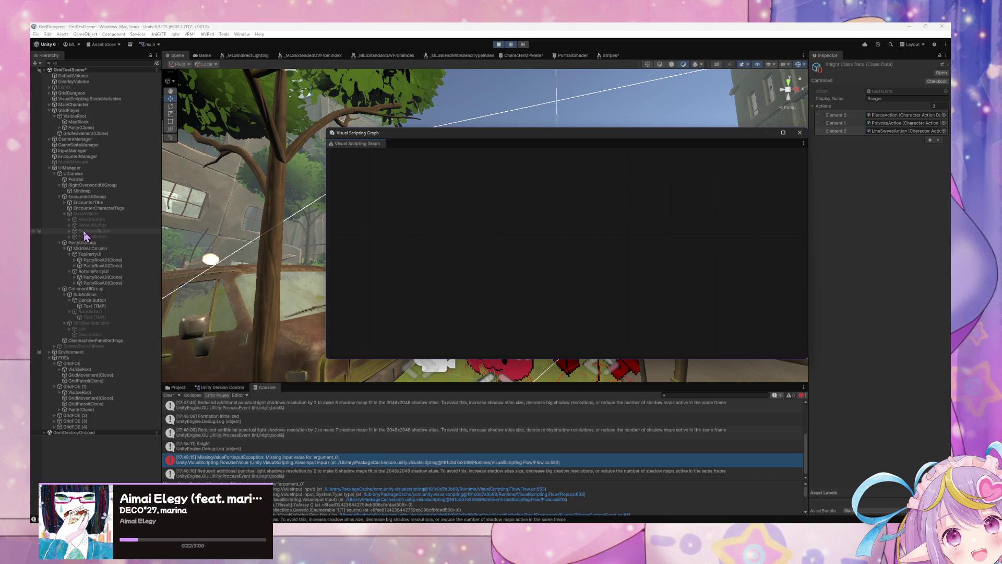
Open PartyRowUI(Clone)'s Selection Enabled script graph and expand the row's children in the Hierarchy.
{"action": "left_click", "coordinate": [320, 449]}
{"action": "left_click", "coordinate": [313, 458]}
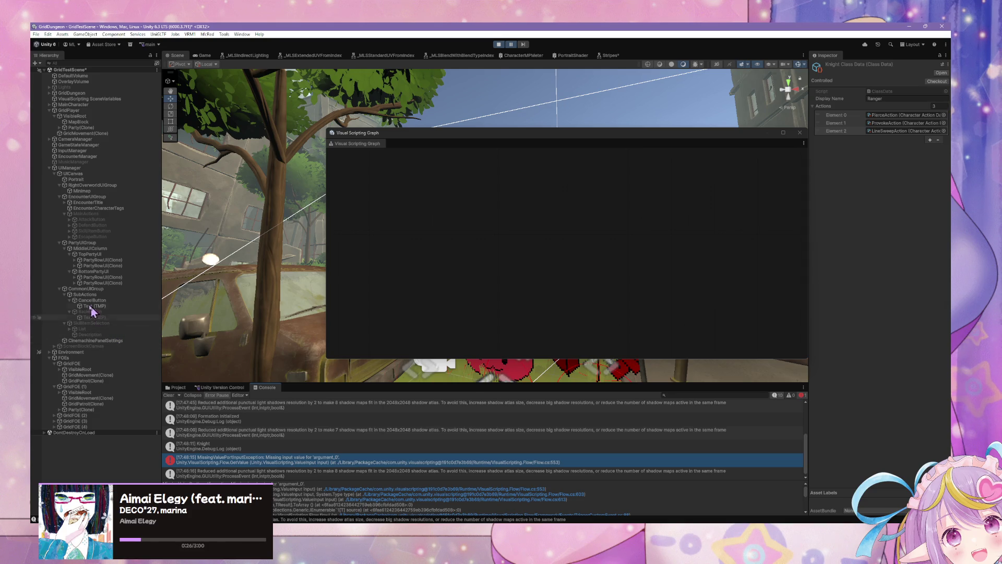
{"action": "left_click", "coordinate": [107, 261]}
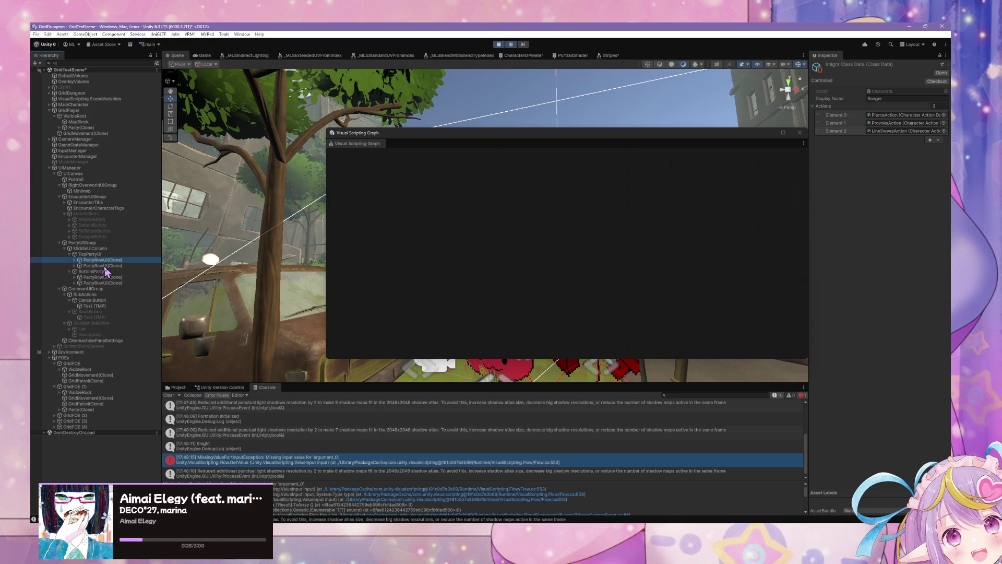
{"action": "left_click", "coordinate": [103, 266]}
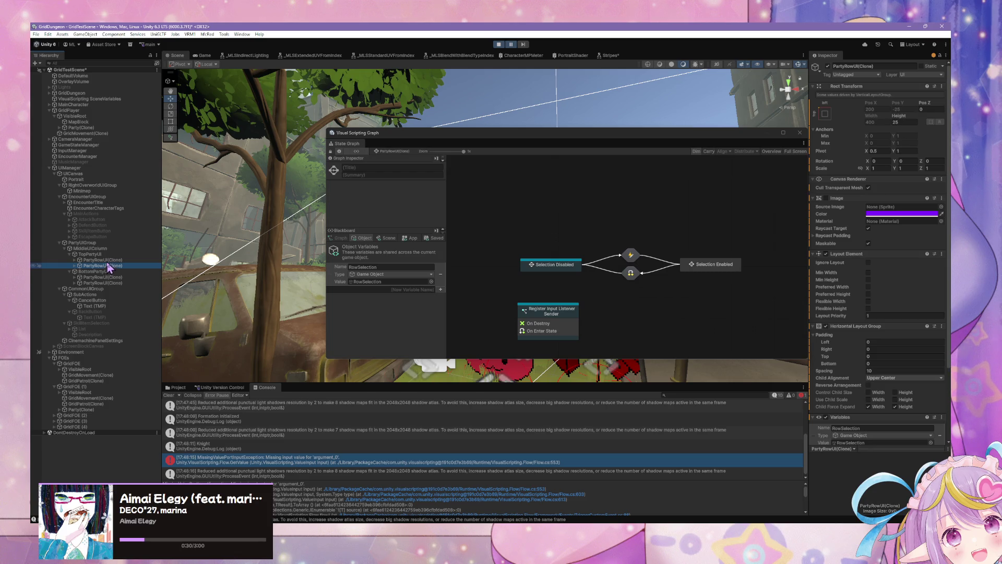
{"action": "left_click", "coordinate": [111, 260]}
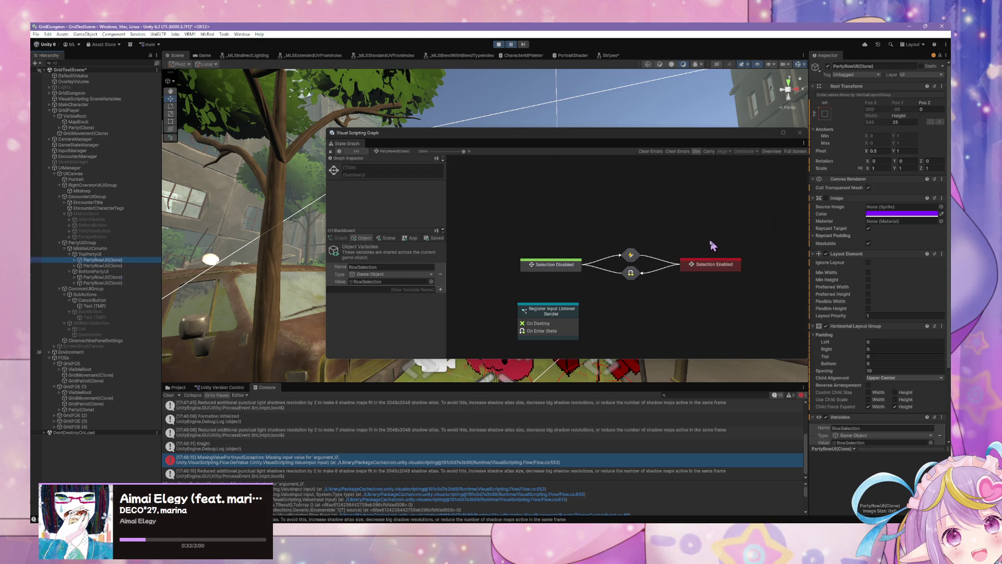
{"action": "double_click", "coordinate": [710, 265]}
{"action": "double_click", "coordinate": [530, 195]}
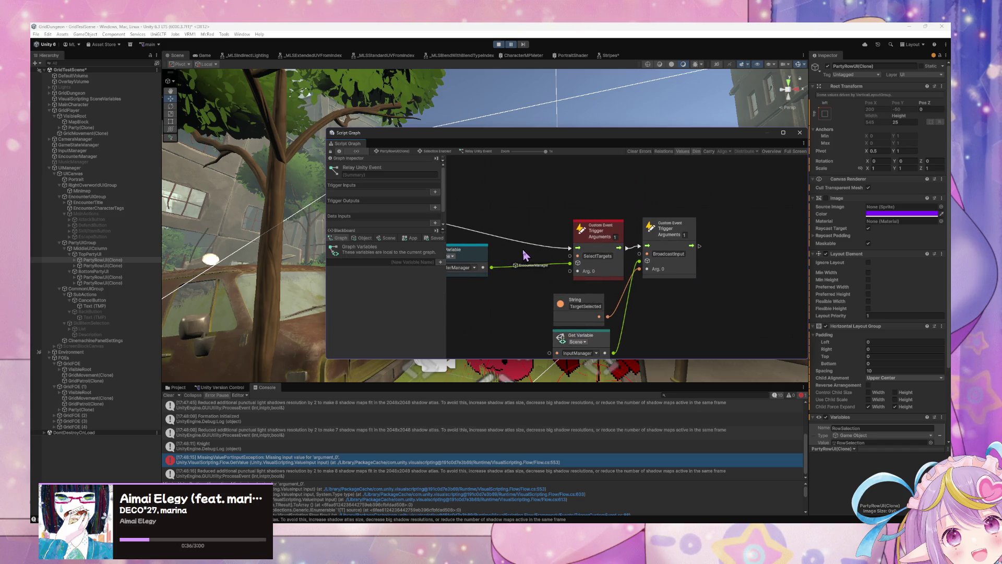
{"action": "mouse_move", "coordinate": [522, 281]}
{"action": "left_mouse_down"}
{"action": "mouse_move", "coordinate": [576, 273]}
{"action": "mouse_move", "coordinate": [532, 260]}
{"action": "mouse_move", "coordinate": [547, 256]}
{"action": "mouse_move", "coordinate": [657, 282]}
{"action": "left_mouse_up"}
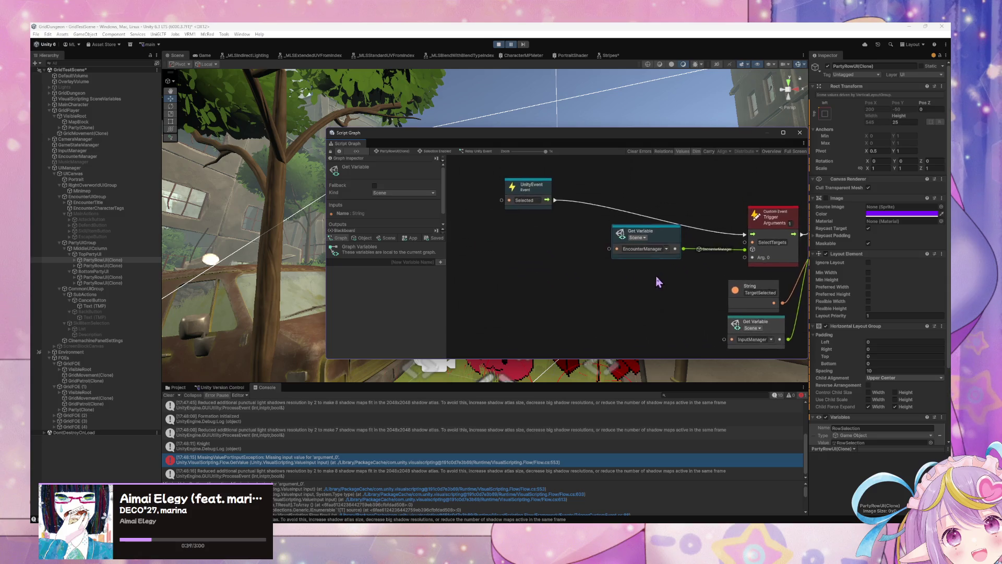
{"action": "left_click", "coordinate": [75, 261]}
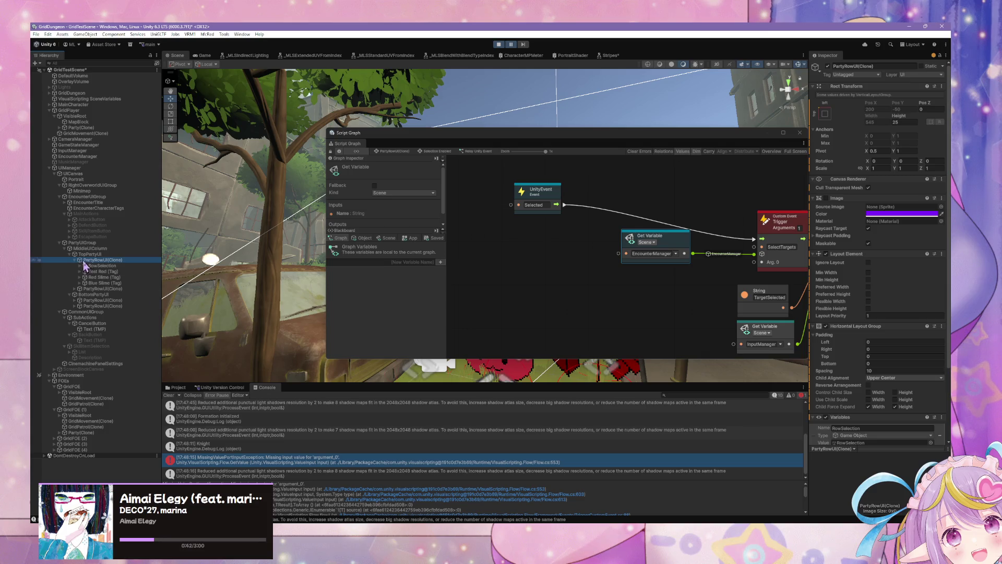
Move the EncounterManager Get Variable node left and review the object and graph variables.
{"action": "right_click", "coordinate": [453, 291]}
{"action": "left_click_drag", "start_coordinate": [667, 243], "coordinate": [564, 241]}
{"action": "right_click", "coordinate": [545, 288]}
{"action": "left_click", "coordinate": [564, 292]}
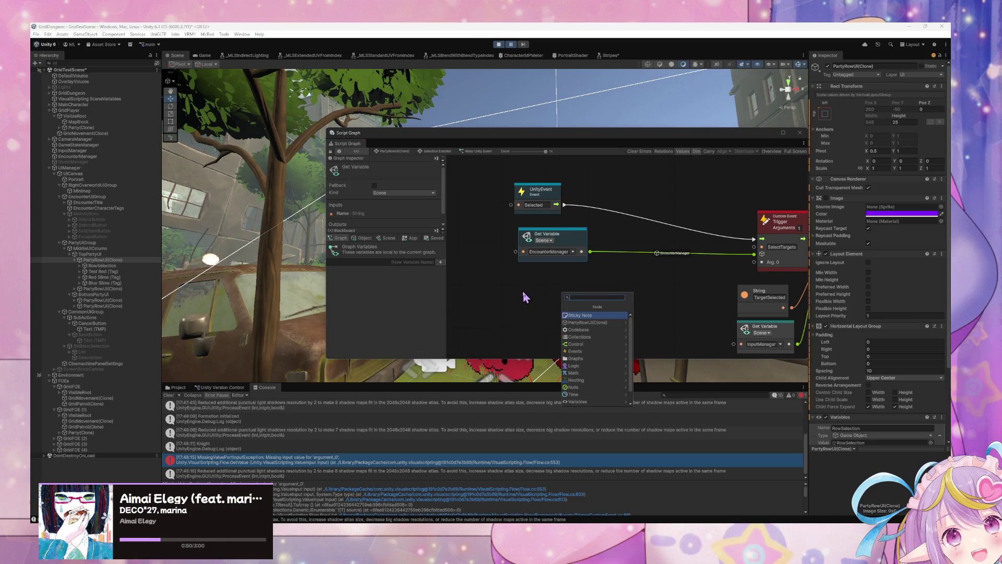
{"action": "type", "text": "ga ch"}
{"action": "key", "text": "Escape"}
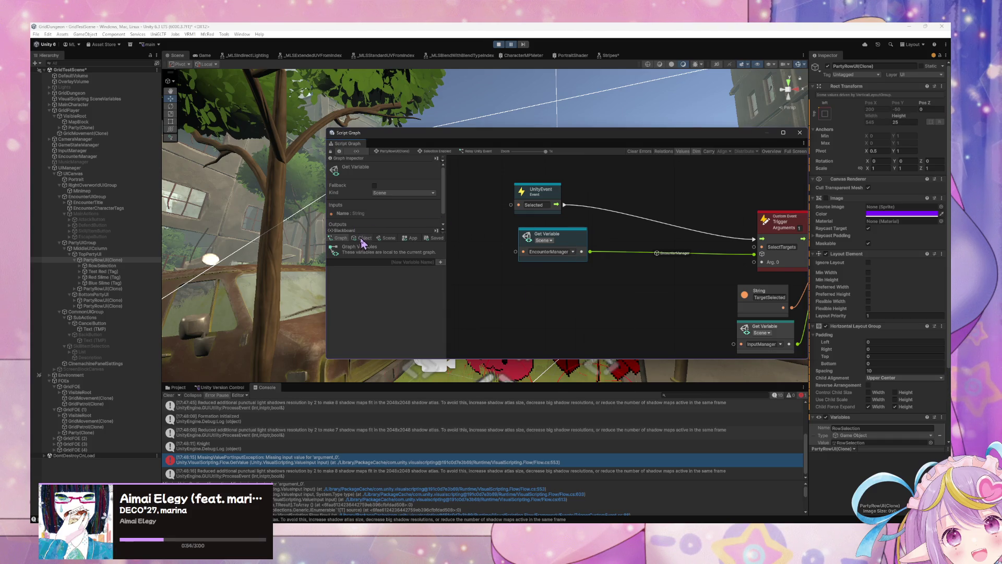
{"action": "left_click", "coordinate": [362, 239]}
{"action": "left_click", "coordinate": [344, 239]}
Search the node finder for 'get children' and browse the results.
{"action": "right_click", "coordinate": [576, 290]}
{"action": "left_click", "coordinate": [606, 288]}
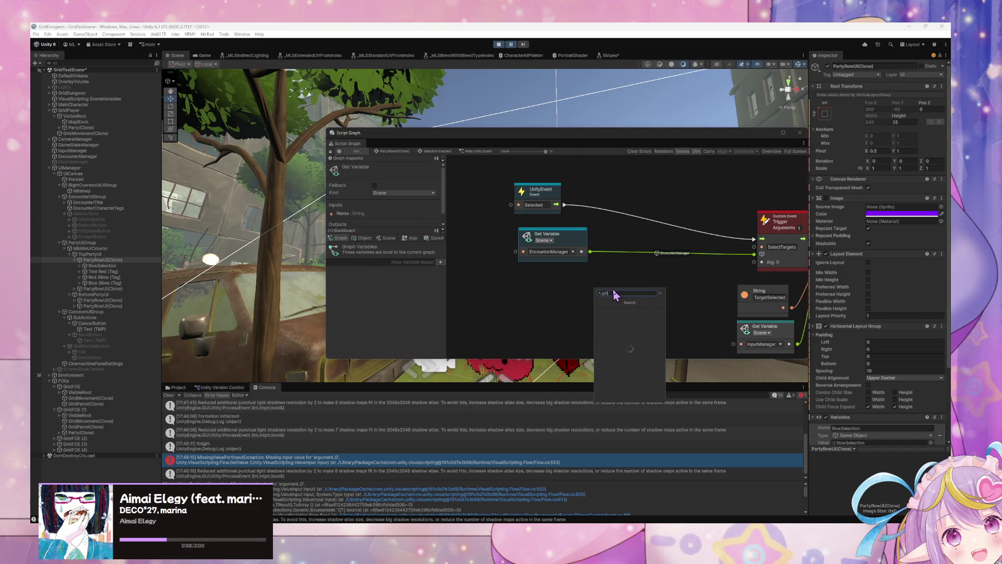
{"action": "type", "text": "t ch"}
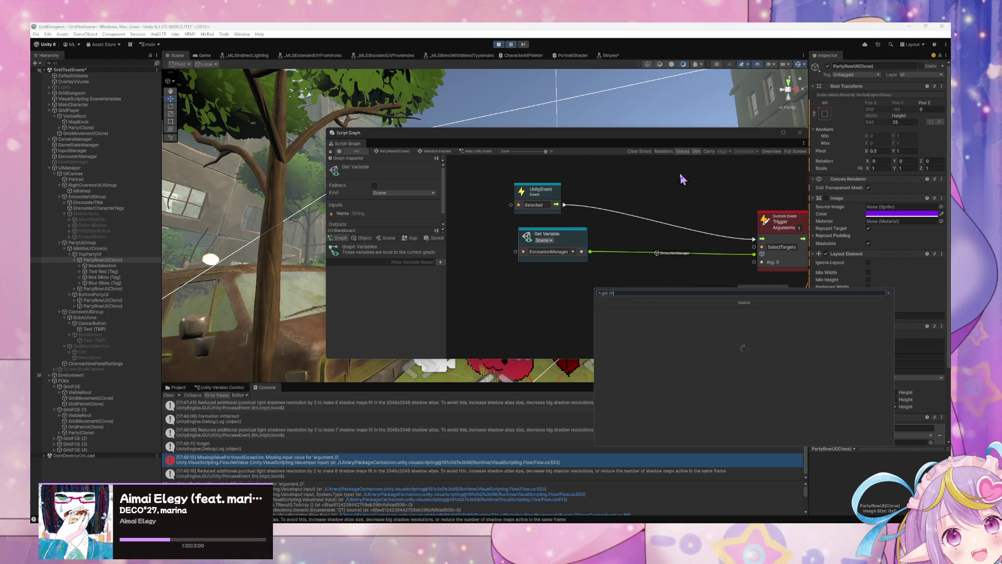
{"action": "type", "text": "ildren"}
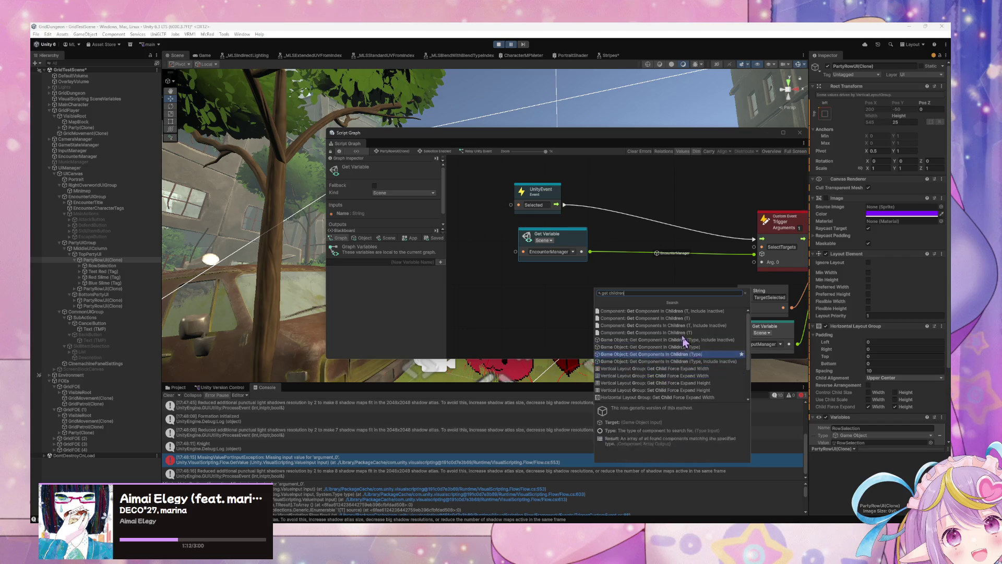
{"action": "scroll", "coordinate": [683, 341], "scroll_direction": "down", "scroll_amount": 2}
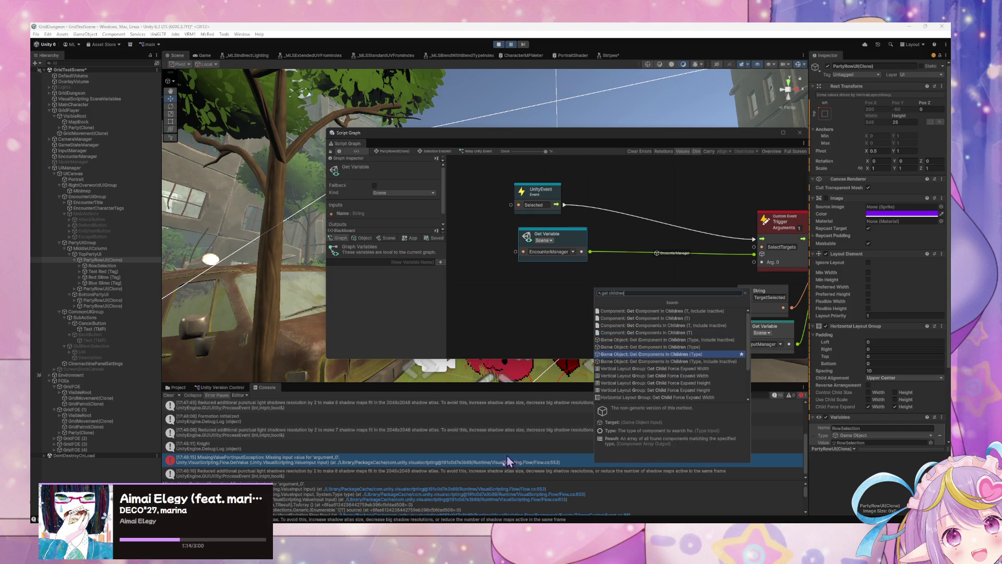
{"action": "mouse_move", "coordinate": [548, 490]}
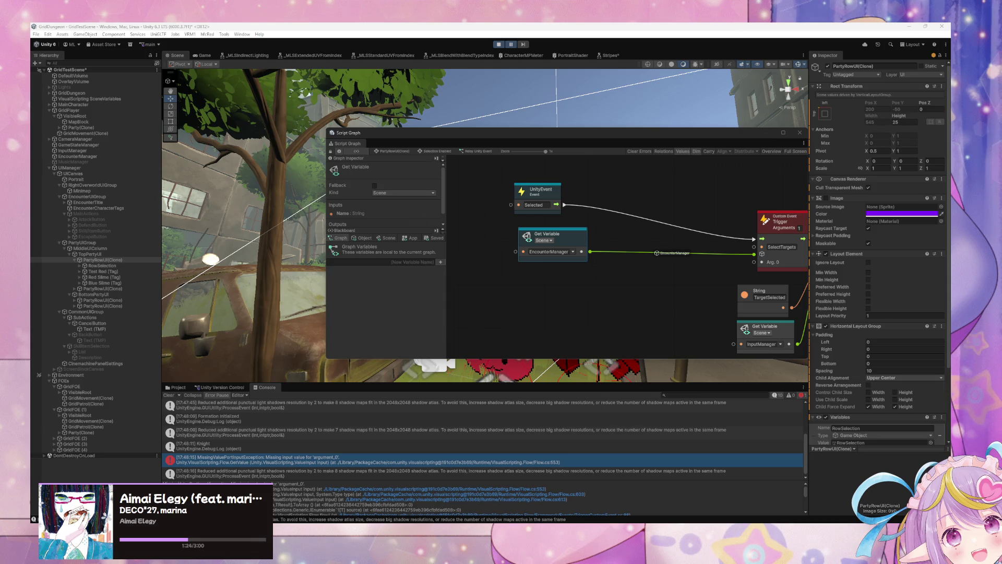
{"action": "right_click", "coordinate": [612, 299]}
{"action": "left_click", "coordinate": [640, 308]}
{"action": "type", "text": "transform get chil"}
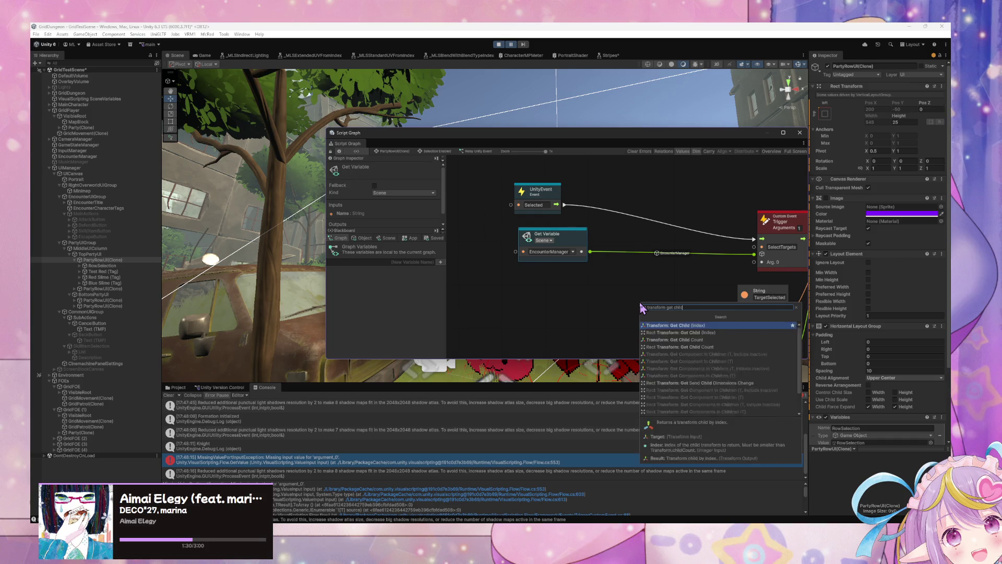
{"action": "type", "text": "ren"}
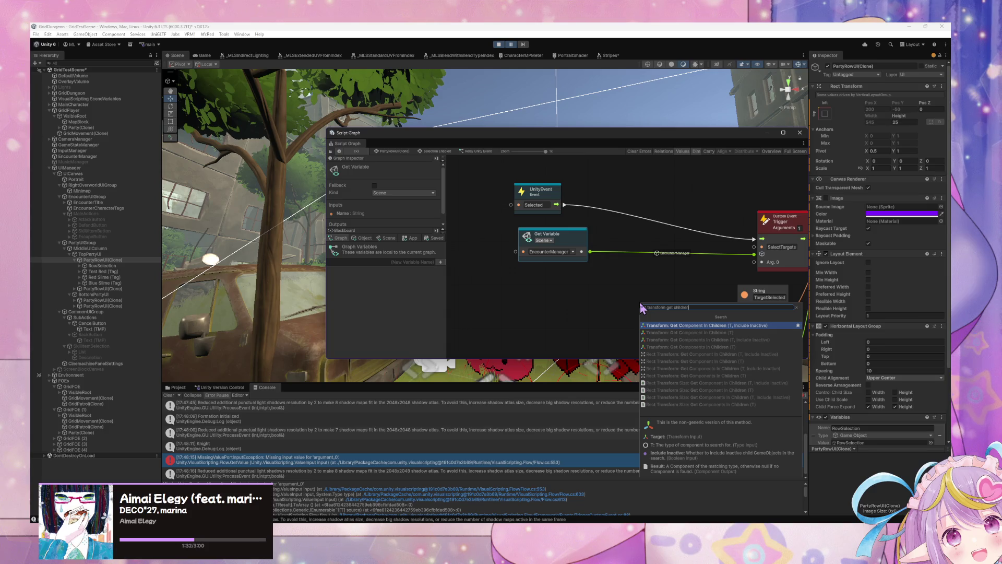
{"action": "key", "text": "BackSpace"}
{"action": "key", "text": "BackSpace"}
{"action": "key", "text": "BackSpace"}
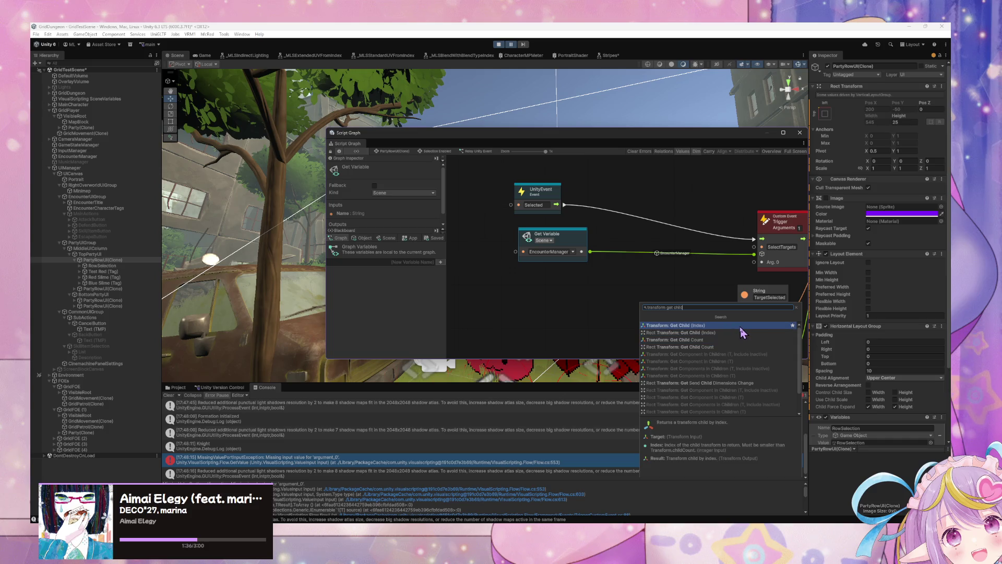
{"action": "key", "text": "Down"}
{"action": "key", "text": "Down"}
{"action": "key", "text": "Down"}
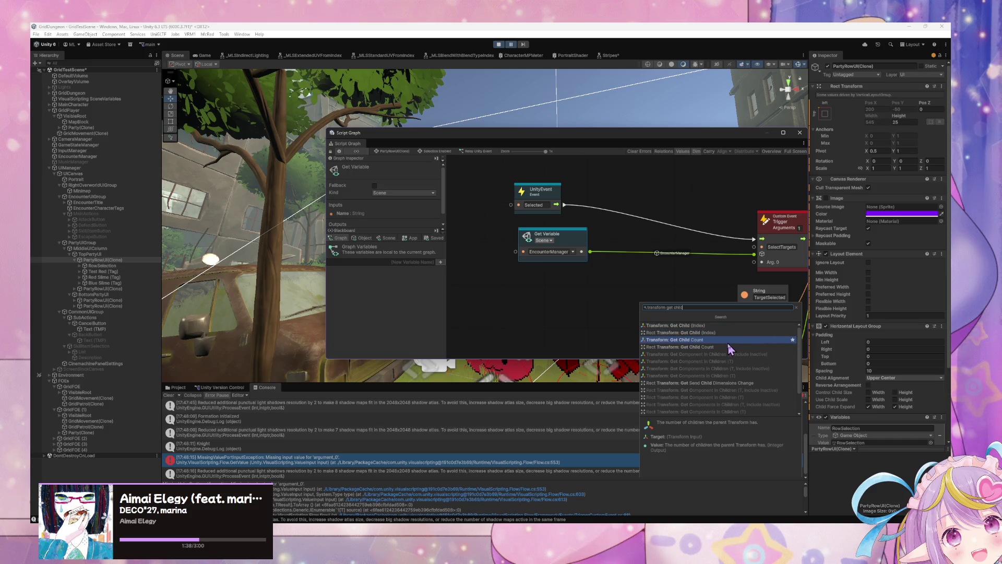
{"action": "key", "text": "Up"}
{"action": "key", "text": "Up"}
{"action": "key", "text": "Up"}
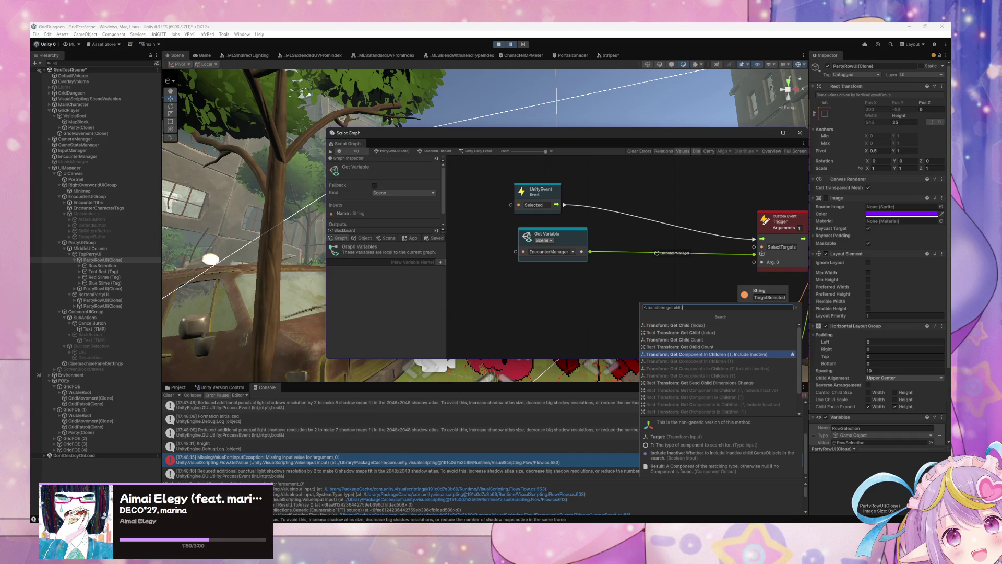
{"action": "key", "text": "Escape"}
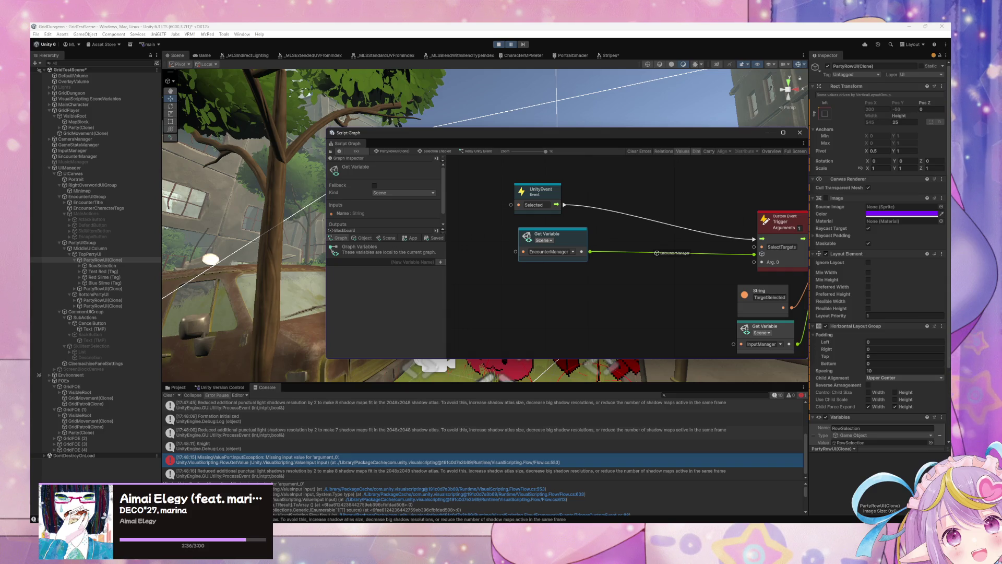
Add a 'Game Object: Get Components in Children (Type)' node to the graph.
{"action": "right_click", "coordinate": [504, 283]}
{"action": "left_click", "coordinate": [527, 288]}
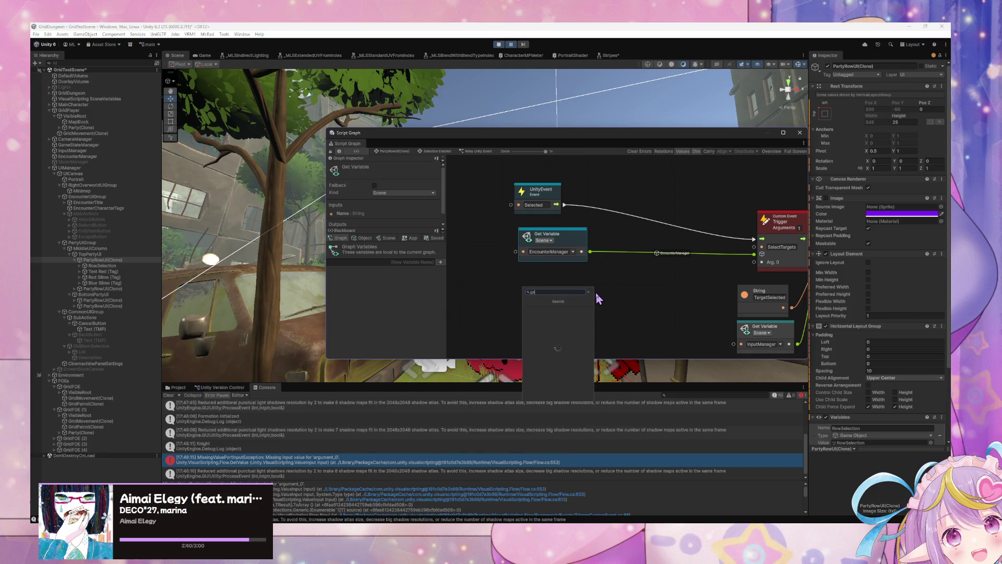
{"action": "type", "text": "lran"}
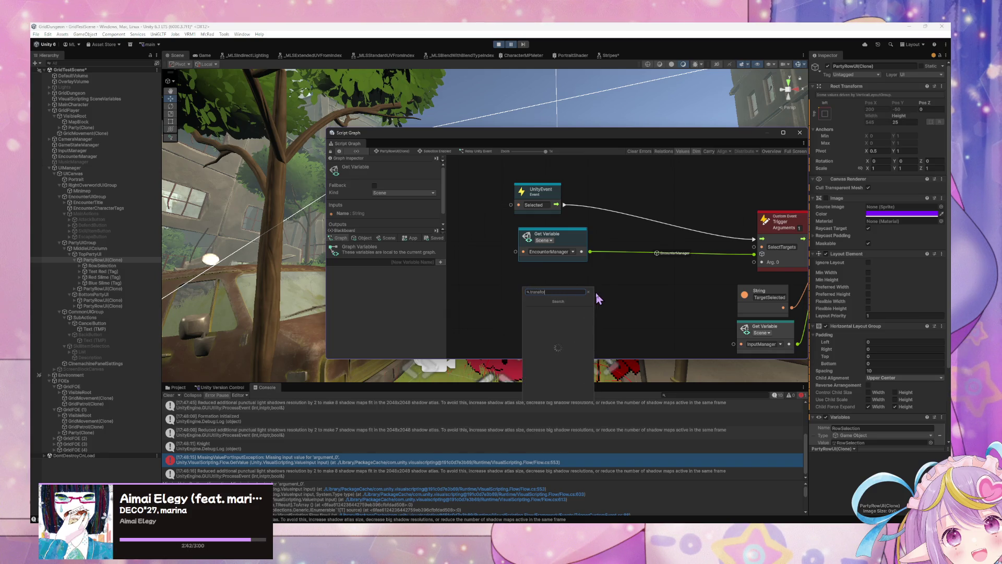
{"action": "key", "text": "ctrl+a"}
{"action": "type", "text": "gameo"}
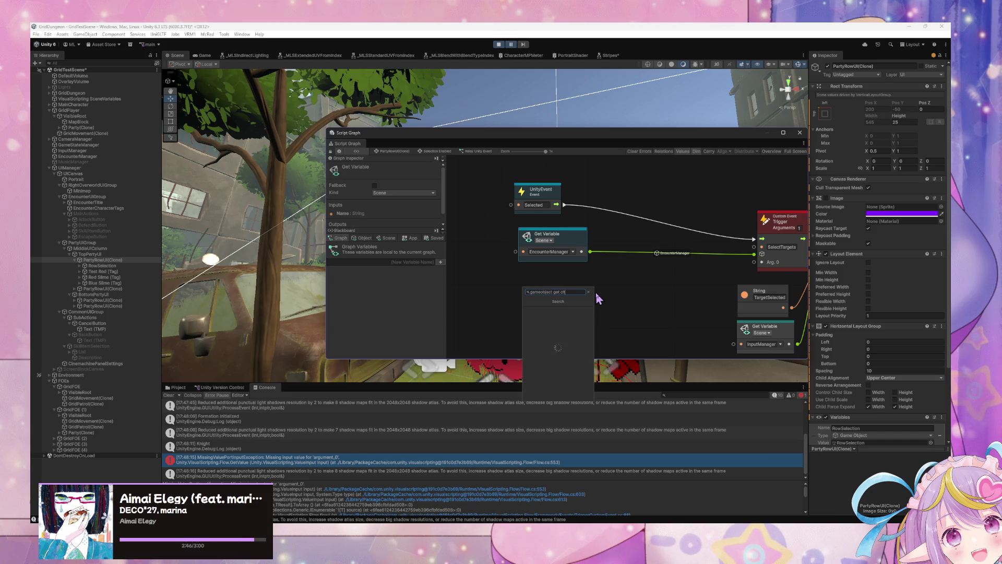
{"action": "key", "text": "Down"}
{"action": "key", "text": "Down"}
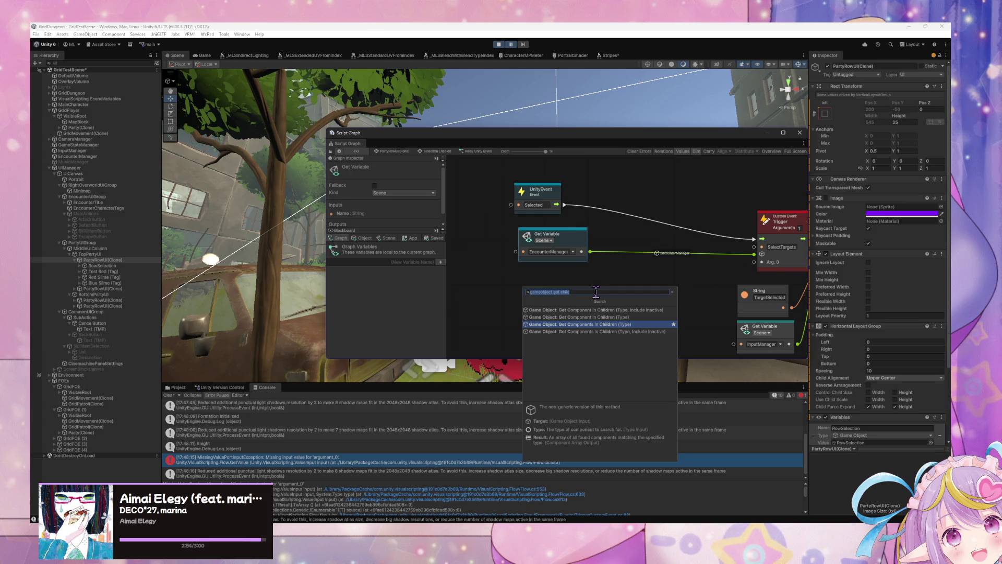
{"action": "key", "text": "Up"}
{"action": "key", "text": "Down"}
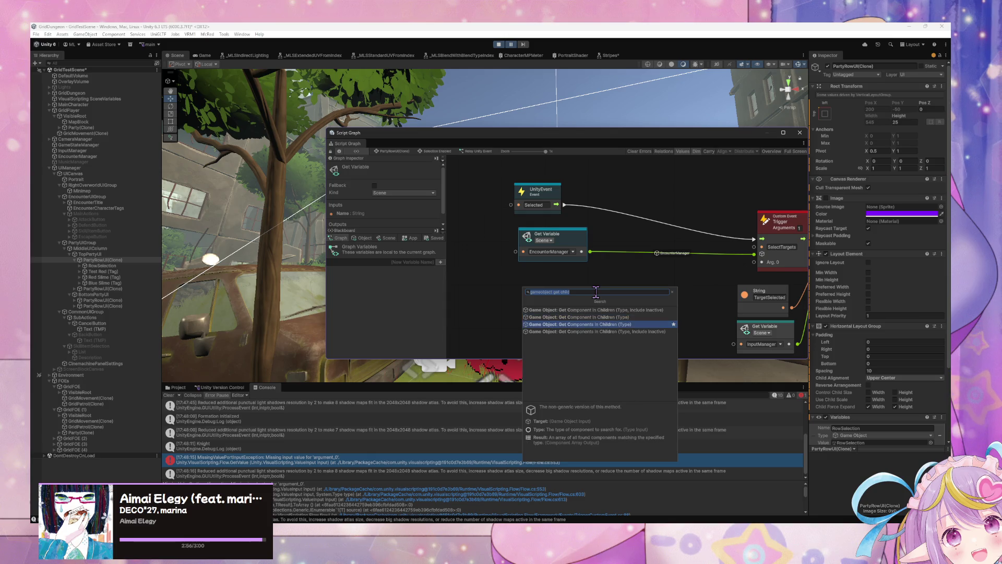
{"action": "key", "text": "Up"}
{"action": "key", "text": "Down"}
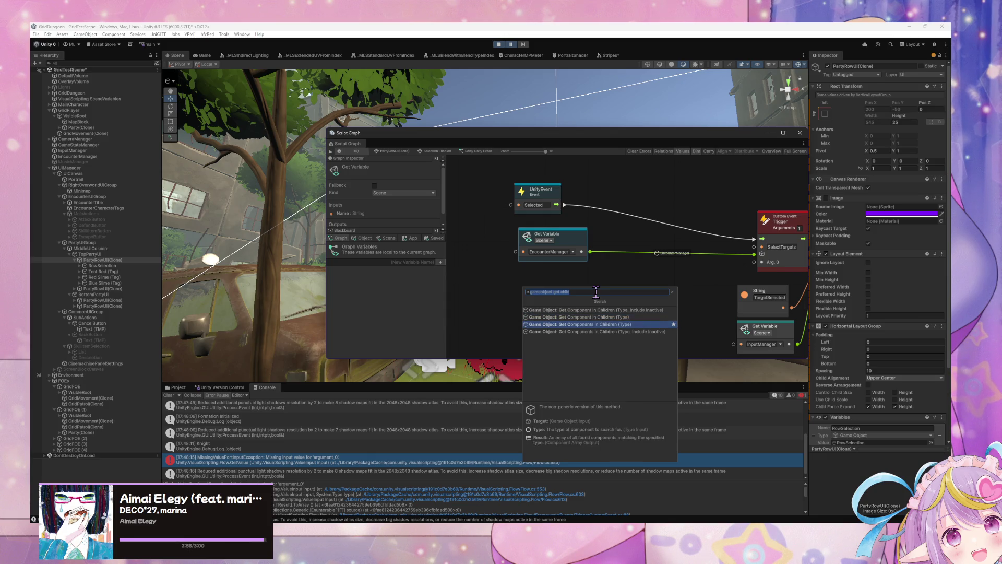
{"action": "key", "text": "Return"}
Arrange the new node and the Get Variable node, then open the component Type list.
{"action": "mouse_move", "coordinate": [581, 282]}
{"action": "left_mouse_down"}
{"action": "mouse_move", "coordinate": [638, 194]}
{"action": "mouse_move", "coordinate": [652, 194]}
{"action": "left_mouse_up"}
{"action": "mouse_move", "coordinate": [597, 181]}
{"action": "left_mouse_down"}
{"action": "mouse_move", "coordinate": [530, 248]}
{"action": "mouse_move", "coordinate": [568, 232]}
{"action": "mouse_move", "coordinate": [566, 256]}
{"action": "left_mouse_up"}
{"action": "left_click_drag", "start_coordinate": [517, 286], "coordinate": [508, 318]}
{"action": "left_click", "coordinate": [596, 271]}
Correct the type search to 'transform' and look at the Red Slime and Blue Slime (Tag) graphs.
{"action": "type", "text": "transfopr"}
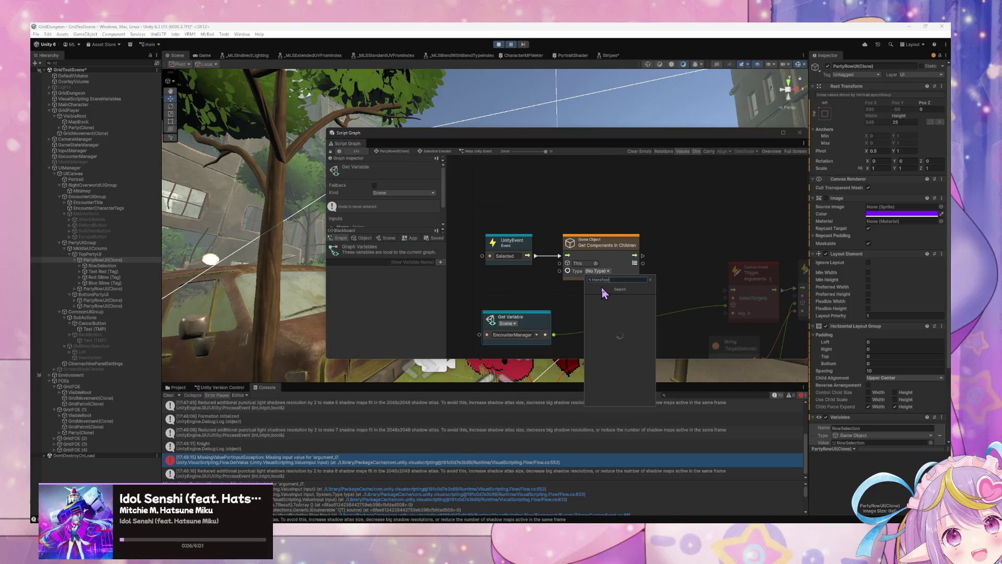
{"action": "key", "text": "BackSpace"}
{"action": "key", "text": "BackSpace"}
{"action": "type", "text": "rm"}
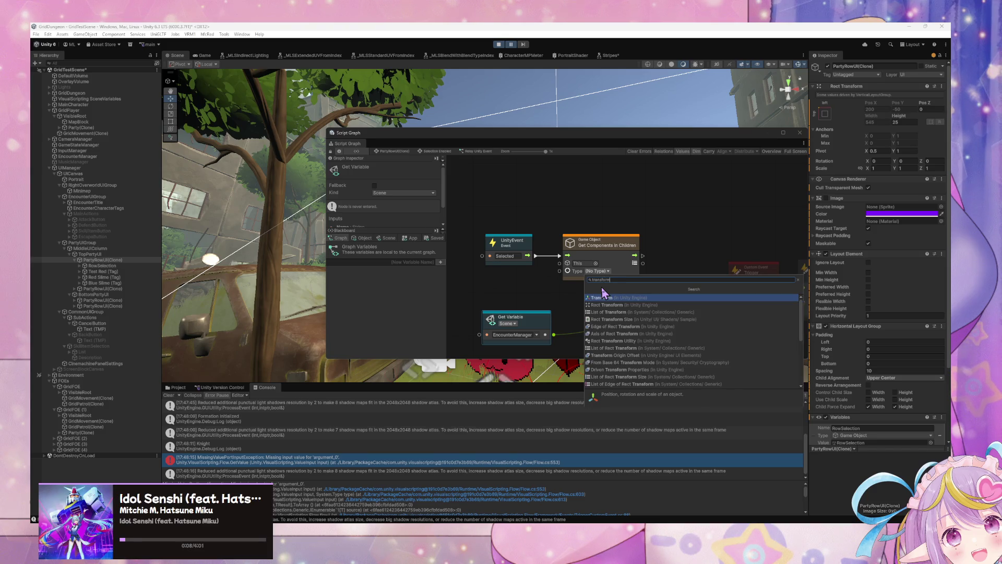
{"action": "left_click", "coordinate": [124, 270]}
{"action": "left_click", "coordinate": [123, 276]}
{"action": "left_click", "coordinate": [123, 283]}
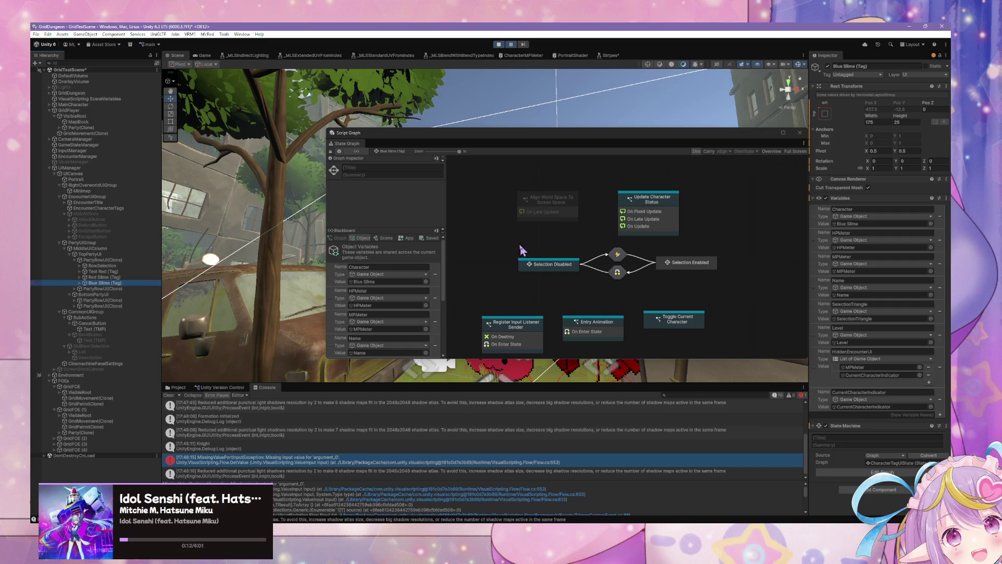
In PartyRowUI(Clone)'s Relay Unity Event graph, set Get Components in Children's type to Rect Transform.
{"action": "left_click", "coordinate": [125, 243]}
{"action": "left_click", "coordinate": [116, 260]}
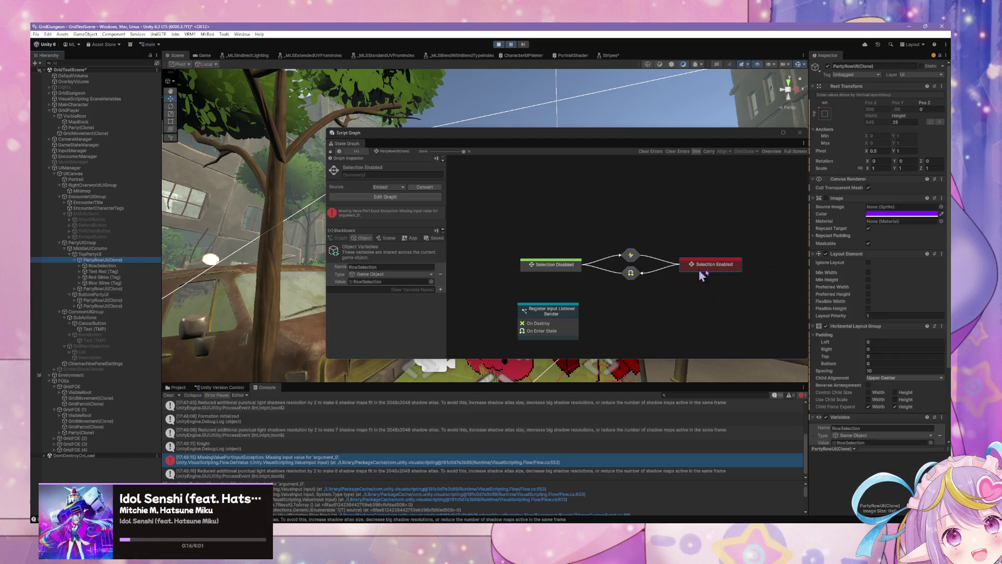
{"action": "double_click", "coordinate": [715, 265]}
{"action": "double_click", "coordinate": [516, 204]}
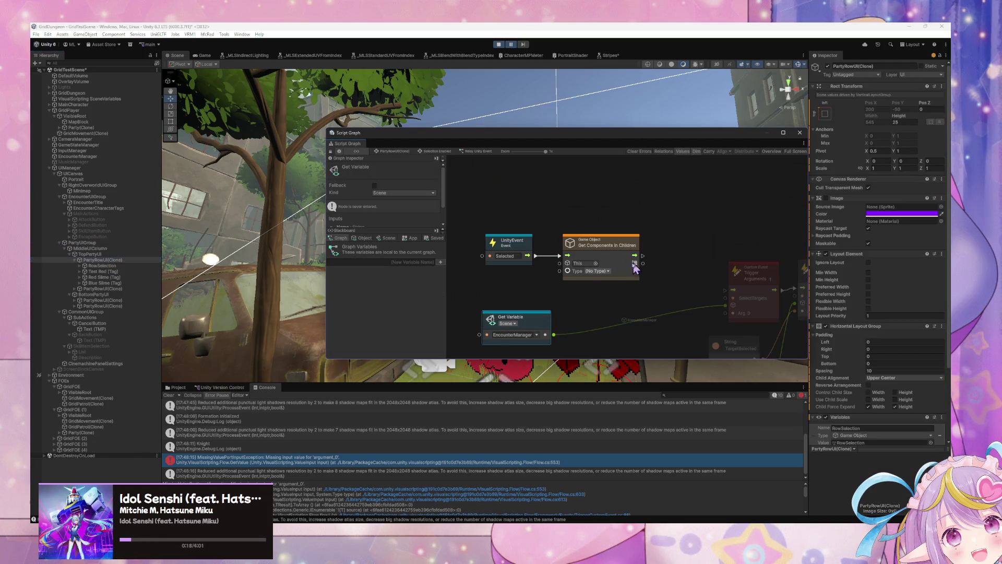
{"action": "left_click", "coordinate": [602, 272]}
{"action": "type", "text": "ro"}
{"action": "type", "text": "ct tra"}
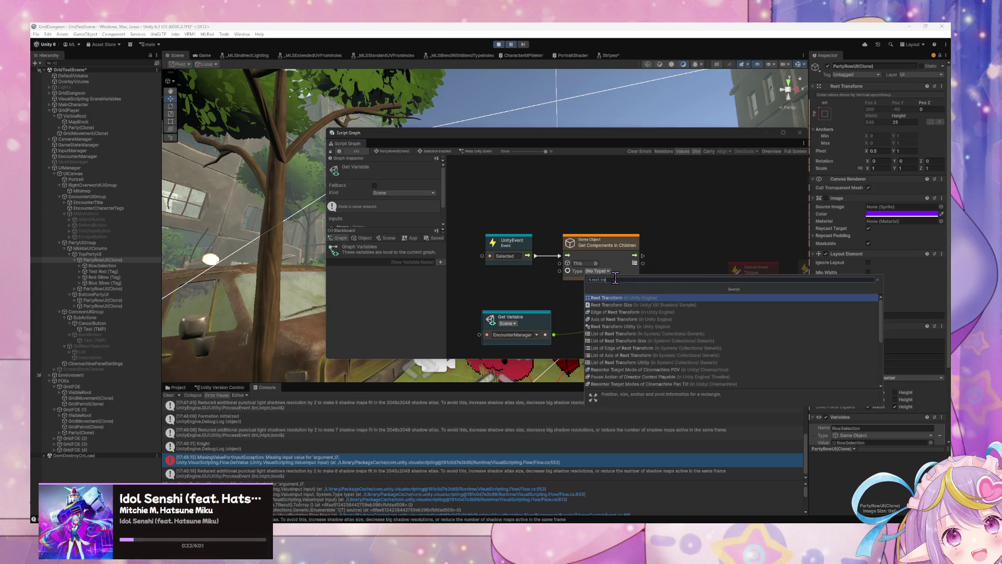
{"action": "key", "text": "Return"}
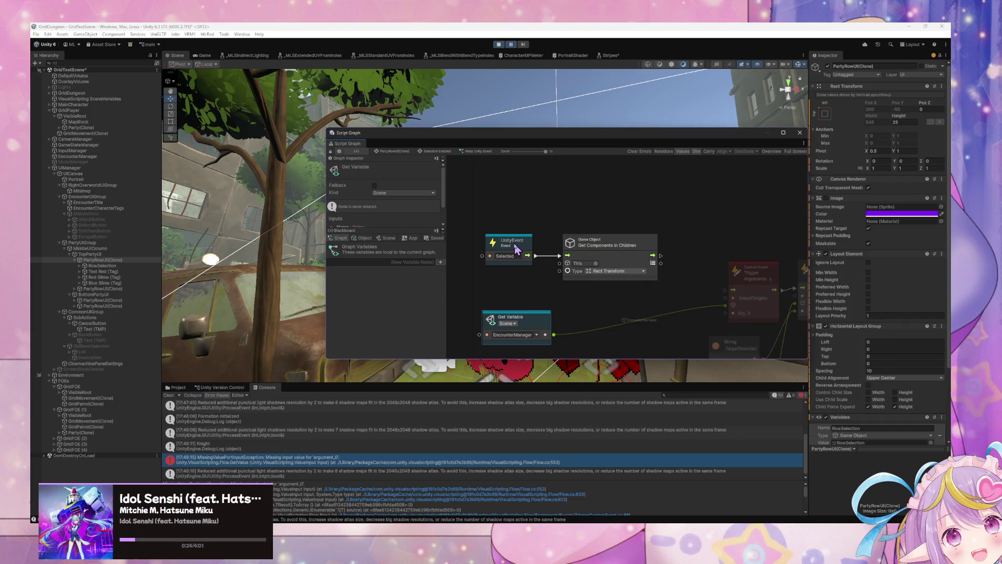
Shift the UnityEvent and Get Components in Children nodes left and bring the Custom Event nodes into view.
{"action": "left_click_drag", "start_coordinate": [511, 249], "coordinate": [469, 251]}
{"action": "left_click_drag", "start_coordinate": [641, 245], "coordinate": [610, 244]}
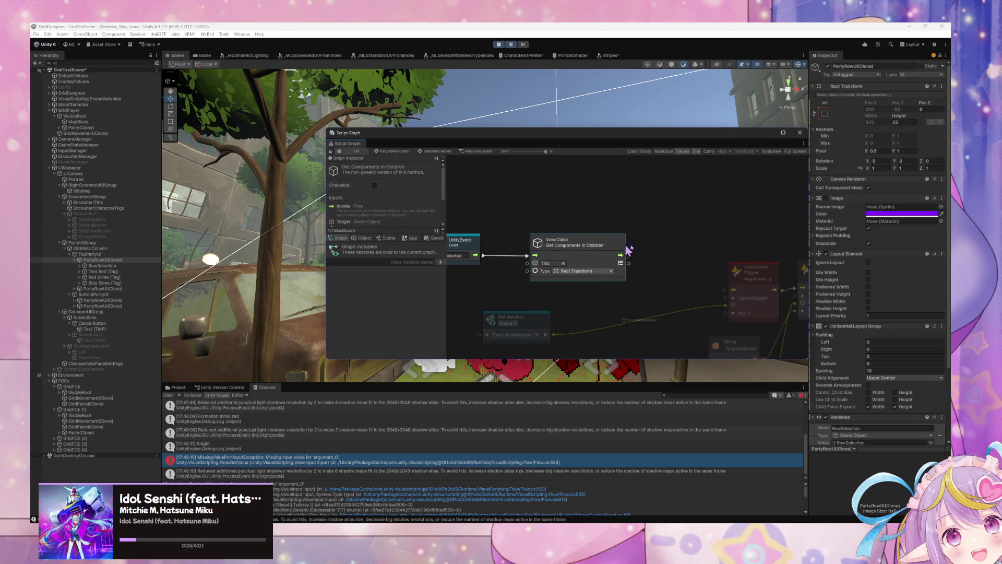
{"action": "left_click_drag", "start_coordinate": [683, 252], "coordinate": [593, 228]}
{"action": "right_click", "coordinate": [593, 228]}
Add a For Each Loop node fed by the Get Components in Children results.
{"action": "left_click", "coordinate": [610, 229]}
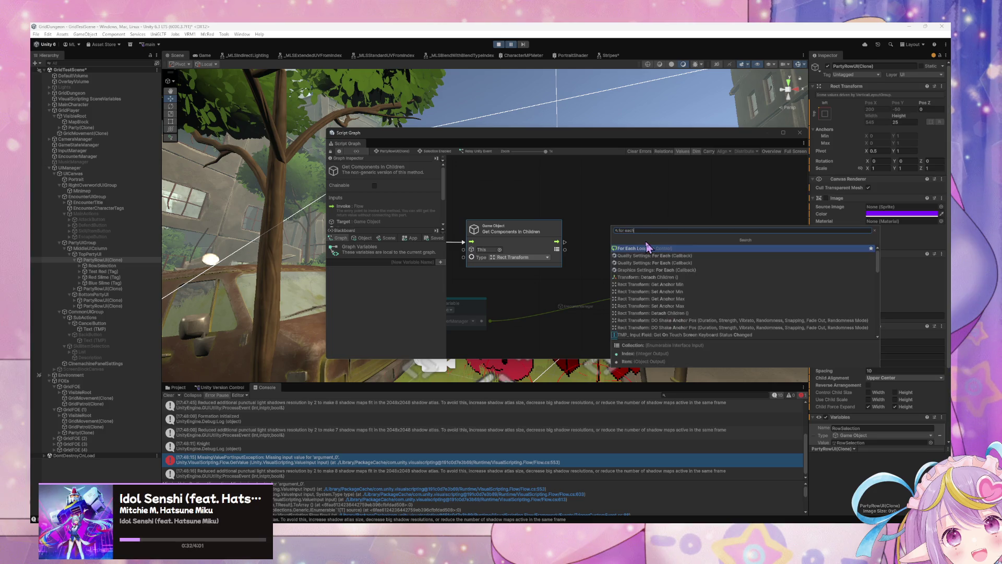
{"action": "left_click", "coordinate": [649, 252]}
{"action": "left_click_drag", "start_coordinate": [565, 250], "coordinate": [588, 250]}
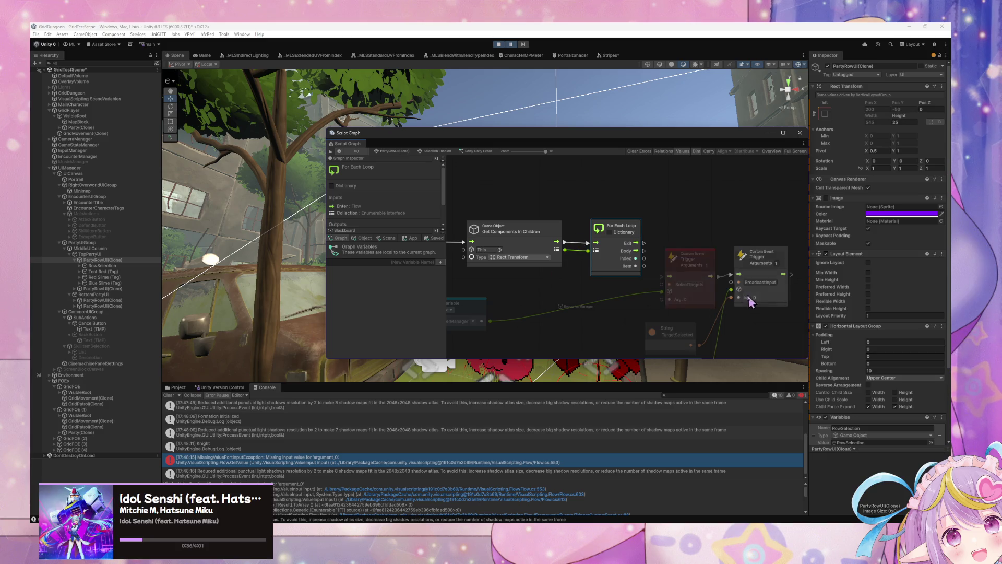
{"action": "scroll", "coordinate": [749, 292], "scroll_direction": "down", "scroll_amount": 3}
{"action": "mouse_move", "coordinate": [776, 334]}
{"action": "left_mouse_down"}
{"action": "mouse_move", "coordinate": [627, 276]}
{"action": "mouse_move", "coordinate": [474, 254]}
{"action": "mouse_move", "coordinate": [562, 279]}
{"action": "mouse_move", "coordinate": [622, 248]}
{"action": "left_mouse_up"}
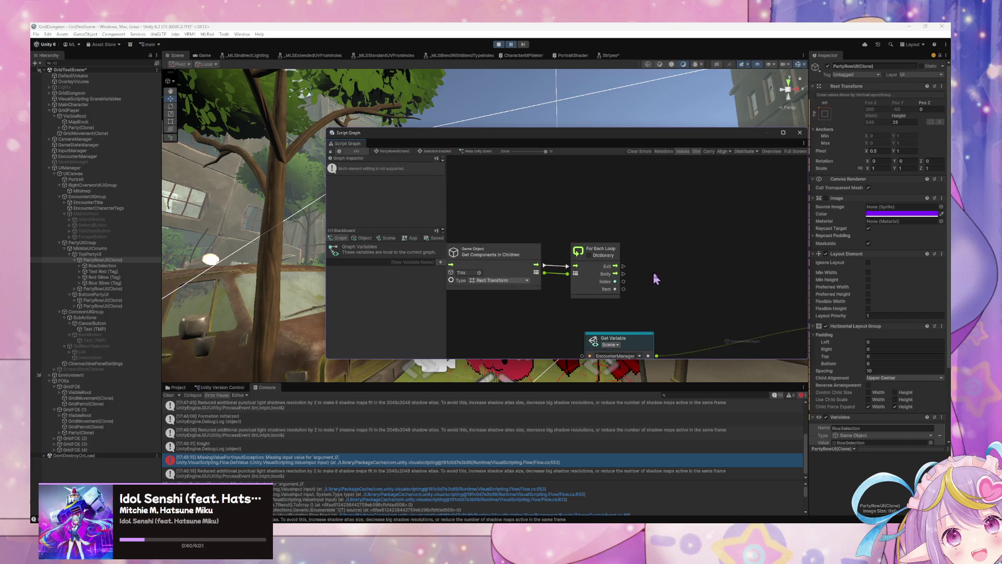
Add a Game Object: Get Tag node below the For Each Loop, then search 'ta' again.
{"action": "right_click", "coordinate": [715, 256]}
{"action": "type", "text": "s"}
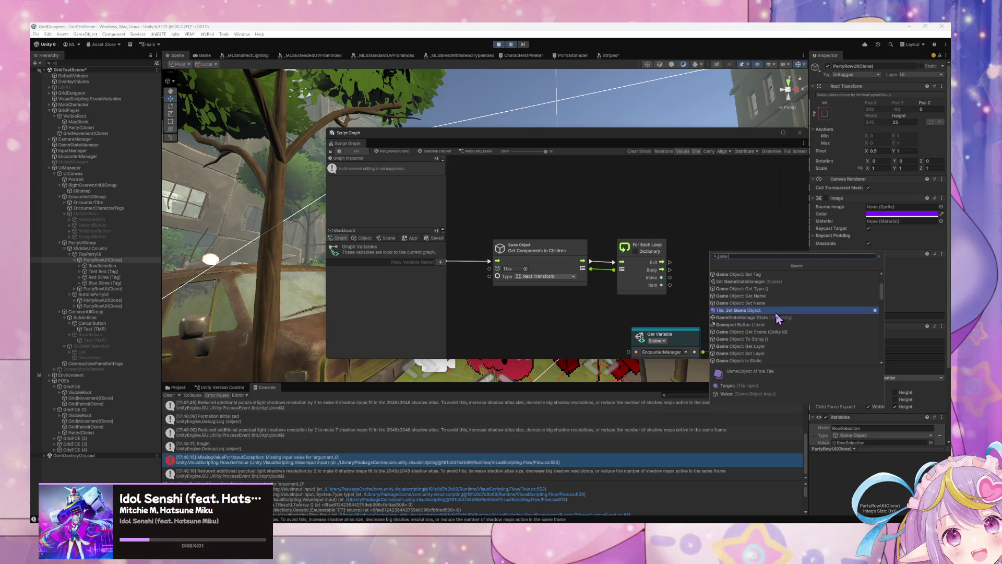
{"action": "key", "text": "BackSpace"}
{"action": "key", "text": "BackSpace"}
{"action": "key", "text": "BackSpace"}
{"action": "type", "text": "tag"}
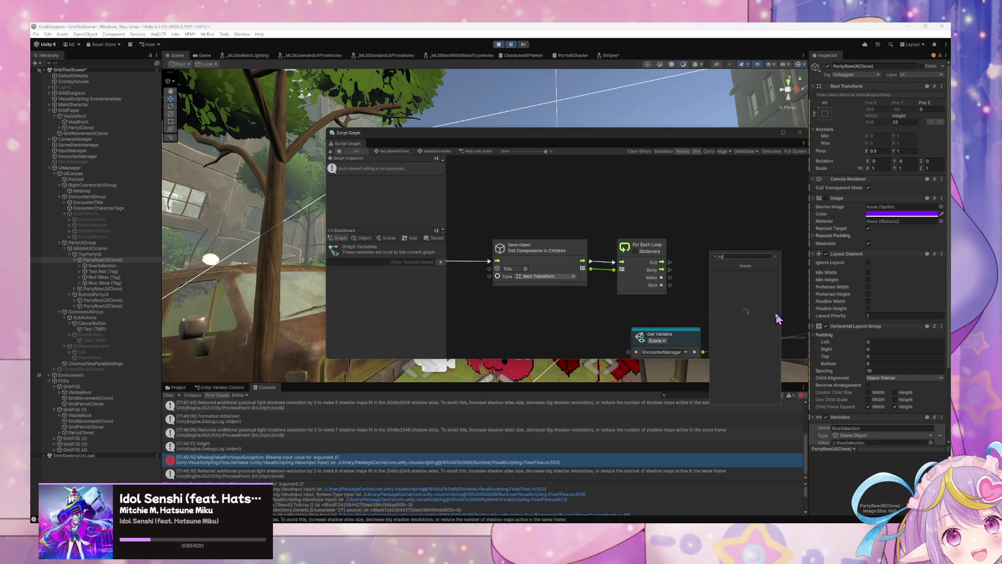
{"action": "key", "text": "Down"}
{"action": "key", "text": "Down"}
{"action": "key", "text": "Down"}
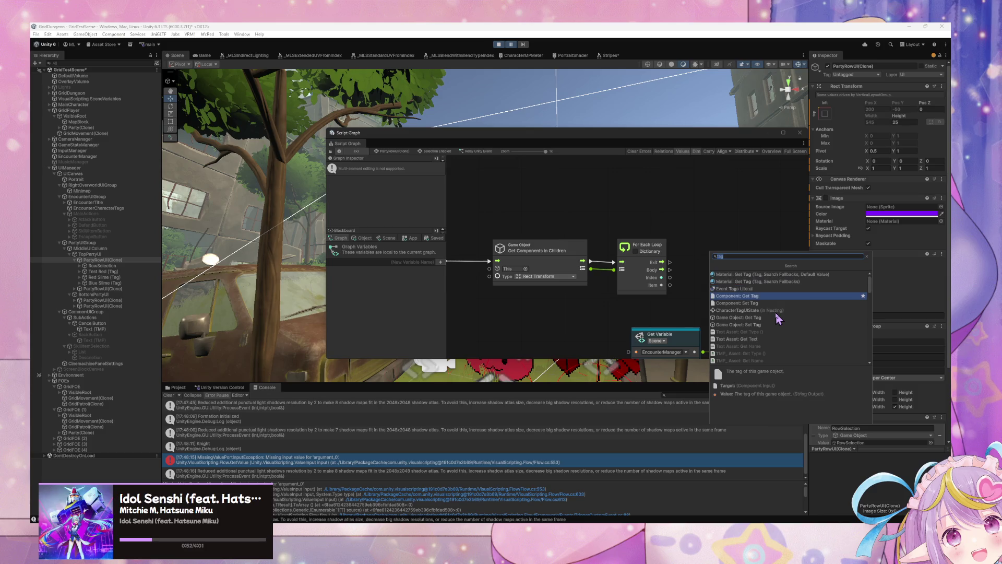
{"action": "key", "text": "Down"}
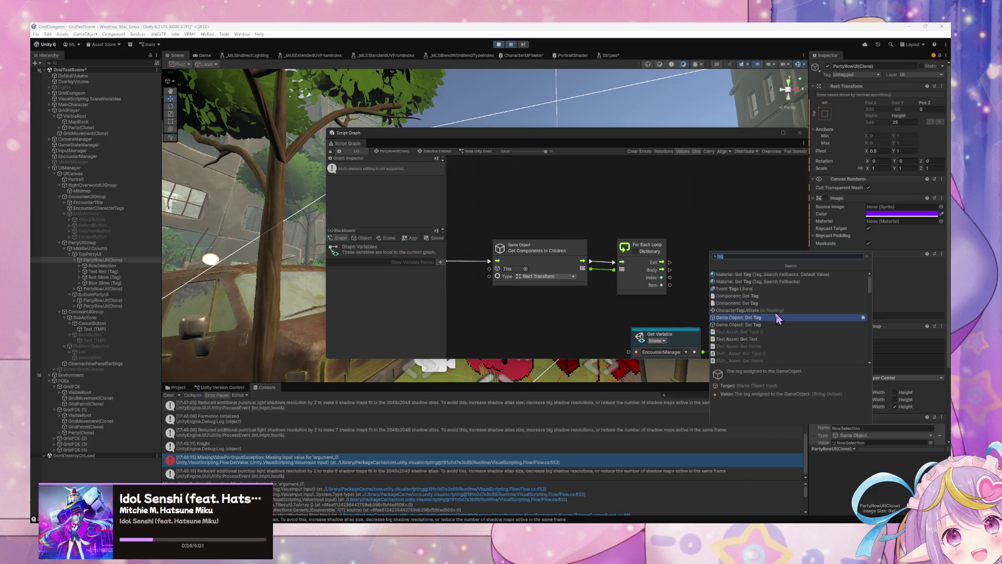
{"action": "key", "text": "Return"}
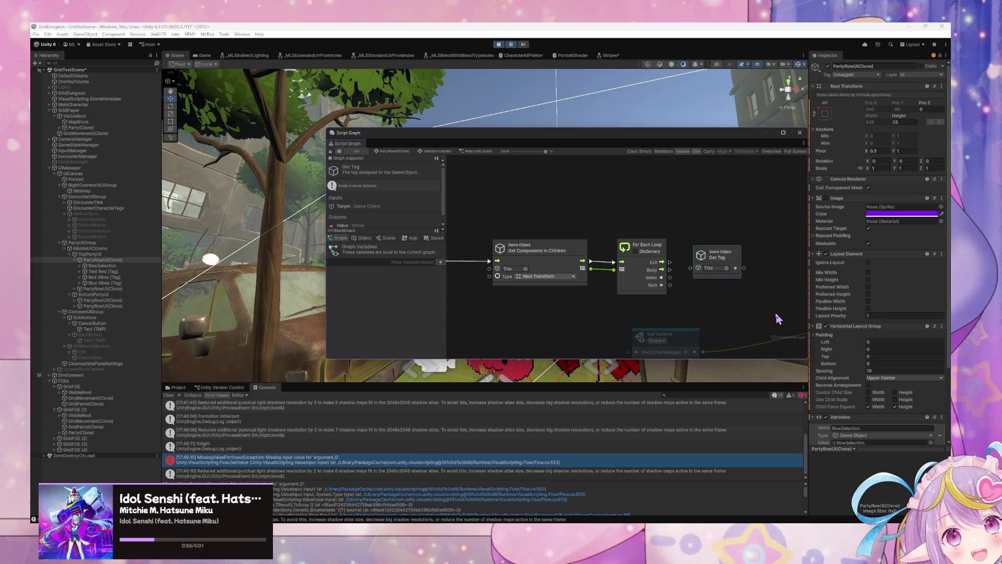
{"action": "left_click_drag", "start_coordinate": [715, 267], "coordinate": [660, 315]}
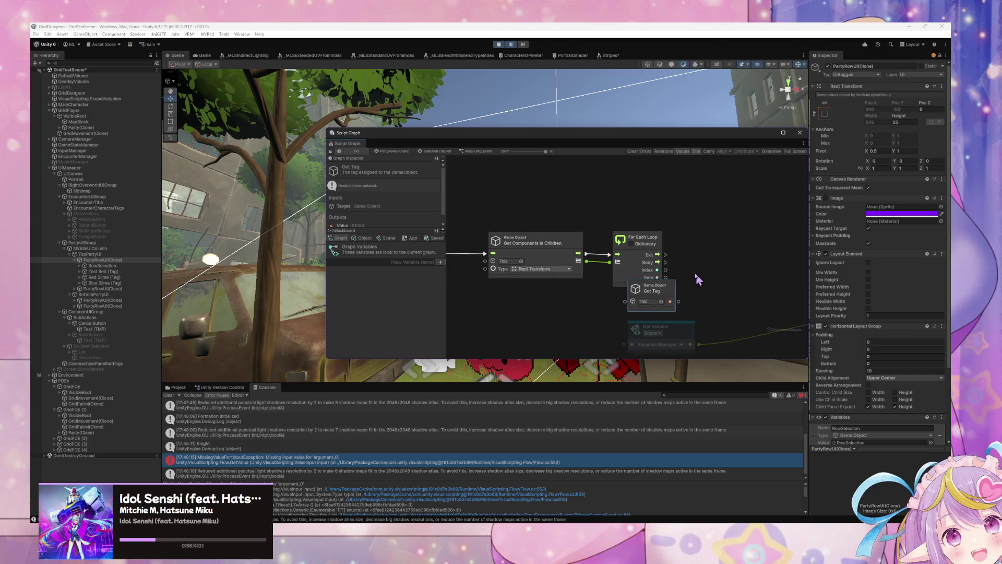
{"action": "mouse_move", "coordinate": [604, 255]}
{"action": "left_mouse_down"}
{"action": "mouse_move", "coordinate": [592, 267]}
{"action": "mouse_move", "coordinate": [660, 277]}
{"action": "left_mouse_up"}
{"action": "type", "text": "tag"}
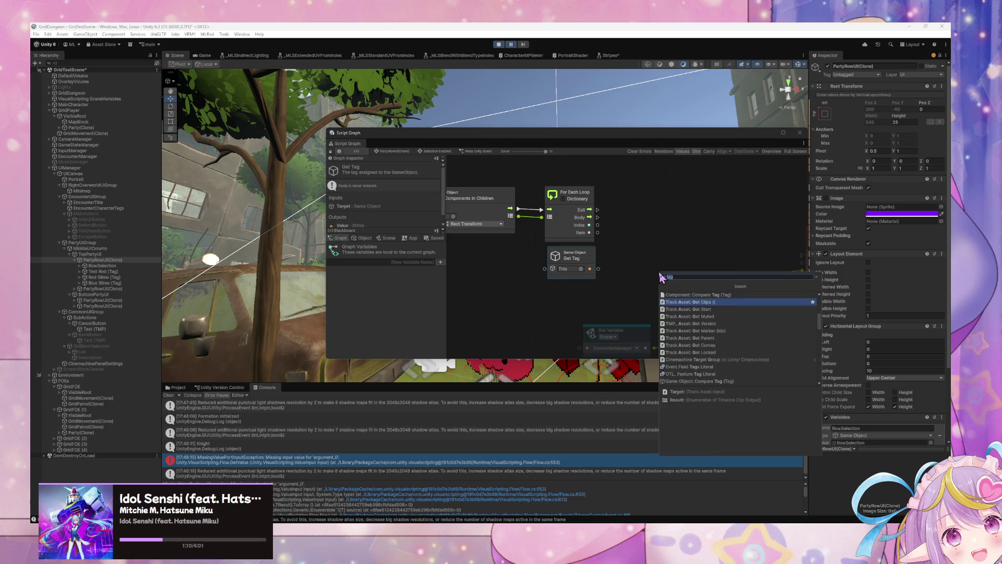
{"action": "key", "text": "Down"}
{"action": "key", "text": "Down"}
{"action": "key", "text": "Down"}
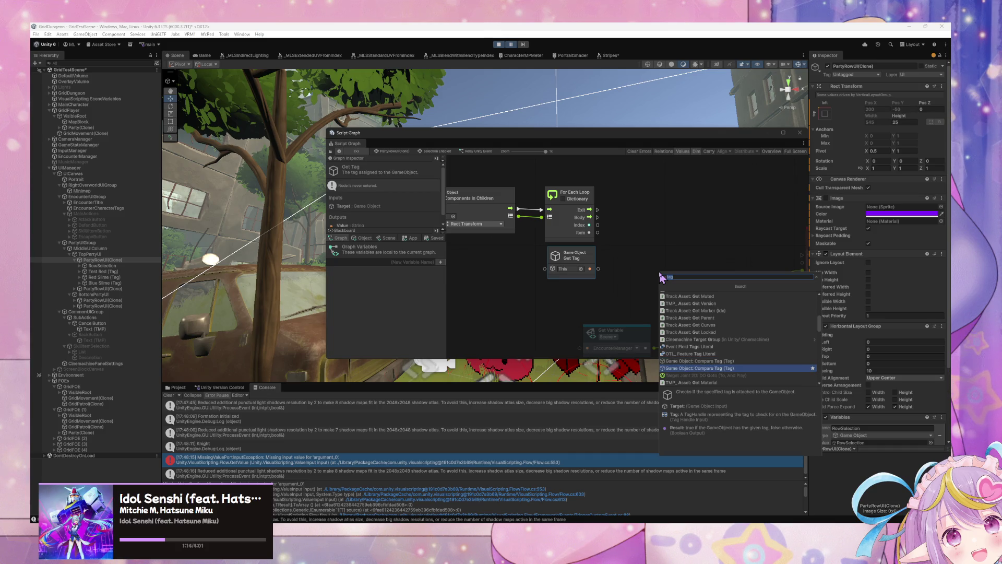
Add a Compare Tag node run from the loop Body, taking each Item, with tag 'UI Ignore'.
{"action": "key", "text": "Return"}
{"action": "mouse_move", "coordinate": [660, 277]}
{"action": "left_mouse_down"}
{"action": "mouse_move", "coordinate": [574, 261]}
{"action": "mouse_move", "coordinate": [652, 284]}
{"action": "mouse_move", "coordinate": [649, 255]}
{"action": "left_mouse_up"}
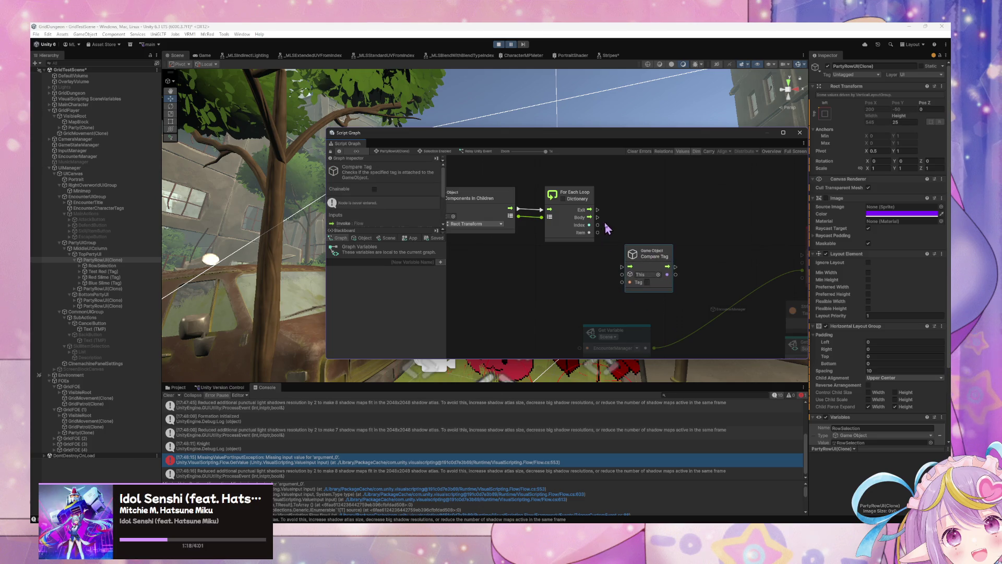
{"action": "left_click_drag", "start_coordinate": [598, 217], "coordinate": [622, 267]}
{"action": "mouse_move", "coordinate": [590, 232]}
{"action": "left_mouse_down"}
{"action": "mouse_move", "coordinate": [624, 282]}
{"action": "mouse_move", "coordinate": [648, 284]}
{"action": "left_mouse_up"}
{"action": "left_click", "coordinate": [649, 284]}
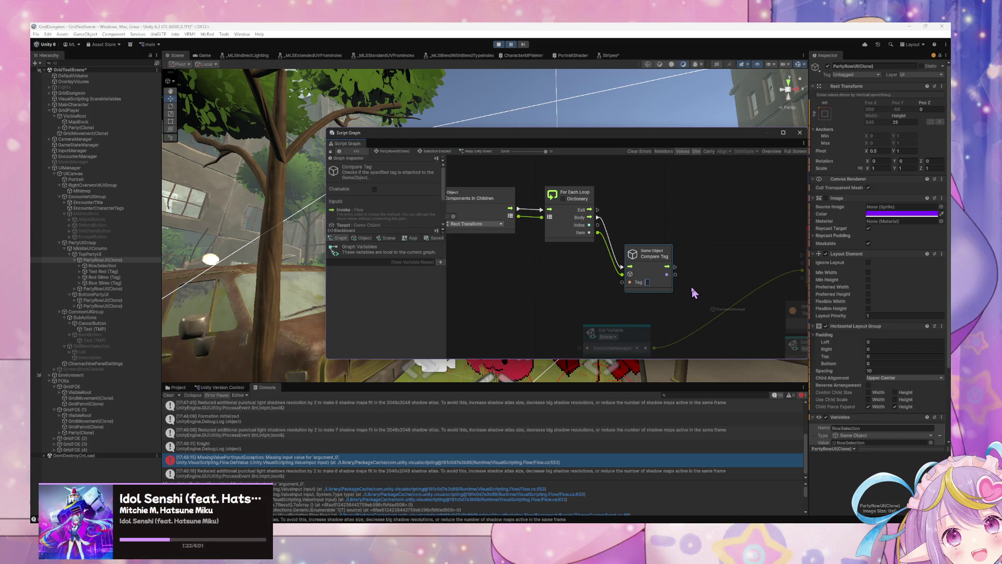
{"action": "type", "text": "UI Tag"}
{"action": "type", "text": "nore"}
{"action": "left_click_drag", "start_coordinate": [672, 255], "coordinate": [673, 242]}
Add an If node beside the Compare Tag node.
{"action": "scroll", "coordinate": [673, 245], "scroll_direction": "up", "scroll_amount": 2}
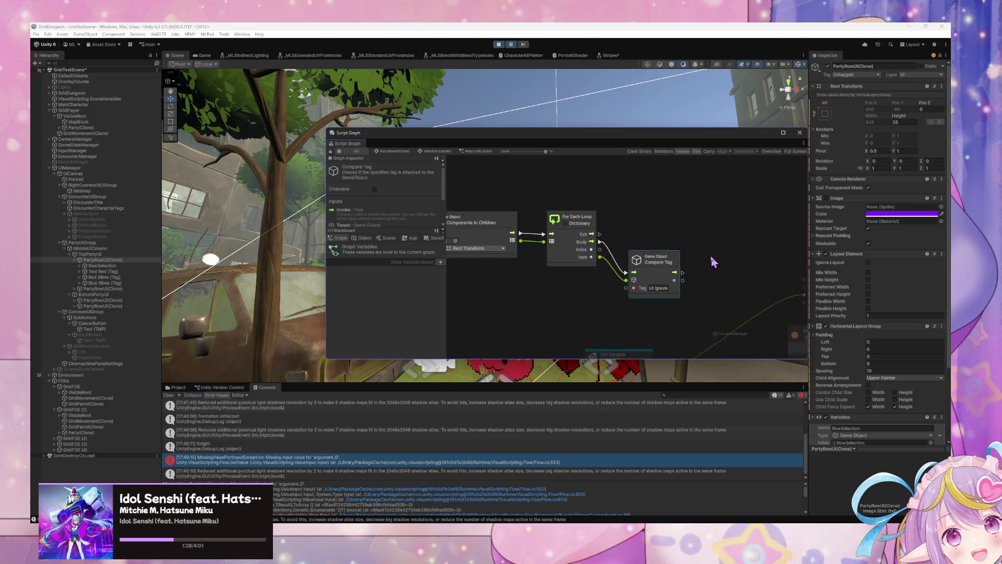
{"action": "right_click", "coordinate": [731, 249]}
{"action": "left_click", "coordinate": [734, 252]}
{"action": "type", "text": "if"}
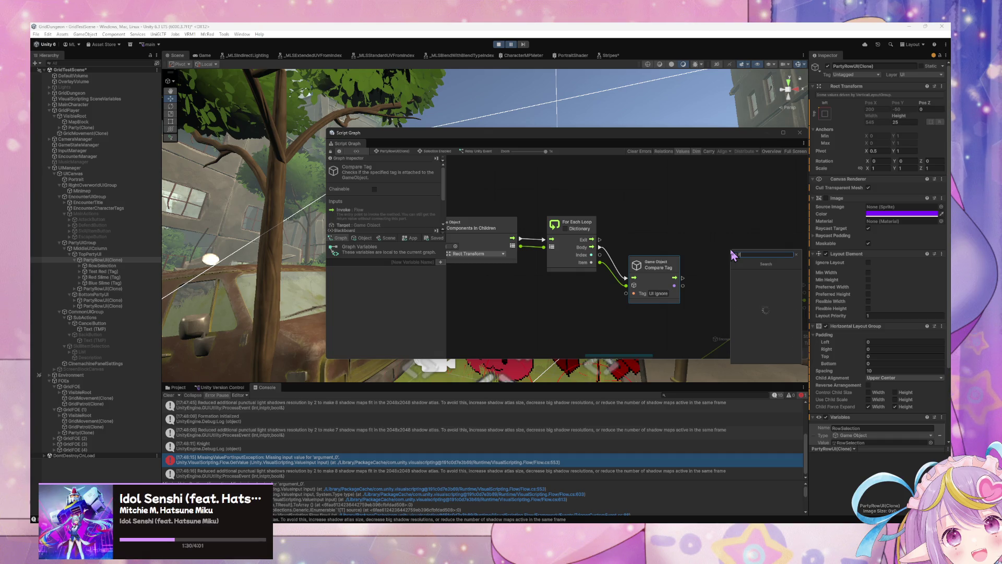
{"action": "key", "text": "Return"}
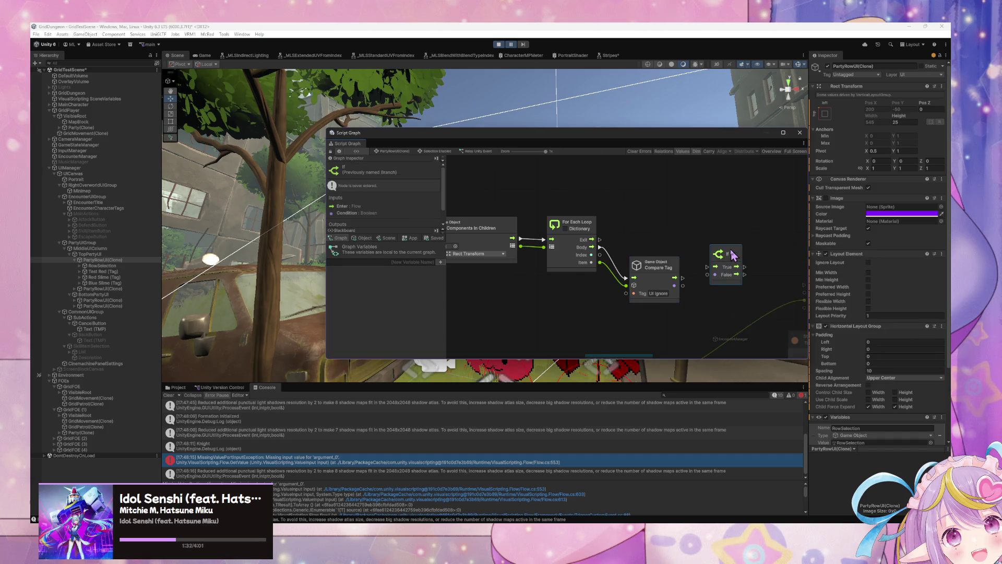
Wire Compare Tag into the If node and rearrange the Get Variable, UnityEvent and Get Components nodes.
{"action": "mouse_move", "coordinate": [683, 277]}
{"action": "left_mouse_down"}
{"action": "mouse_move", "coordinate": [709, 268]}
{"action": "mouse_move", "coordinate": [709, 276]}
{"action": "mouse_move", "coordinate": [682, 260]}
{"action": "mouse_move", "coordinate": [556, 265]}
{"action": "mouse_move", "coordinate": [590, 278]}
{"action": "mouse_move", "coordinate": [533, 286]}
{"action": "mouse_move", "coordinate": [585, 288]}
{"action": "left_mouse_up"}
{"action": "left_click", "coordinate": [719, 256]}
{"action": "left_click_drag", "start_coordinate": [499, 334], "coordinate": [594, 232]}
{"action": "left_click_drag", "start_coordinate": [594, 283], "coordinate": [658, 301]}
{"action": "left_click_drag", "start_coordinate": [624, 256], "coordinate": [659, 285]}
{"action": "left_click_drag", "start_coordinate": [523, 212], "coordinate": [755, 267]}
{"action": "left_click_drag", "start_coordinate": [724, 298], "coordinate": [531, 228]}
{"action": "left_click_drag", "start_coordinate": [650, 241], "coordinate": [539, 241]}
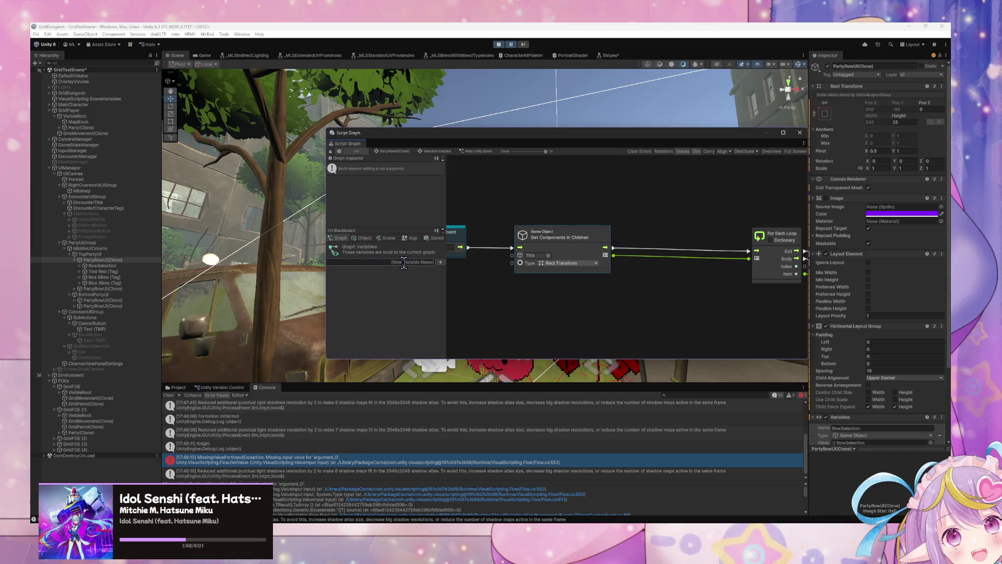
Start a new Blackboard graph variable, typing the name 'Selected'.
{"action": "mouse_move", "coordinate": [668, 261]}
{"action": "left_mouse_down"}
{"action": "mouse_move", "coordinate": [692, 258]}
{"action": "mouse_move", "coordinate": [684, 189]}
{"action": "left_mouse_up"}
{"action": "scroll", "coordinate": [670, 238], "scroll_direction": "down", "scroll_amount": 3}
{"action": "scroll", "coordinate": [600, 271], "scroll_direction": "down", "scroll_amount": 4}
{"action": "scroll", "coordinate": [600, 267], "scroll_direction": "up", "scroll_amount": 5}
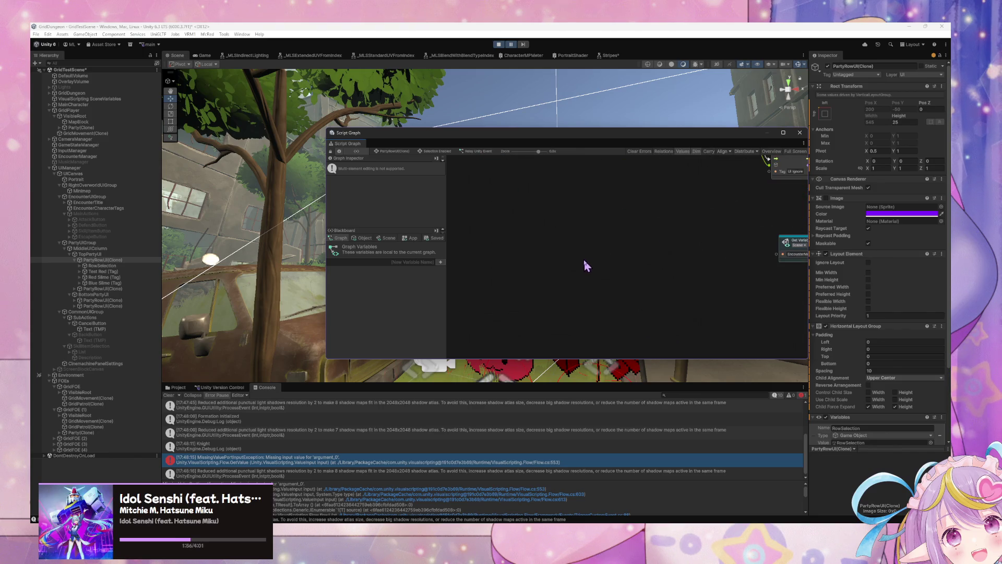
{"action": "left_click_drag", "start_coordinate": [587, 267], "coordinate": [628, 321]}
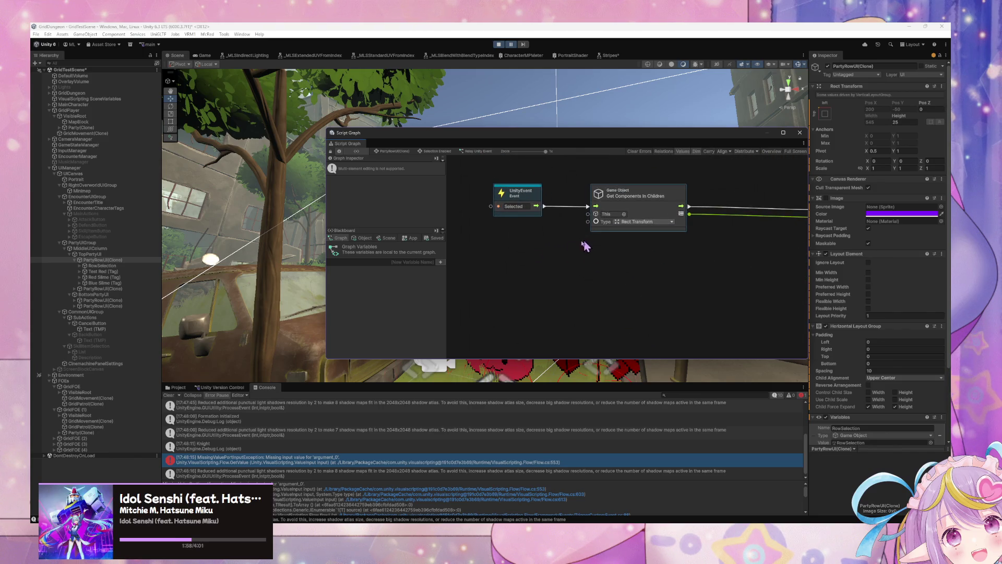
{"action": "scroll", "coordinate": [649, 264], "scroll_direction": "up", "scroll_amount": 2}
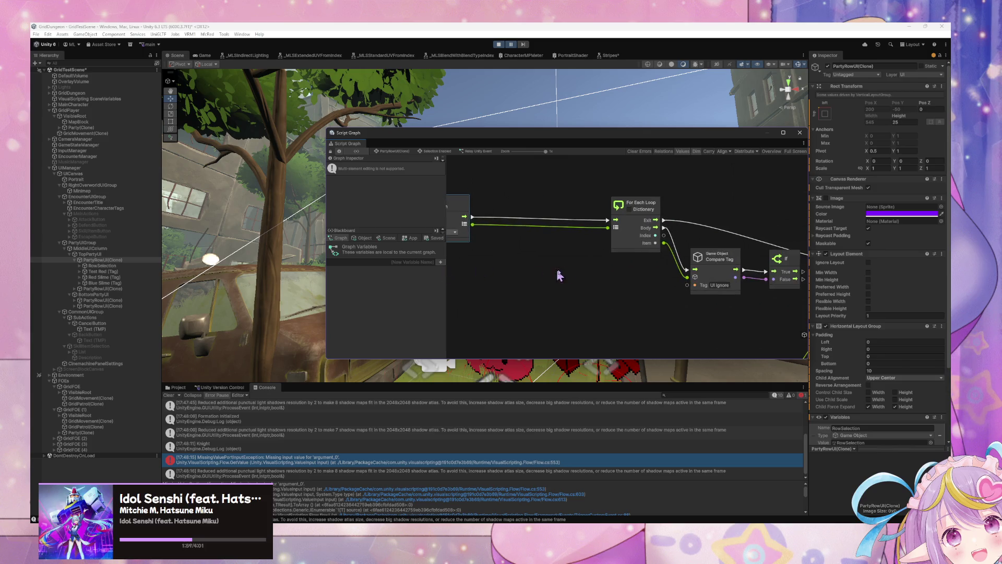
{"action": "left_click", "coordinate": [421, 262]}
{"action": "type", "text": "Selected"}
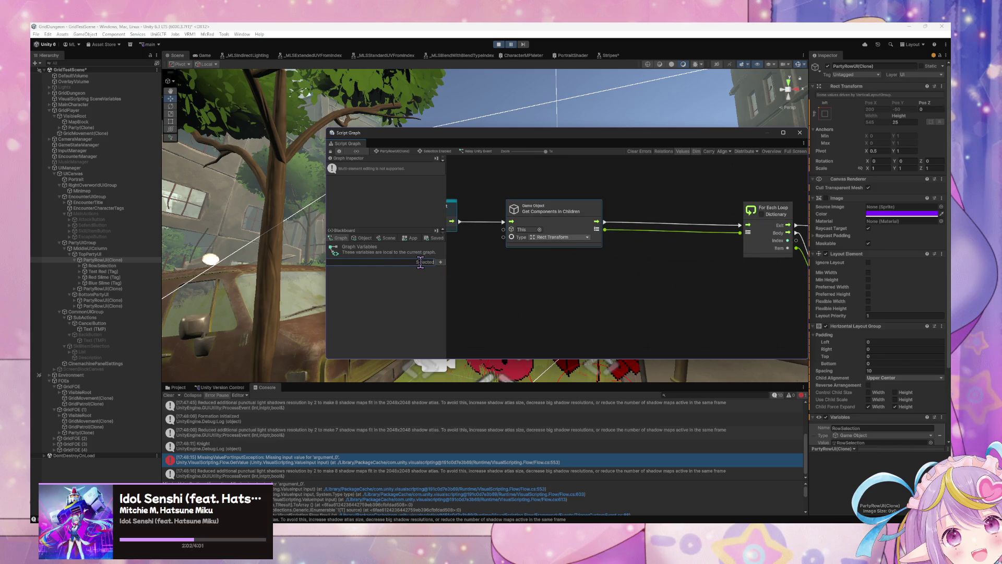
{"action": "left_click_drag", "start_coordinate": [729, 293], "coordinate": [516, 257]}
{"action": "left_click", "coordinate": [432, 263]}
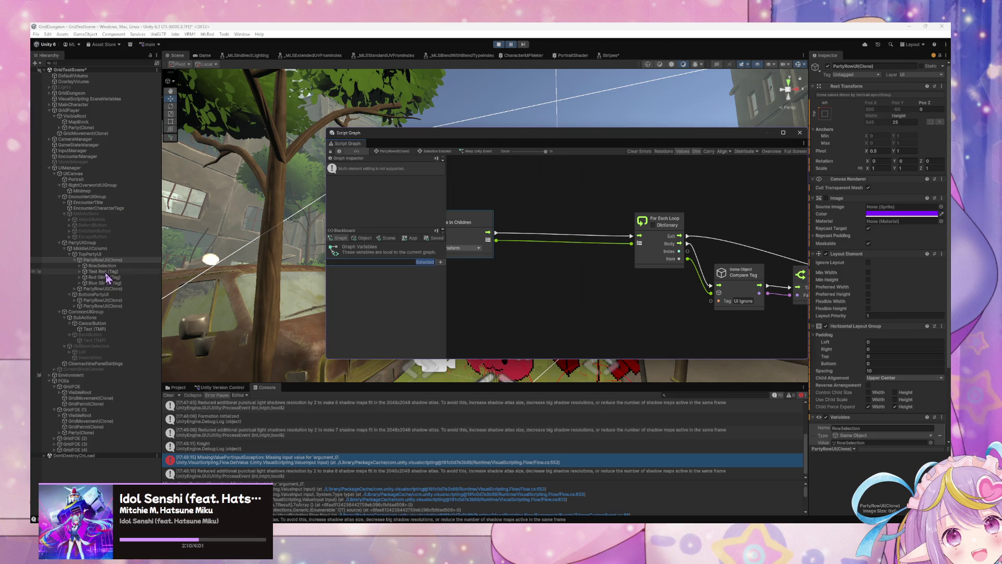
Inspect the Create List node in Test Red's Selection Enabled > Relay Unity Event graph.
{"action": "left_click", "coordinate": [103, 271]}
{"action": "scroll", "coordinate": [421, 291], "scroll_direction": "down", "scroll_amount": 5}
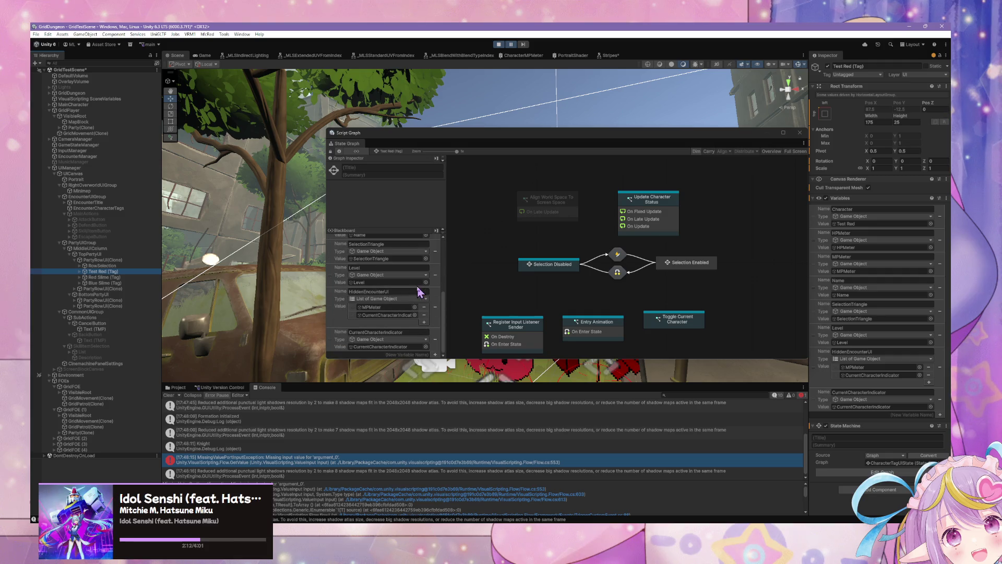
{"action": "double_click", "coordinate": [675, 262]}
{"action": "left_click", "coordinate": [543, 194]}
{"action": "double_click", "coordinate": [537, 195]}
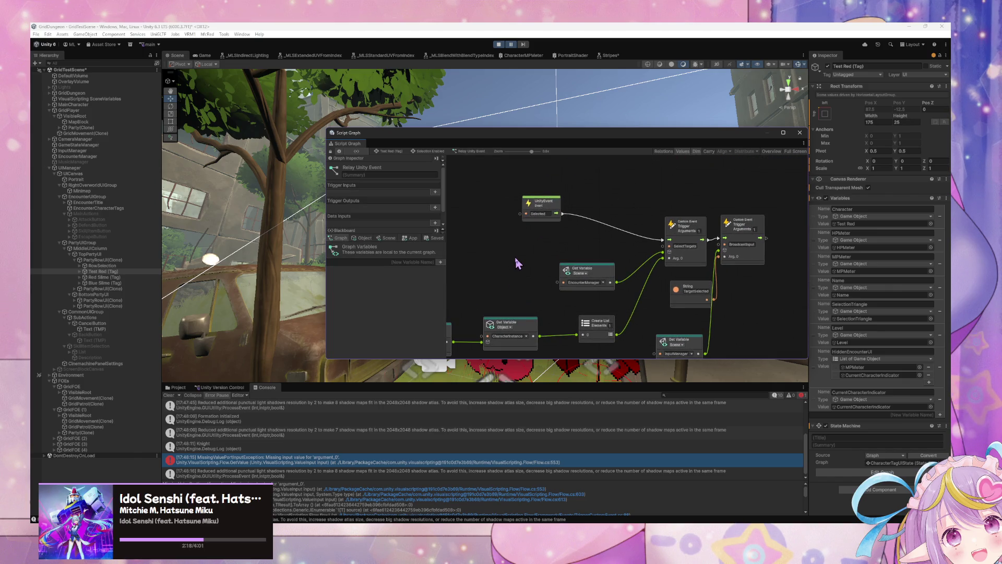
{"action": "mouse_move", "coordinate": [515, 259]}
{"action": "left_mouse_down"}
{"action": "mouse_move", "coordinate": [555, 257]}
{"action": "mouse_move", "coordinate": [547, 249]}
{"action": "mouse_move", "coordinate": [583, 235]}
{"action": "left_mouse_up"}
{"action": "left_click", "coordinate": [658, 301]}
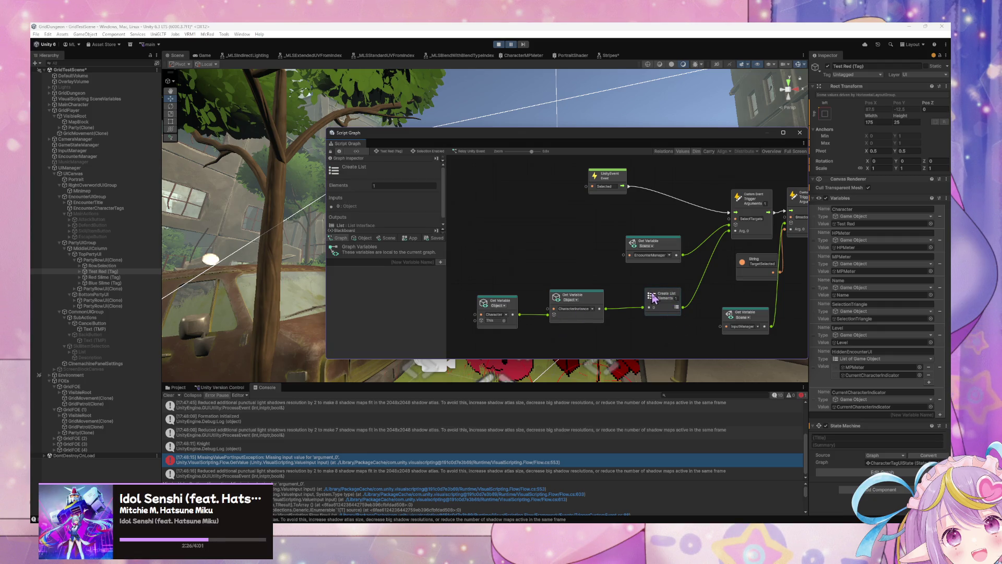
Check Test Red's Selection Disabled and Start graphs, then reopen the party row's Relay Unity Event graph.
{"action": "left_click", "coordinate": [390, 152]}
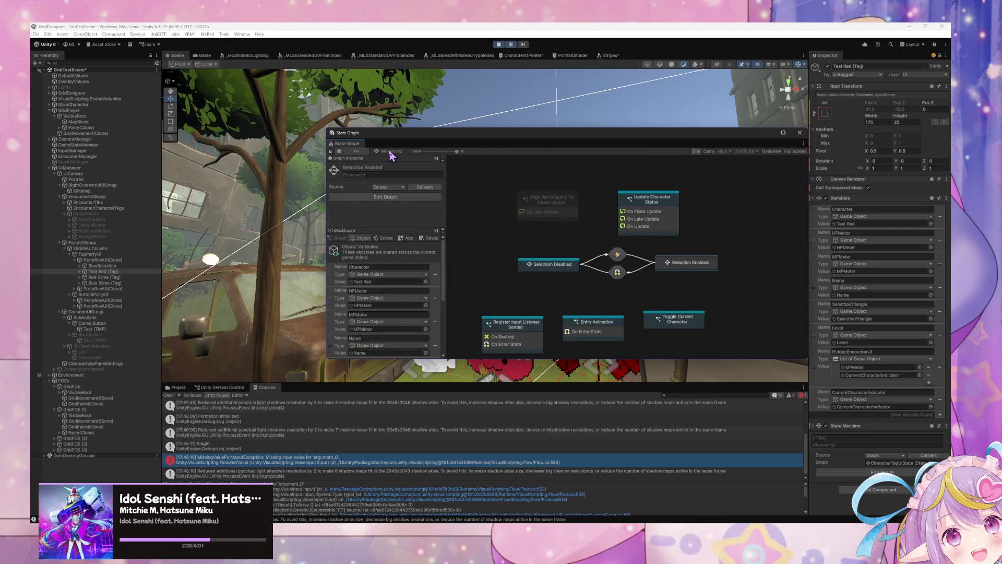
{"action": "double_click", "coordinate": [543, 260]}
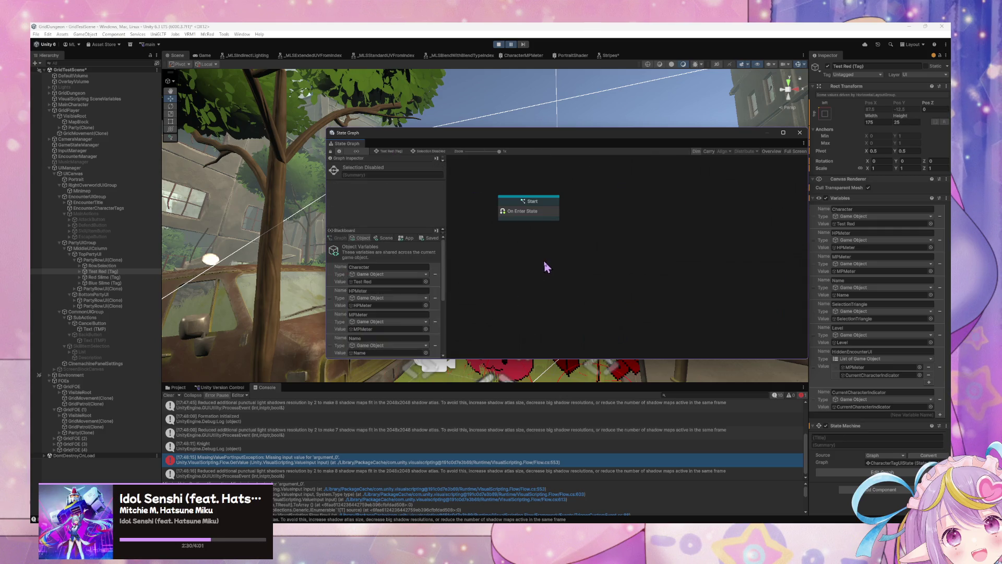
{"action": "double_click", "coordinate": [525, 210]}
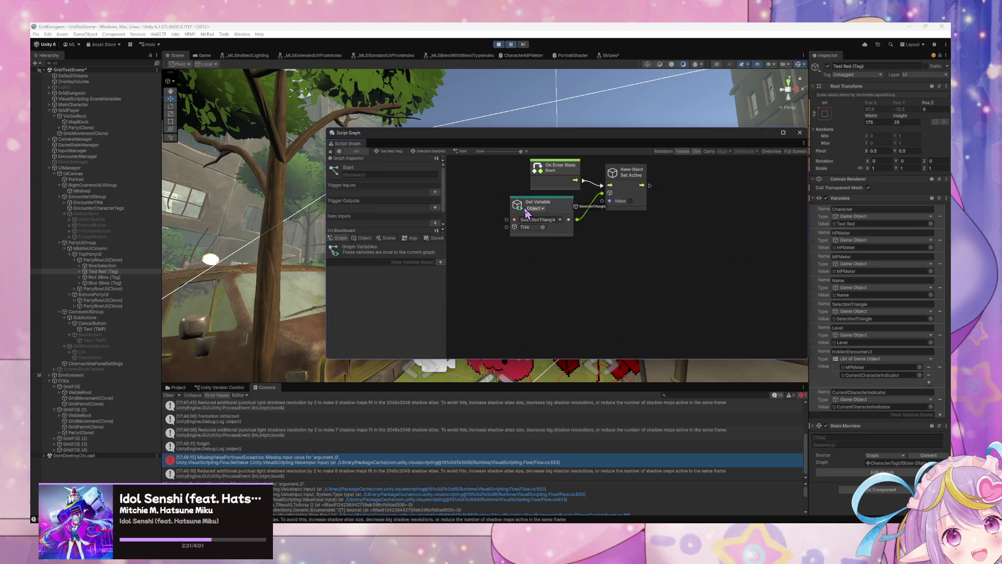
{"action": "left_click", "coordinate": [125, 259]}
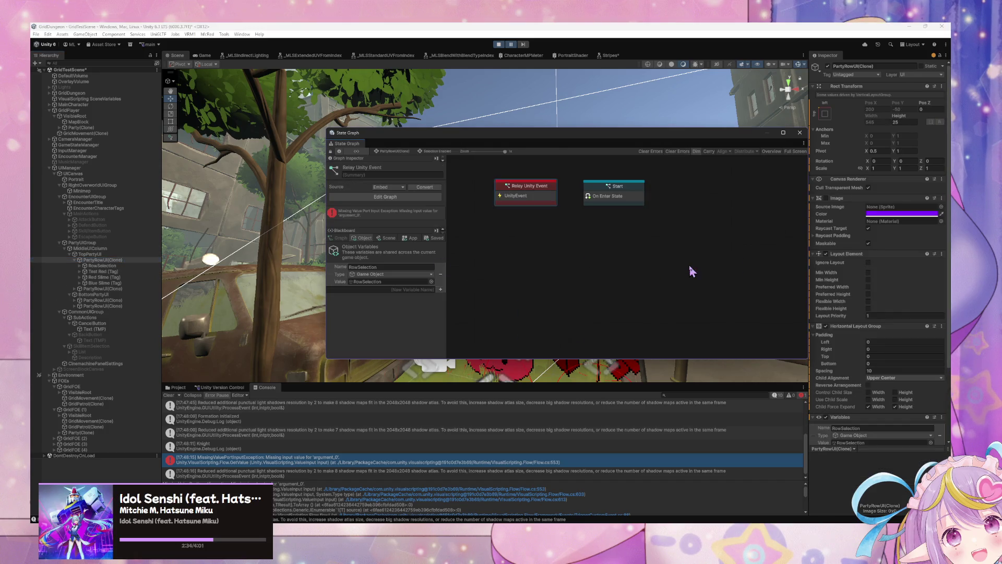
{"action": "double_click", "coordinate": [548, 197]}
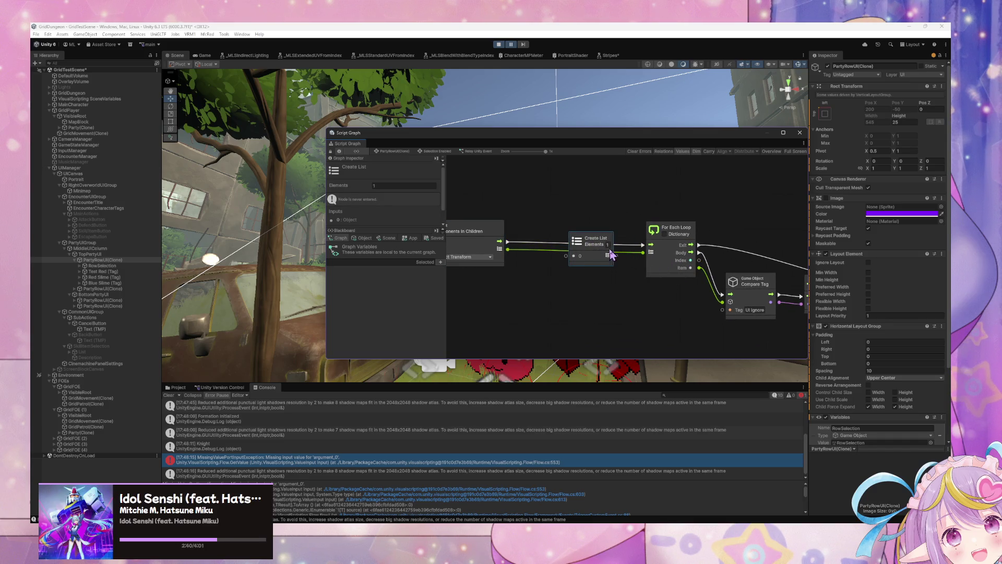
Set Create List's Elements to 0 and move it below the Compare Tag and If nodes.
{"action": "type", "text": "0"}
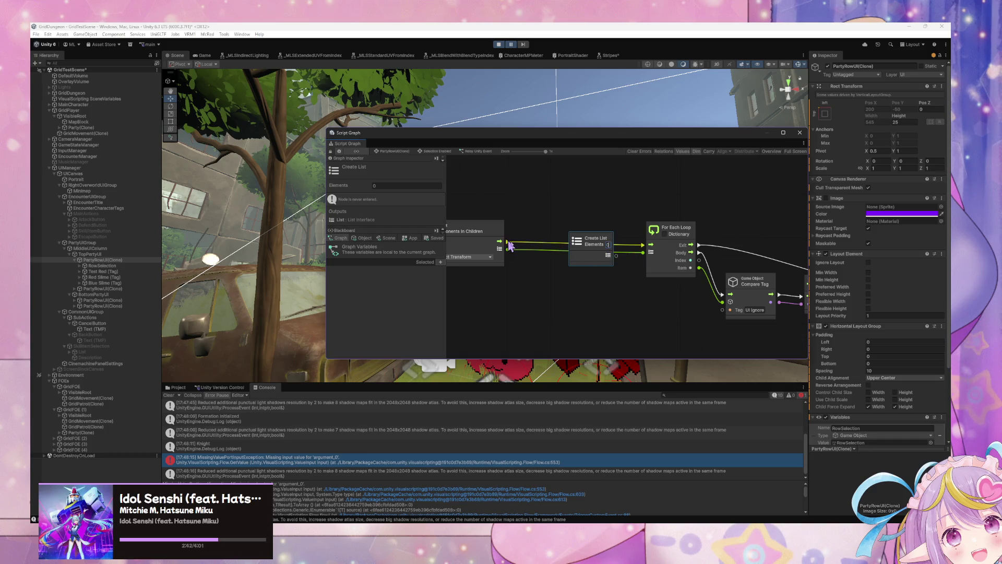
{"action": "left_click_drag", "start_coordinate": [596, 241], "coordinate": [623, 318]}
{"action": "left_click_drag", "start_coordinate": [672, 285], "coordinate": [549, 244]}
{"action": "left_click_drag", "start_coordinate": [515, 280], "coordinate": [553, 281]}
{"action": "left_click", "coordinate": [703, 256]}
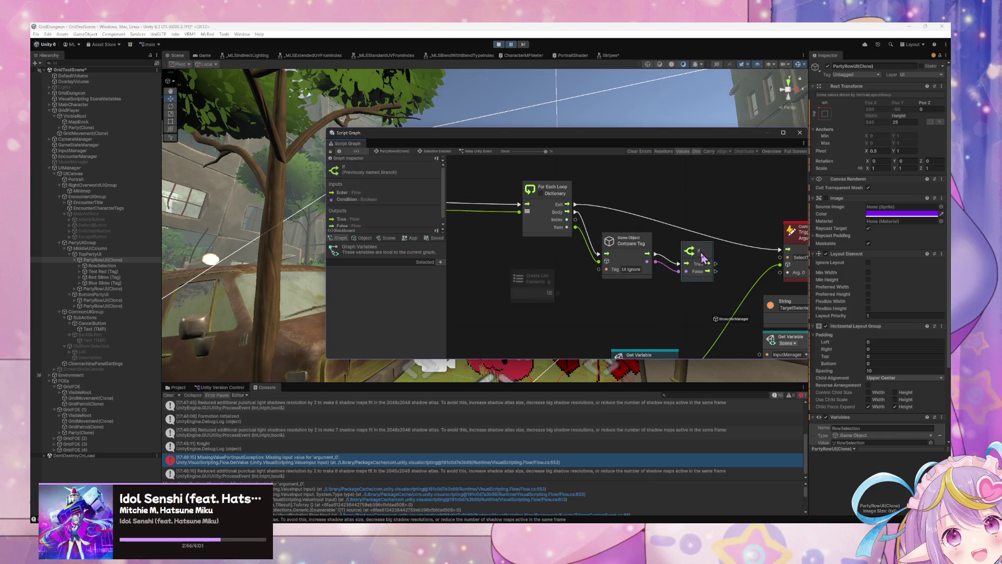
{"action": "scroll", "coordinate": [689, 239], "scroll_direction": "down", "scroll_amount": 3}
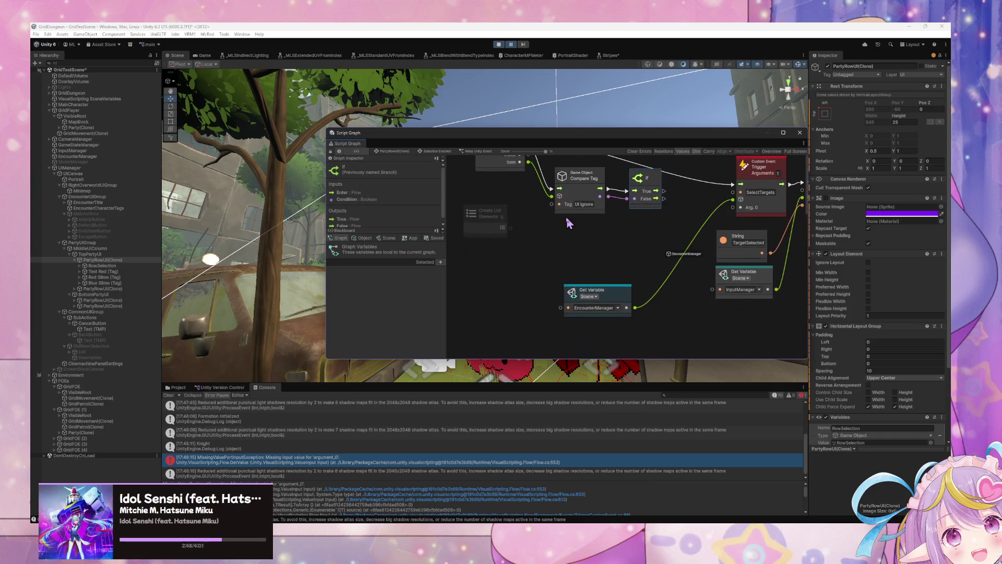
Wire Create List into the SelectTargets trigger's Arg. 0 and shift the trigger group right.
{"action": "left_click_drag", "start_coordinate": [511, 226], "coordinate": [741, 205]}
{"action": "scroll", "coordinate": [557, 279], "scroll_direction": "up", "scroll_amount": 3}
{"action": "left_click_drag", "start_coordinate": [502, 277], "coordinate": [592, 295]}
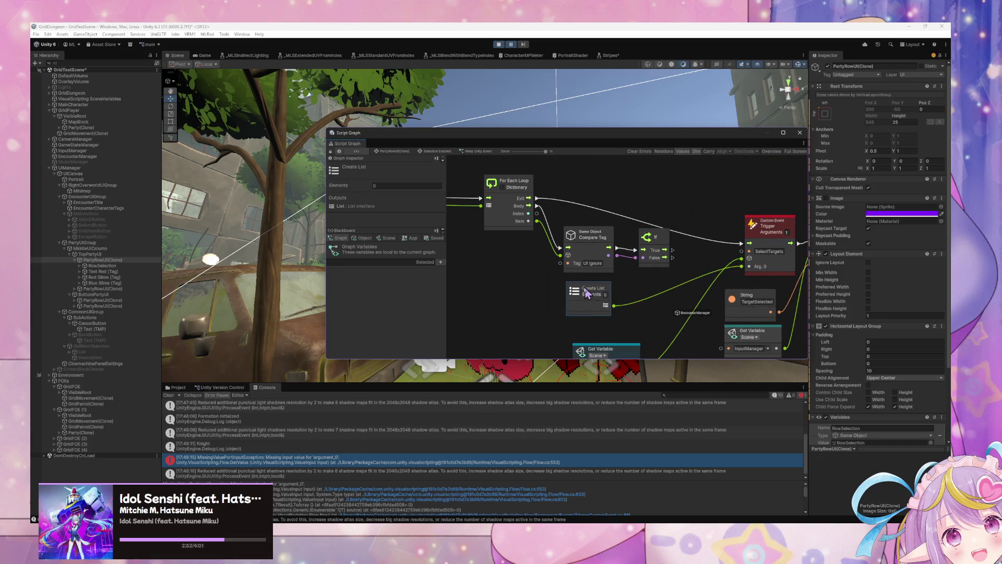
{"action": "scroll", "coordinate": [520, 228], "scroll_direction": "right", "scroll_amount": 5}
{"action": "left_click_drag", "start_coordinate": [611, 169], "coordinate": [759, 329]}
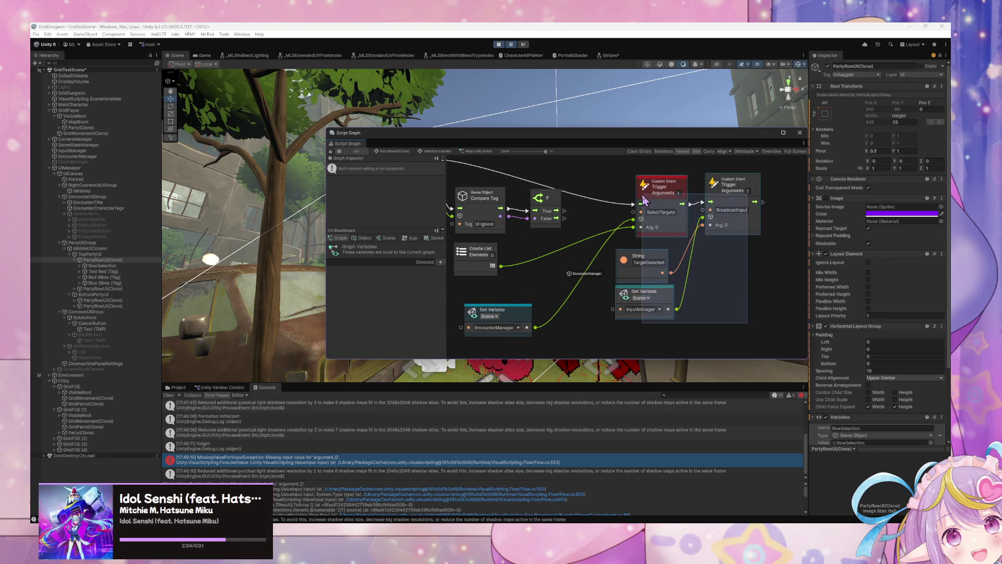
{"action": "mouse_move", "coordinate": [679, 235]}
{"action": "left_mouse_down"}
{"action": "mouse_move", "coordinate": [704, 257]}
{"action": "mouse_move", "coordinate": [730, 258]}
{"action": "left_mouse_up"}
{"action": "scroll", "coordinate": [580, 261], "scroll_direction": "left", "scroll_amount": 5}
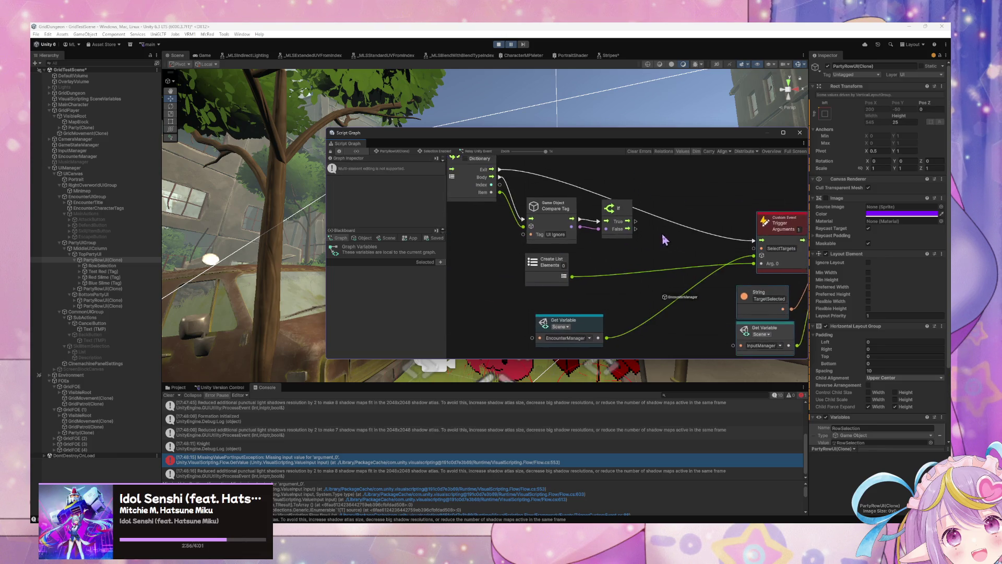
Search 'list' and add a List Interface: Add node.
{"action": "right_click", "coordinate": [675, 259]}
{"action": "left_click", "coordinate": [685, 259]}
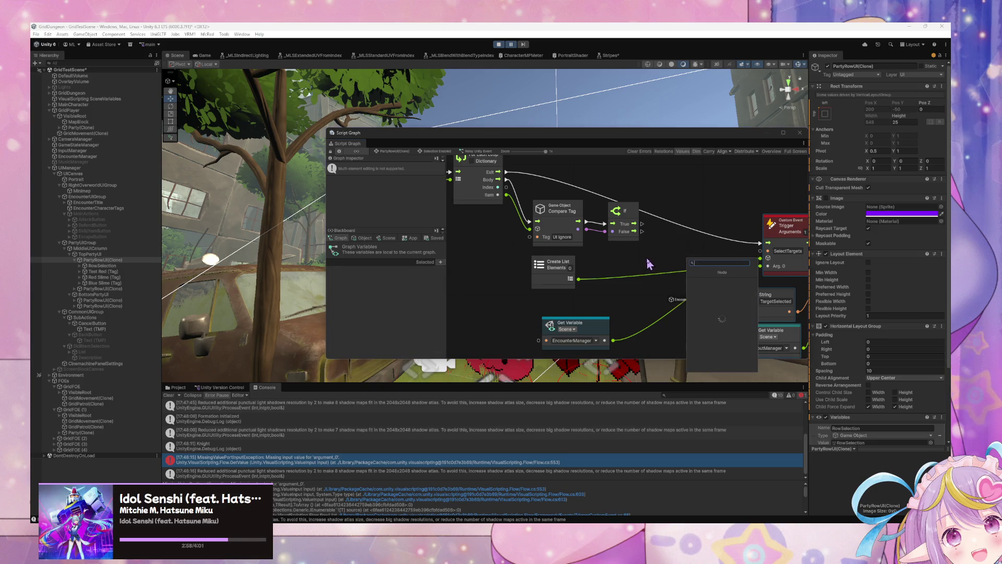
{"action": "type", "text": "s"}
{"action": "type", "text": "dd"}
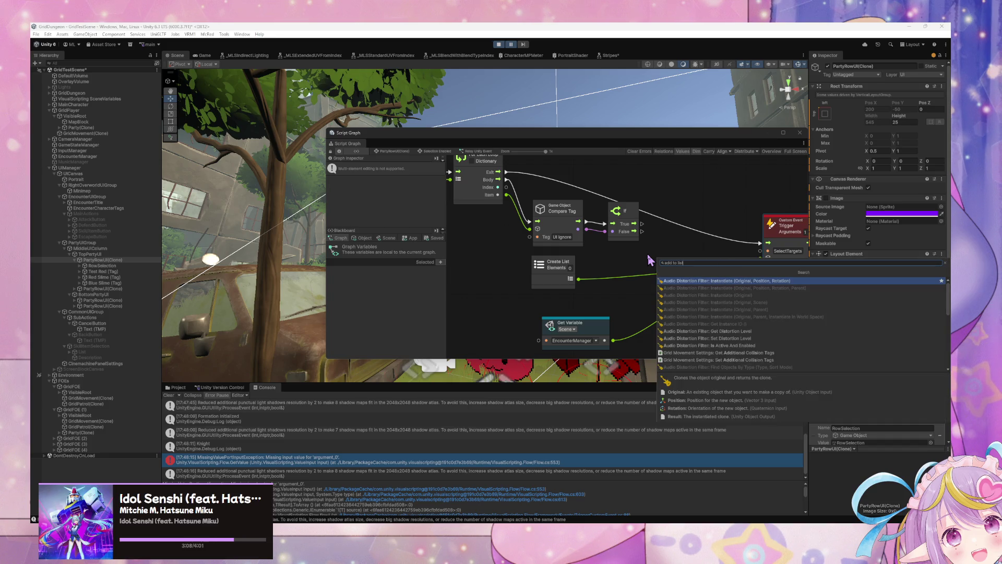
{"action": "key", "text": "ctrl+a"}
{"action": "type", "text": "list"}
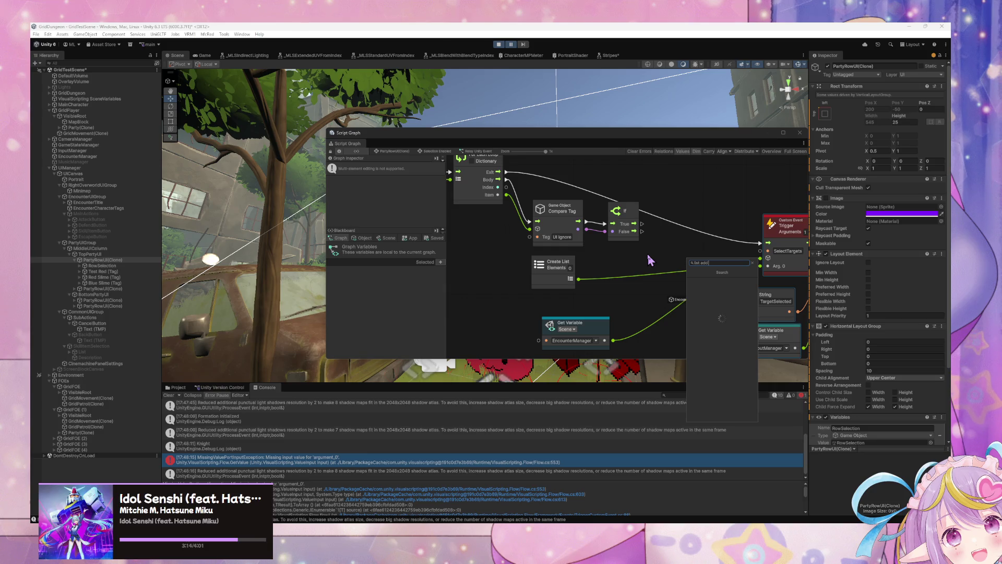
{"action": "key", "text": "Down"}
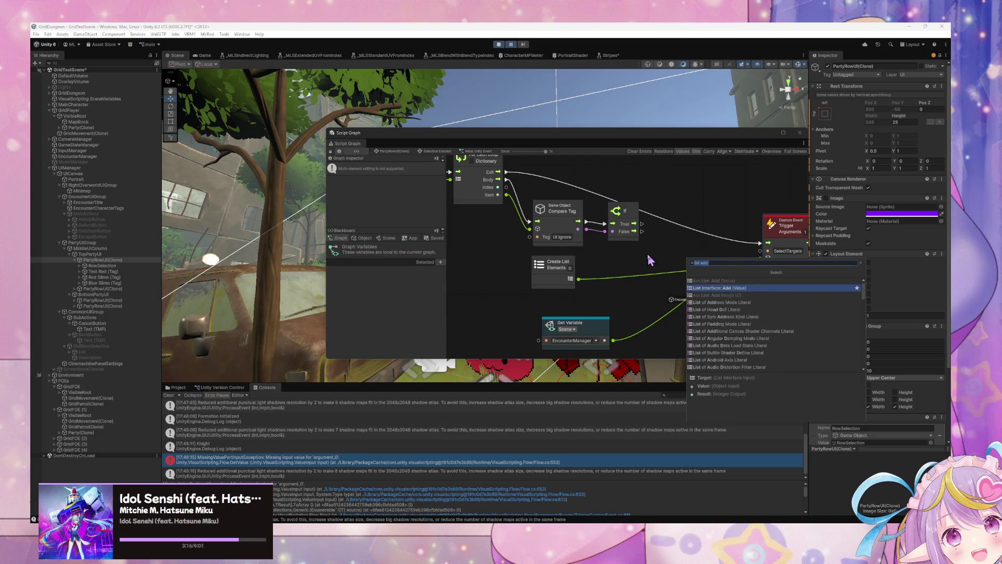
{"action": "key", "text": "Return"}
Wire If's False branch, the Create List output and the loop Item into List Add, then tidy the nodes.
{"action": "left_click_drag", "start_coordinate": [707, 269], "coordinate": [703, 217]}
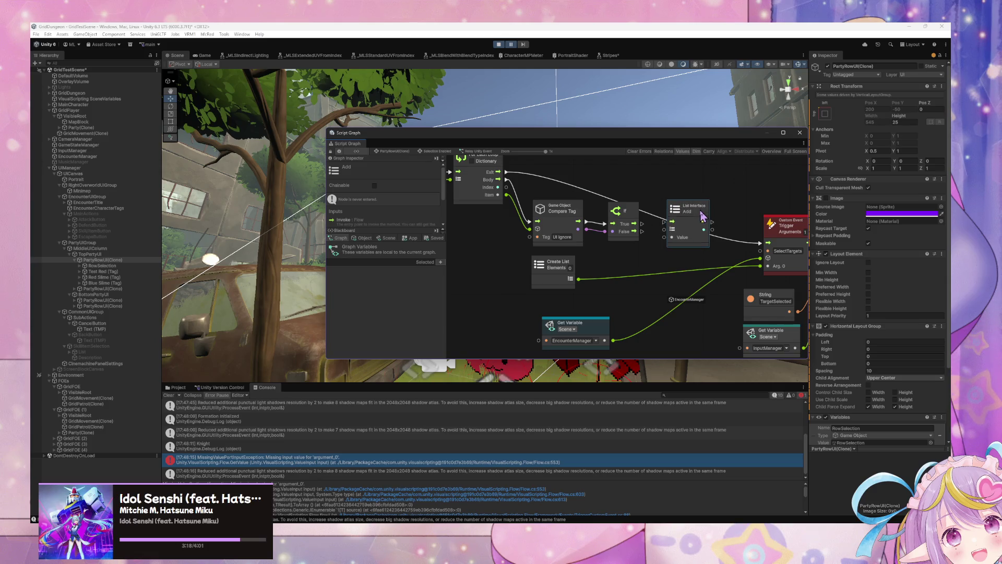
{"action": "left_click_drag", "start_coordinate": [643, 231], "coordinate": [672, 221]}
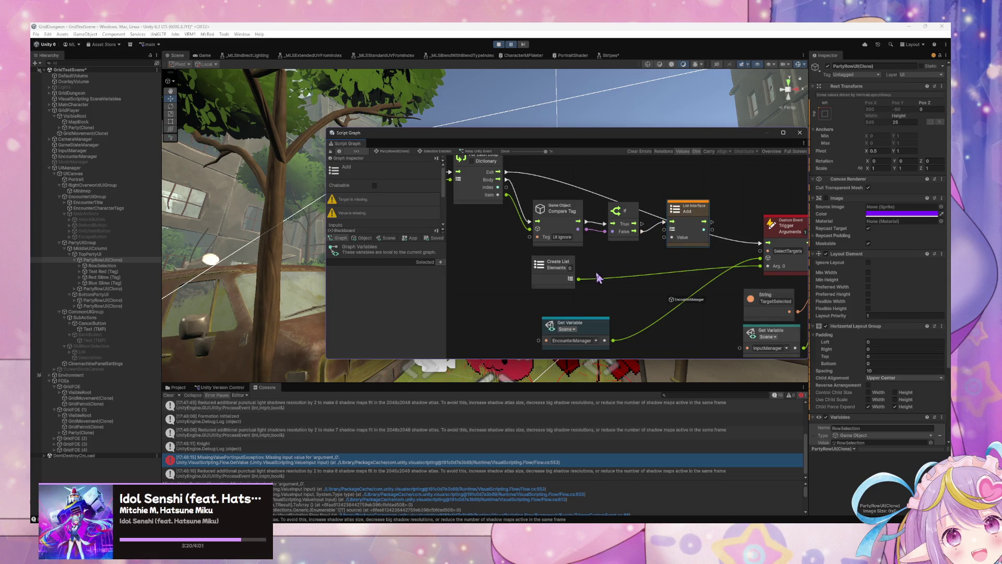
{"action": "left_click_drag", "start_coordinate": [579, 280], "coordinate": [664, 238]}
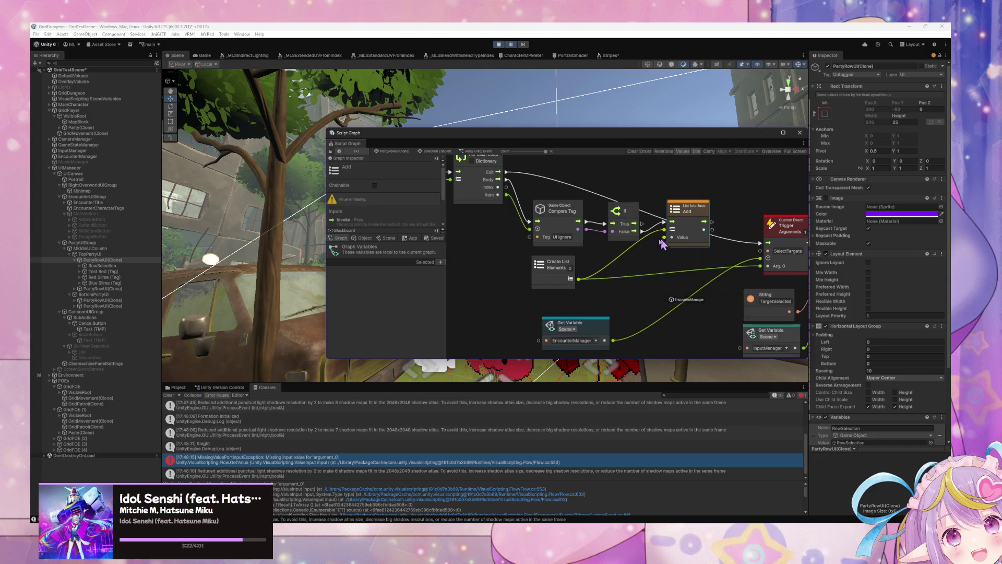
{"action": "mouse_move", "coordinate": [507, 195]}
{"action": "left_mouse_down"}
{"action": "mouse_move", "coordinate": [589, 235]}
{"action": "mouse_move", "coordinate": [672, 237]}
{"action": "mouse_move", "coordinate": [646, 222]}
{"action": "left_mouse_up"}
{"action": "left_click_drag", "start_coordinate": [559, 189], "coordinate": [588, 214]}
{"action": "left_click_drag", "start_coordinate": [756, 244], "coordinate": [762, 181]}
{"action": "left_click_drag", "start_coordinate": [609, 217], "coordinate": [709, 225]}
{"action": "mouse_move", "coordinate": [640, 295]}
{"action": "left_mouse_down"}
{"action": "mouse_move", "coordinate": [661, 296]}
{"action": "mouse_move", "coordinate": [638, 296]}
{"action": "left_mouse_up"}
{"action": "mouse_move", "coordinate": [720, 261]}
{"action": "left_mouse_down"}
{"action": "mouse_move", "coordinate": [611, 256]}
{"action": "mouse_move", "coordinate": [675, 257]}
{"action": "left_mouse_up"}
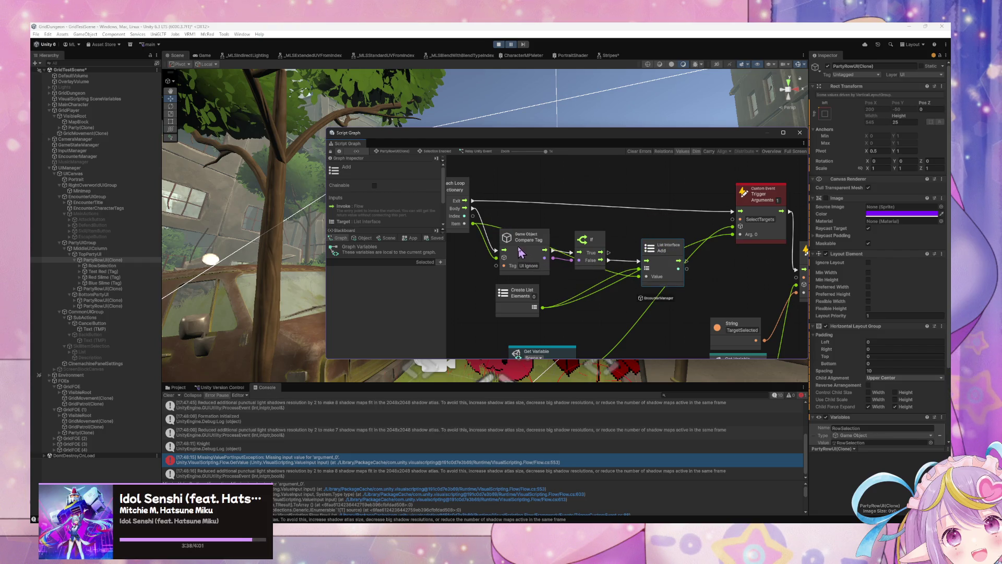
Finish naming the Blackboard graph variable 'SelectedCharacters' and confirm it, then view its type choices.
{"action": "scroll", "coordinate": [500, 282], "scroll_direction": "up", "scroll_amount": 2}
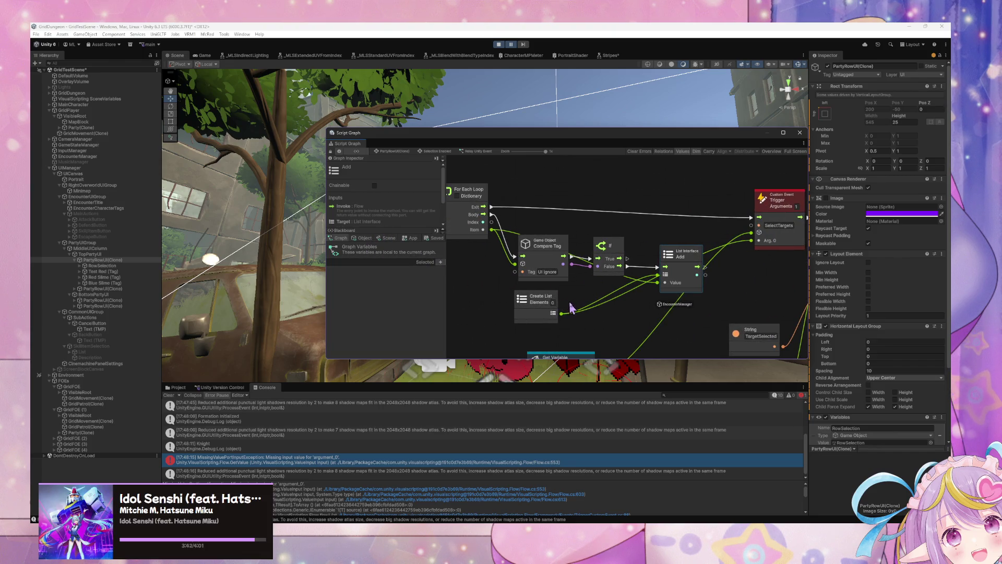
{"action": "left_click", "coordinate": [397, 263]}
{"action": "type", "text": "racter"}
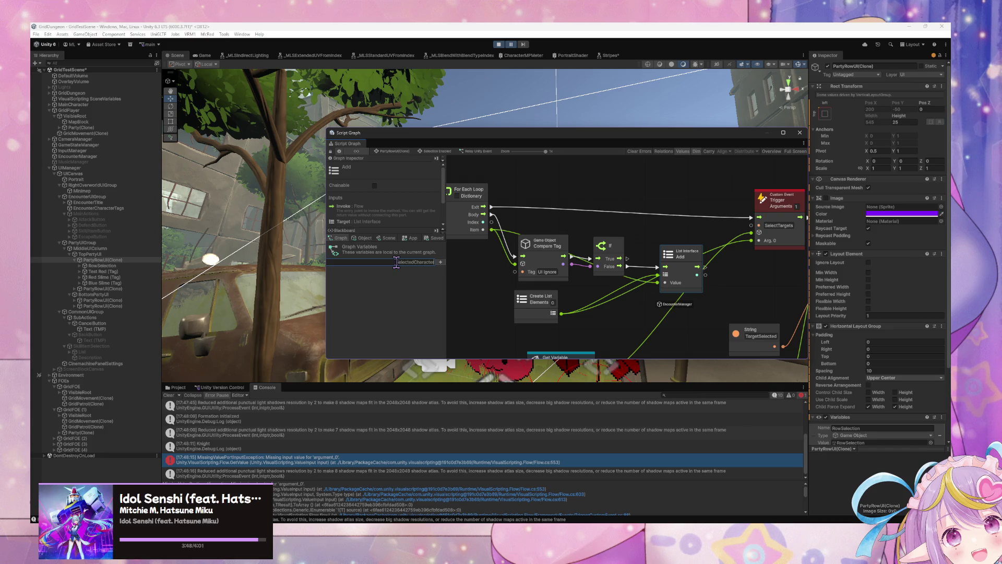
{"action": "key", "text": "Return"}
{"action": "left_click", "coordinate": [389, 271]}
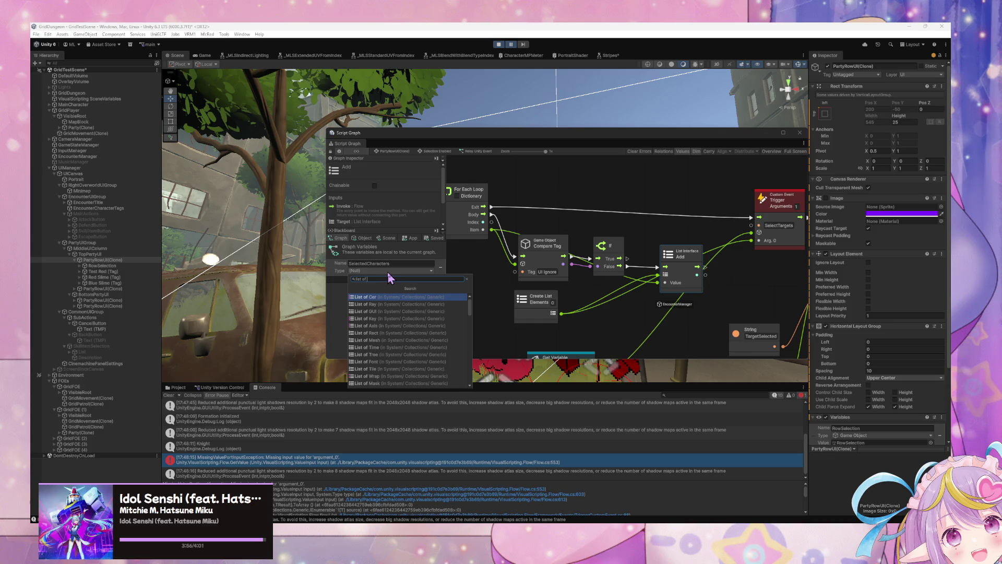
Review the Create List node and CharacterInstance variable in Test Red's Selection Enabled graph.
{"action": "left_click", "coordinate": [117, 272]}
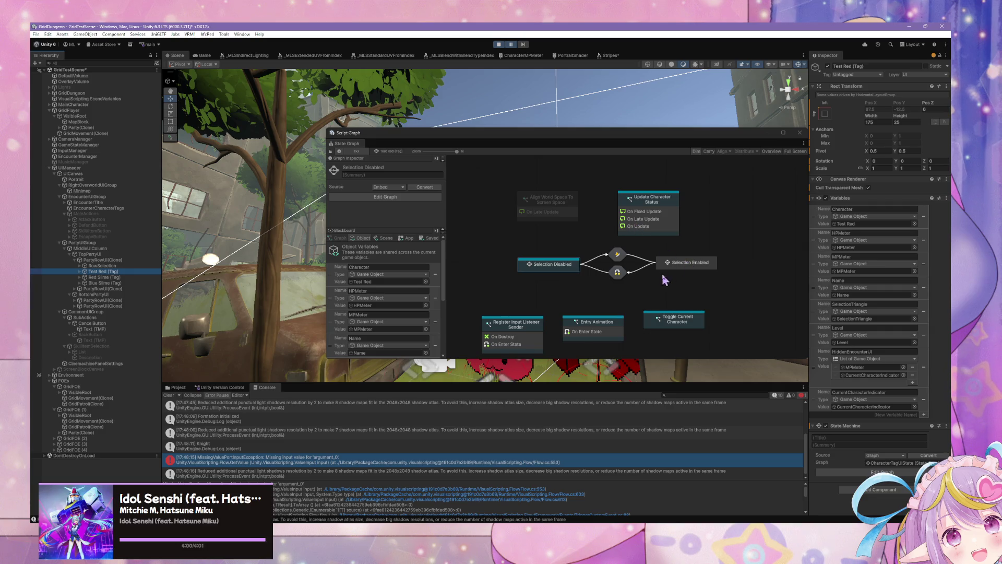
{"action": "double_click", "coordinate": [686, 265]}
{"action": "double_click", "coordinate": [543, 202]}
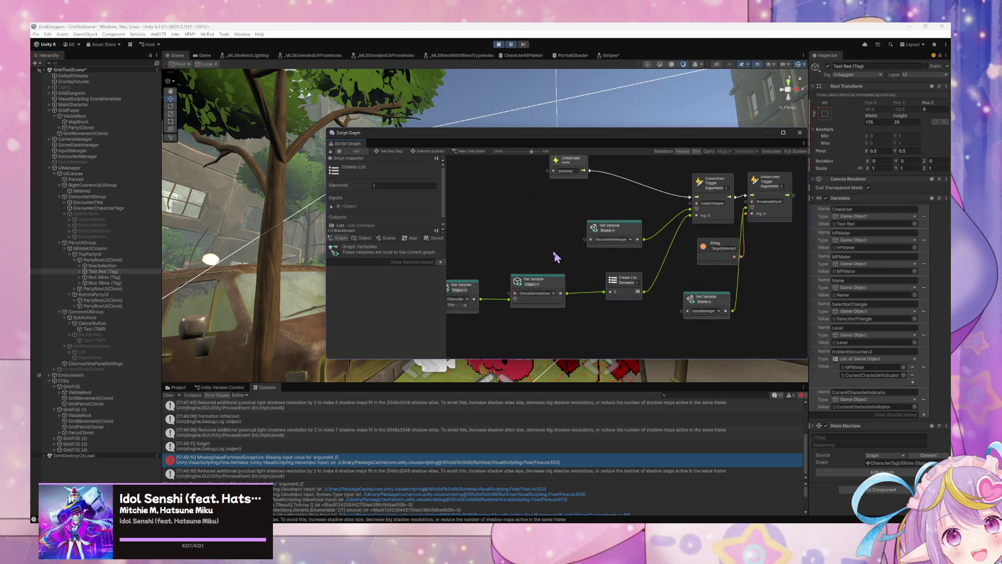
{"action": "scroll", "coordinate": [559, 257], "scroll_direction": "up", "scroll_amount": 2}
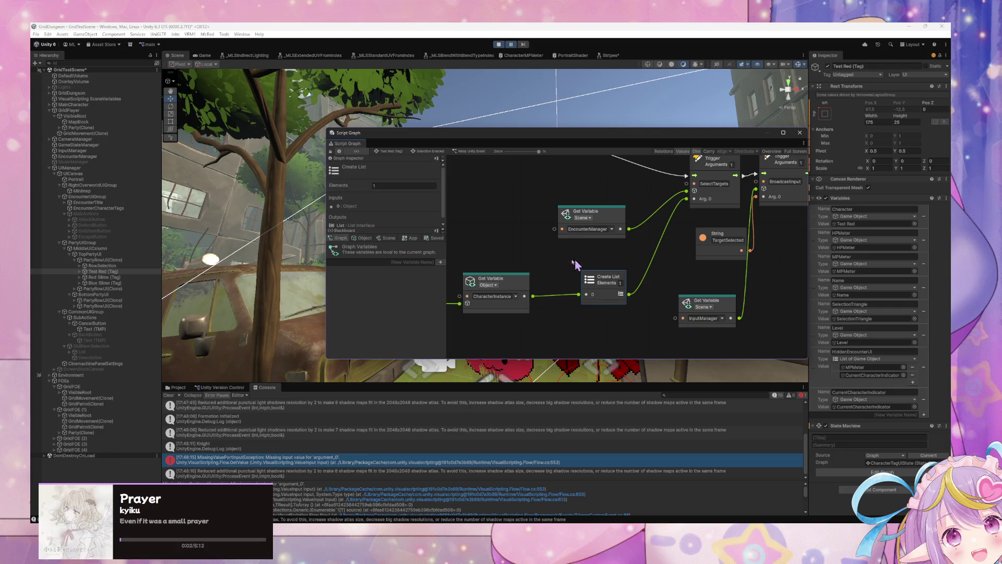
{"action": "left_click_drag", "start_coordinate": [535, 265], "coordinate": [665, 249]}
{"action": "left_click", "coordinate": [626, 280]}
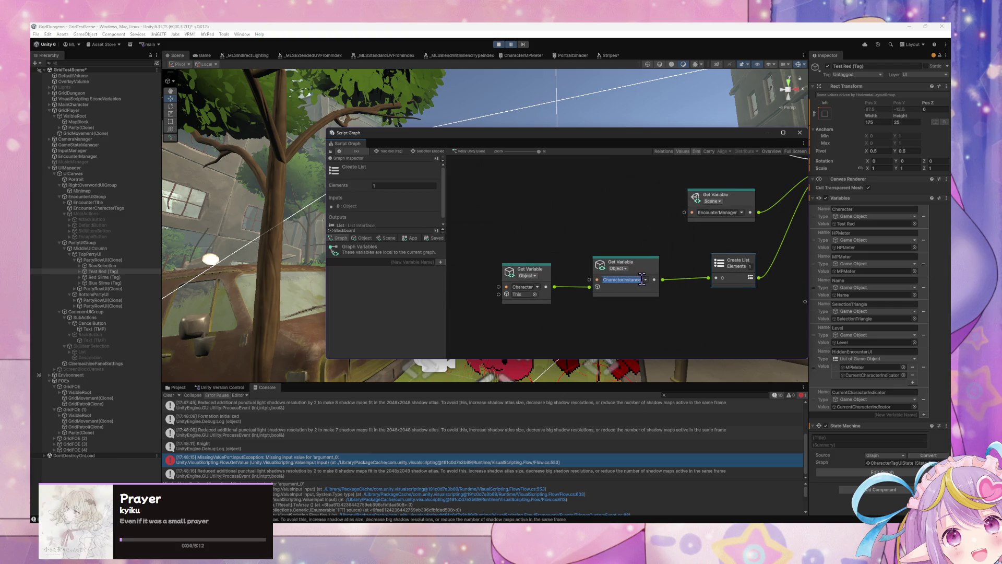
{"action": "left_click", "coordinate": [588, 221]}
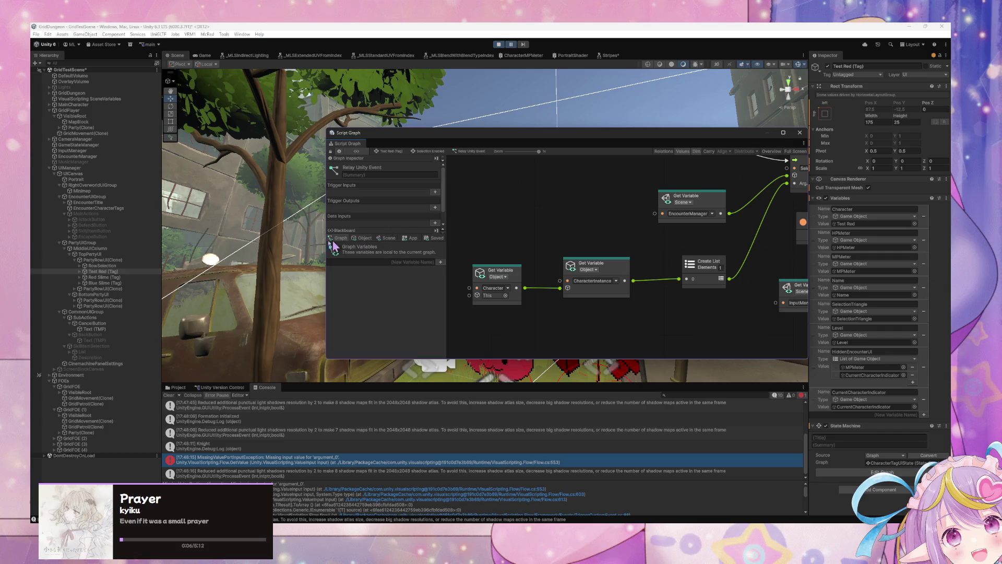
{"action": "left_click", "coordinate": [372, 240]}
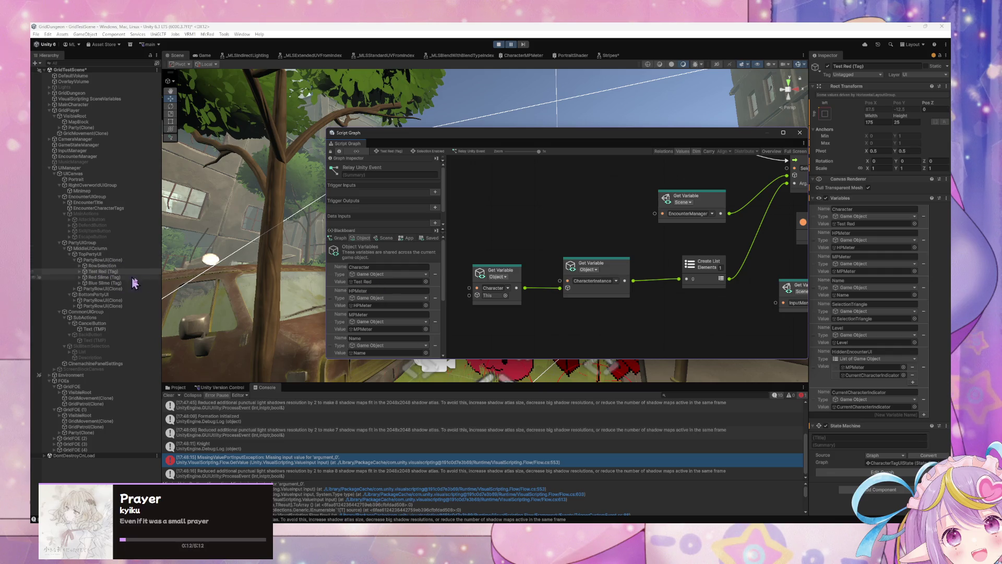
Back on PartyRowUI(Clone), set the new graph variable's type to List of Character Instance.
{"action": "left_click", "coordinate": [101, 260]}
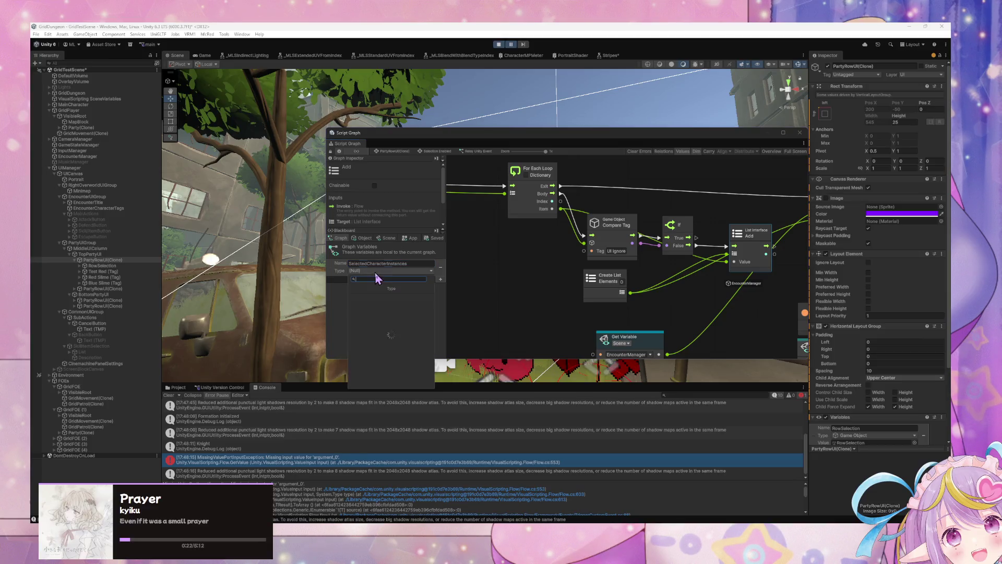
{"action": "left_click", "coordinate": [376, 271]}
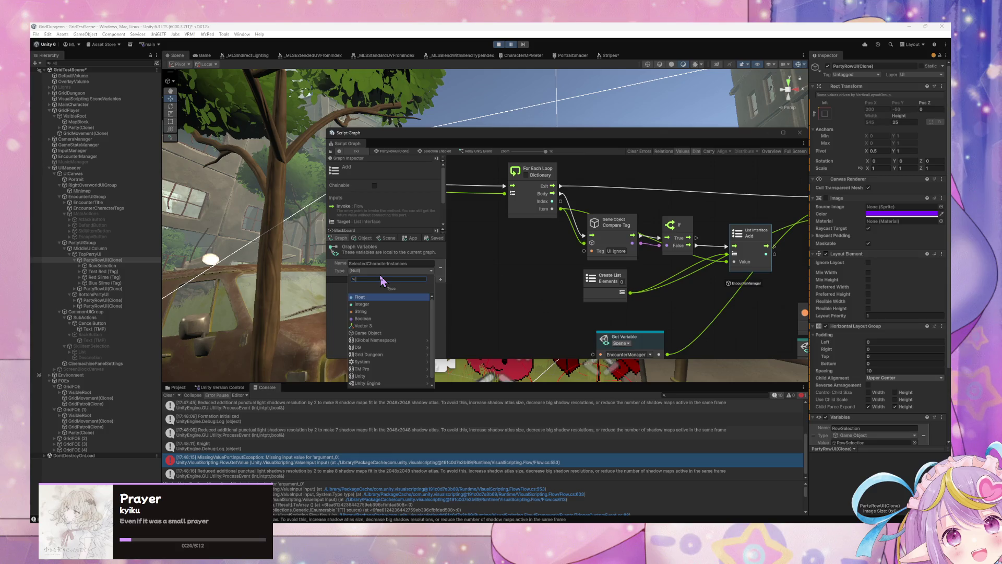
{"action": "type", "text": "s"}
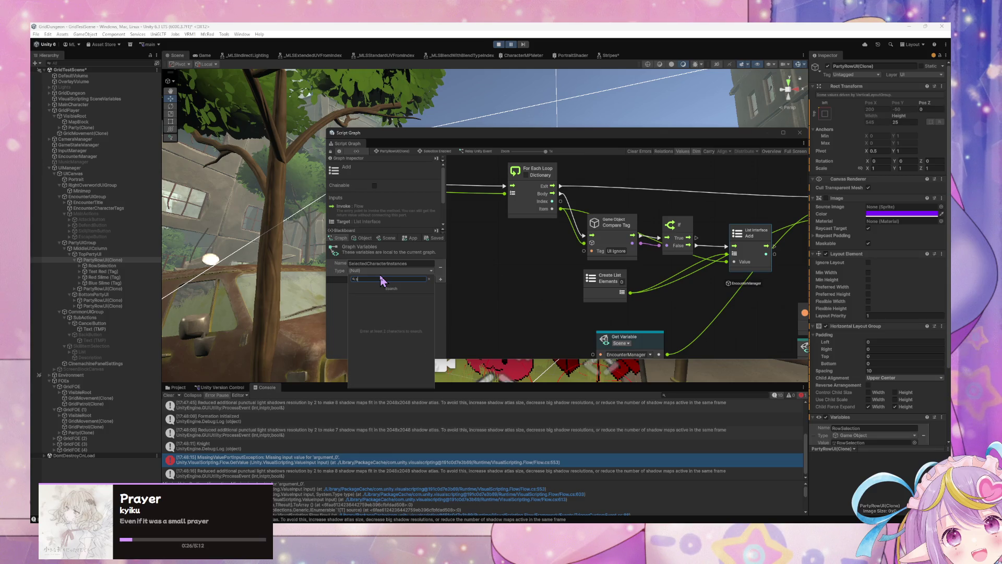
{"action": "key", "text": "BackSpace"}
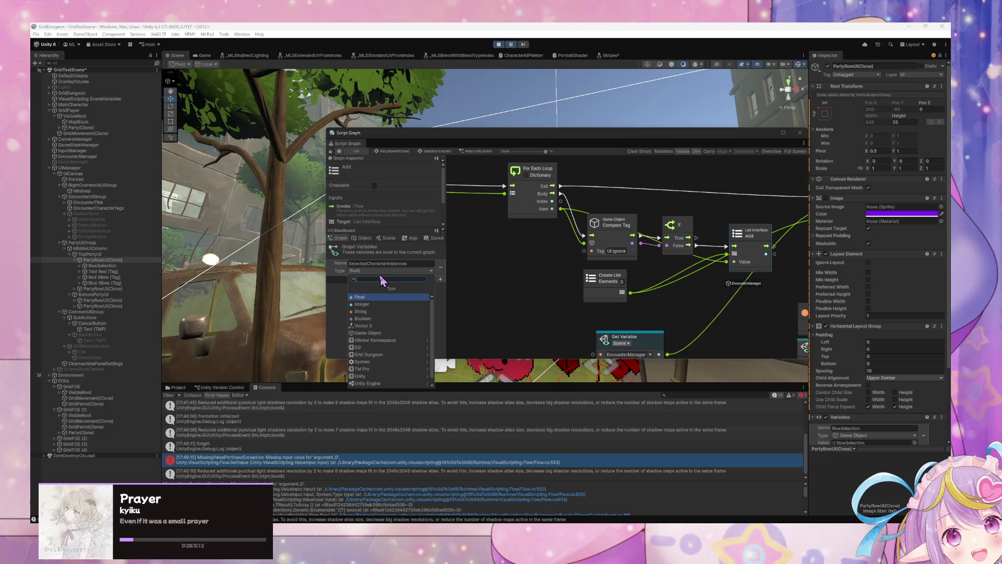
{"action": "type", "text": "liust of c"}
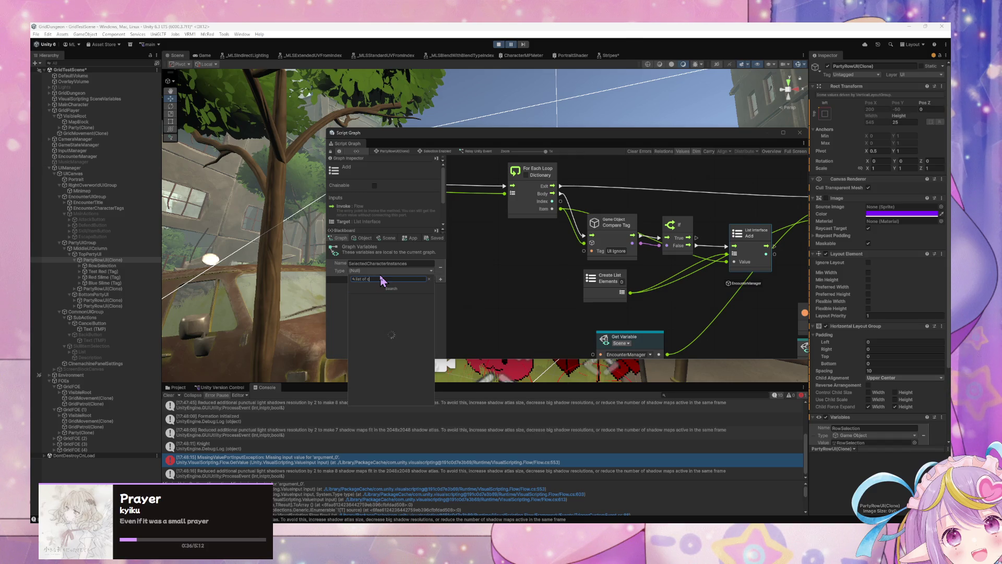
{"action": "type", "text": "harac"}
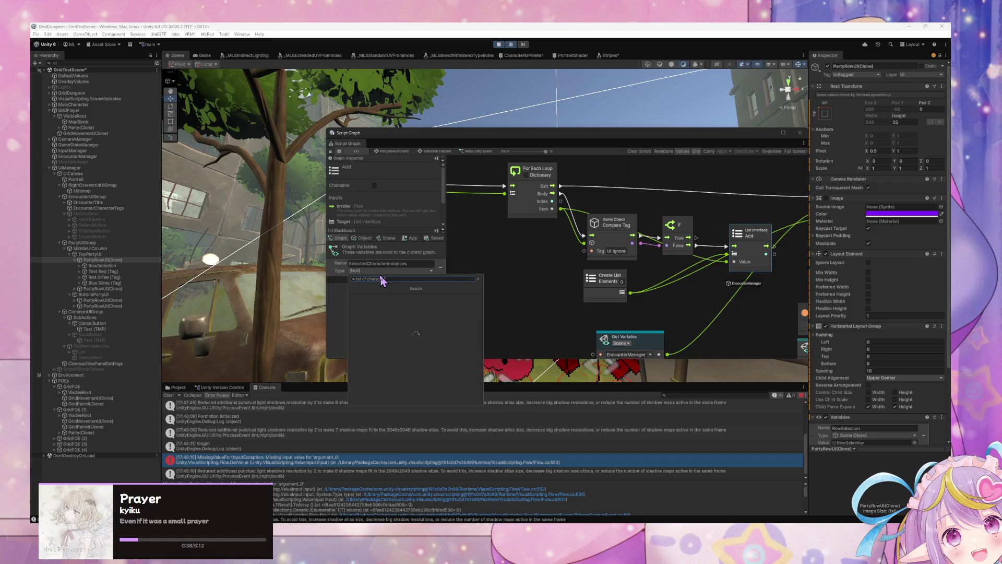
{"action": "type", "text": "ter inst"}
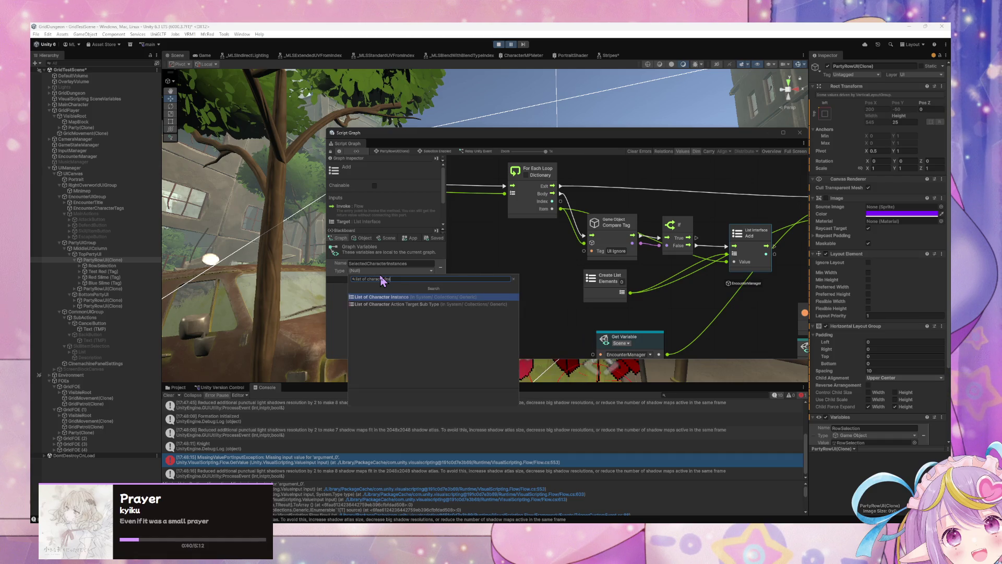
{"action": "key", "text": "Return"}
Replace Create List with a SelectedCharacterInstances Get Variable node feeding List Add and SelectTargets' Arg. 0.
{"action": "left_click_drag", "start_coordinate": [334, 277], "coordinate": [514, 271]}
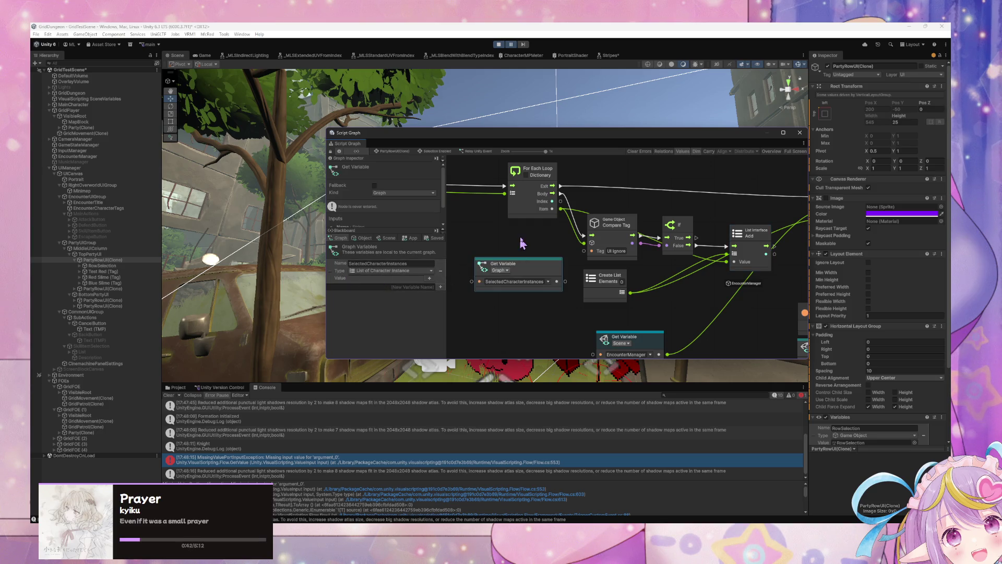
{"action": "scroll", "coordinate": [606, 287], "scroll_direction": "down", "scroll_amount": 3}
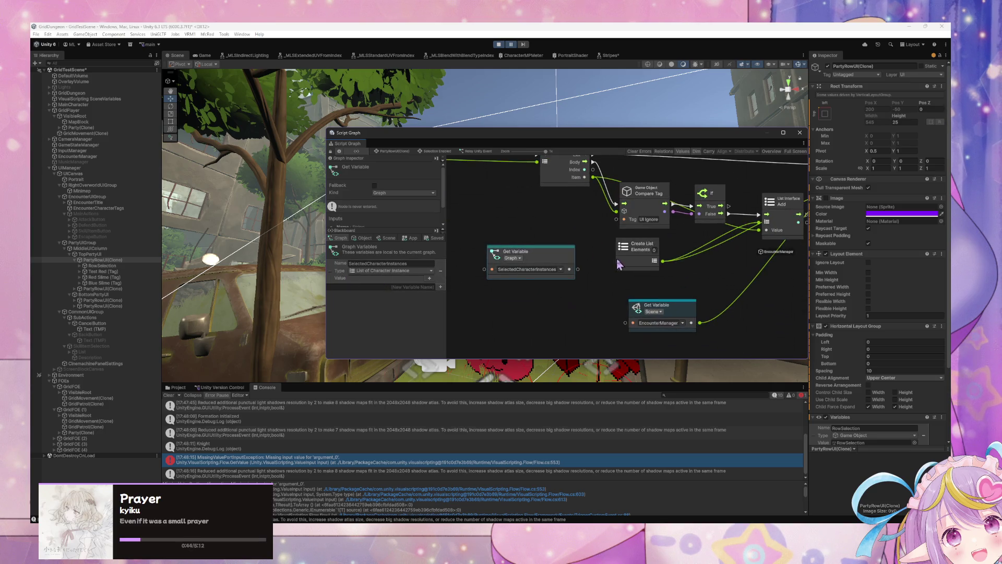
{"action": "left_click_drag", "start_coordinate": [570, 269], "coordinate": [761, 223]}
{"action": "left_click", "coordinate": [647, 256]}
{"action": "key", "text": "Delete"}
{"action": "left_click_drag", "start_coordinate": [559, 262], "coordinate": [687, 259]}
{"action": "scroll", "coordinate": [668, 263], "scroll_direction": "right", "scroll_amount": 8}
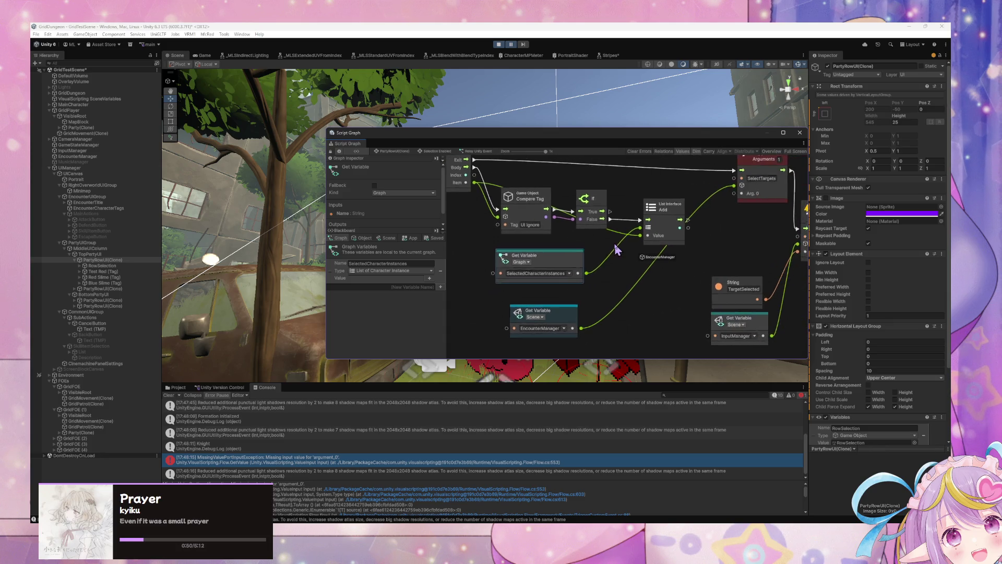
{"action": "mouse_move", "coordinate": [532, 286]}
{"action": "left_mouse_down"}
{"action": "mouse_move", "coordinate": [589, 280]}
{"action": "mouse_move", "coordinate": [695, 206]}
{"action": "left_mouse_up"}
{"action": "left_click_drag", "start_coordinate": [636, 239], "coordinate": [642, 225]}
{"action": "scroll", "coordinate": [594, 243], "scroll_direction": "left", "scroll_amount": 9}
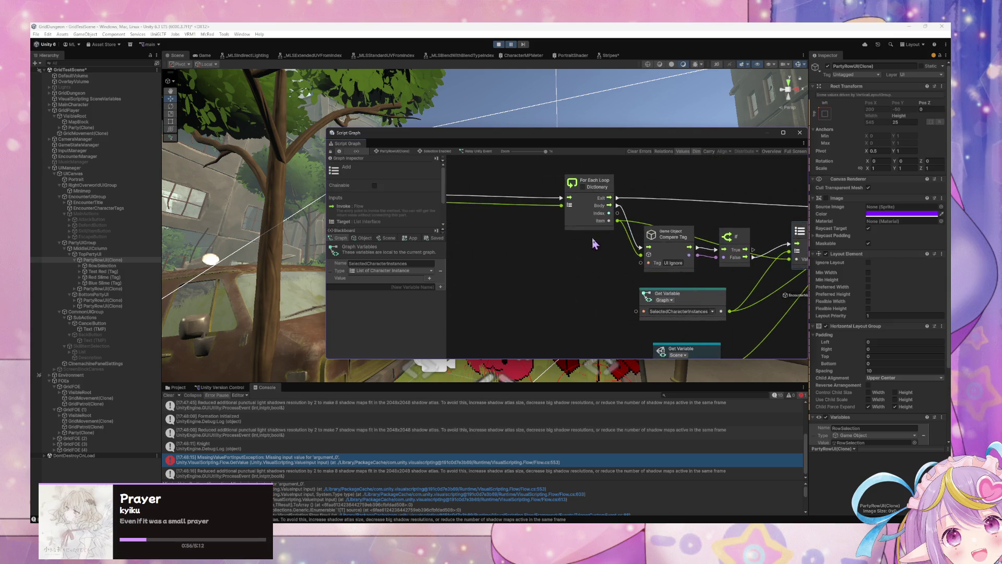
{"action": "scroll", "coordinate": [593, 243], "scroll_direction": "left", "scroll_amount": 7}
Add a List Clear node on SelectedCharacterInstances that runs before Get Components In Children.
{"action": "right_click", "coordinate": [589, 257]}
{"action": "left_click", "coordinate": [605, 260]}
{"action": "type", "text": "clear lis"}
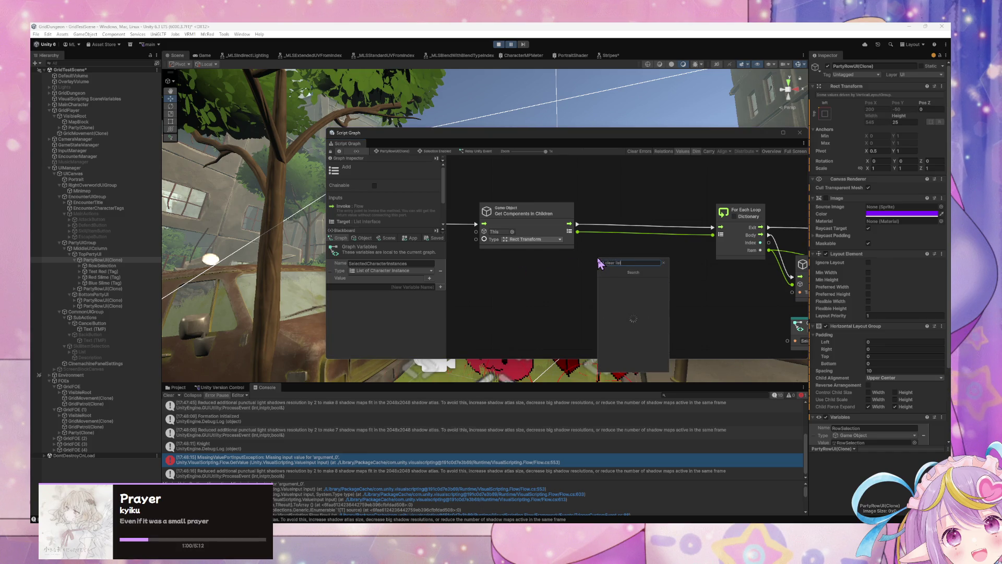
{"action": "key", "text": "Return"}
{"action": "mouse_move", "coordinate": [596, 263]}
{"action": "left_mouse_down"}
{"action": "mouse_move", "coordinate": [514, 263]}
{"action": "mouse_move", "coordinate": [720, 282]}
{"action": "mouse_move", "coordinate": [606, 236]}
{"action": "mouse_move", "coordinate": [596, 247]}
{"action": "mouse_move", "coordinate": [642, 253]}
{"action": "mouse_move", "coordinate": [679, 242]}
{"action": "left_mouse_up"}
{"action": "left_click_drag", "start_coordinate": [344, 276], "coordinate": [480, 266]}
{"action": "left_click_drag", "start_coordinate": [573, 288], "coordinate": [588, 255]}
{"action": "mouse_move", "coordinate": [624, 313]}
{"action": "left_mouse_down"}
{"action": "mouse_move", "coordinate": [512, 262]}
{"action": "mouse_move", "coordinate": [576, 306]}
{"action": "left_mouse_up"}
Add an On Exit State node driving a pasted copy of the clear-list nodes.
{"action": "key", "text": "Home"}
{"action": "scroll", "coordinate": [570, 260], "scroll_direction": "up", "scroll_amount": 5}
{"action": "right_click", "coordinate": [524, 277]}
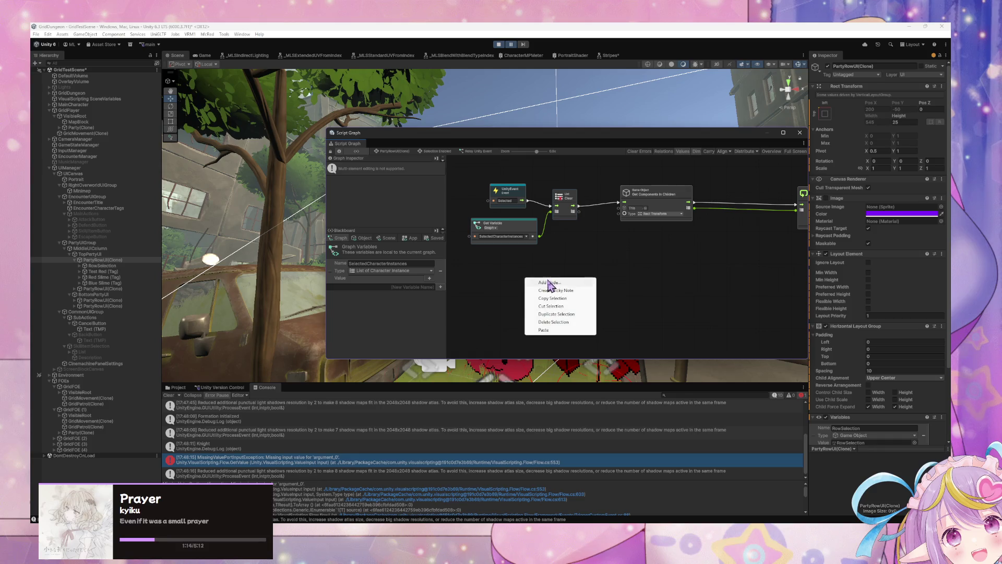
{"action": "left_click", "coordinate": [545, 282]}
{"action": "type", "text": "exit state"}
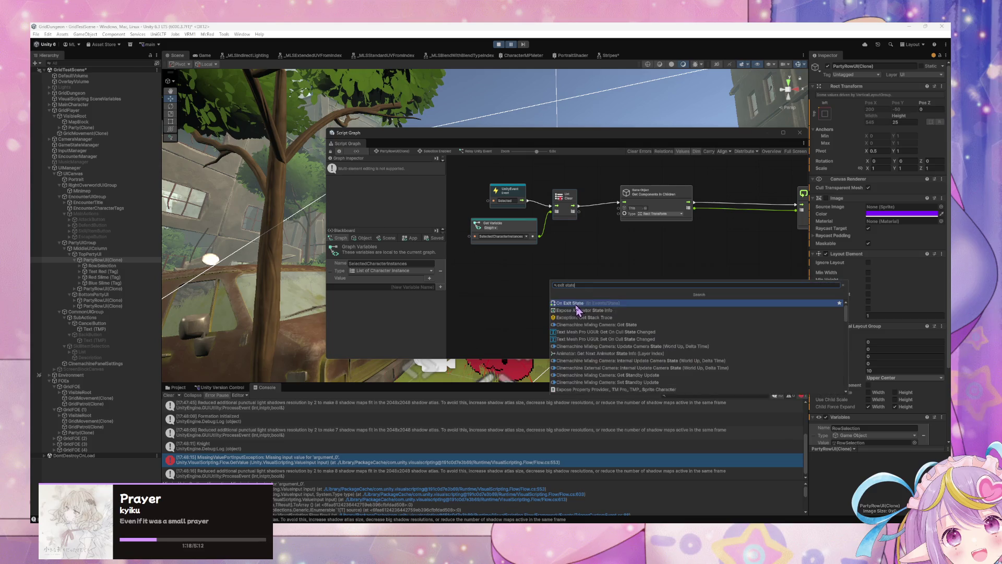
{"action": "left_click", "coordinate": [569, 301]}
{"action": "left_click_drag", "start_coordinate": [553, 294], "coordinate": [507, 281]}
{"action": "left_click", "coordinate": [554, 278]}
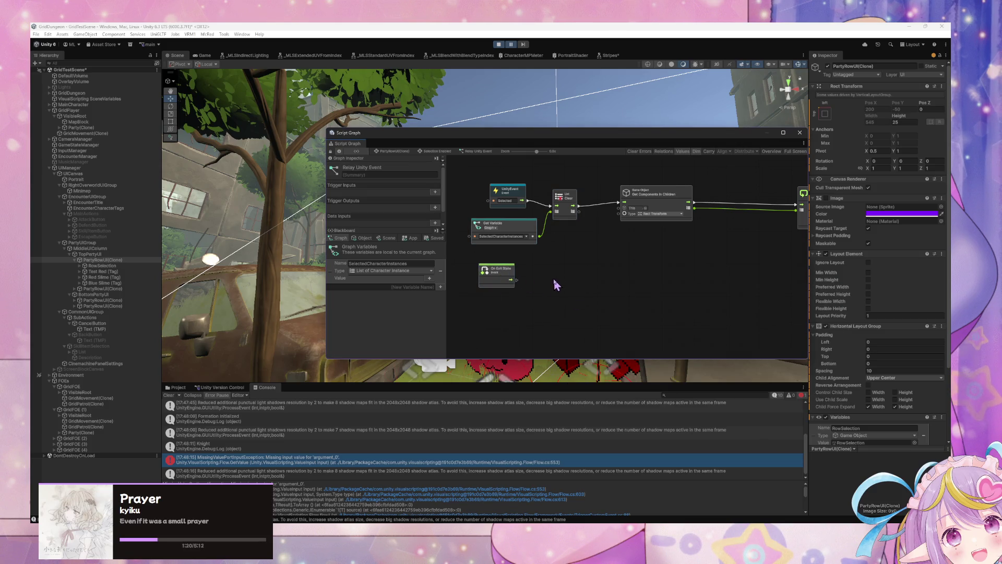
{"action": "key", "text": "ctrl+v"}
{"action": "left_click_drag", "start_coordinate": [658, 254], "coordinate": [561, 298]}
{"action": "left_click_drag", "start_coordinate": [511, 280], "coordinate": [557, 292]}
Add an On Enter State node and connect it to the lower List Clear.
{"action": "left_click", "coordinate": [509, 280]}
{"action": "right_click", "coordinate": [645, 294]}
{"action": "type", "text": "enter"}
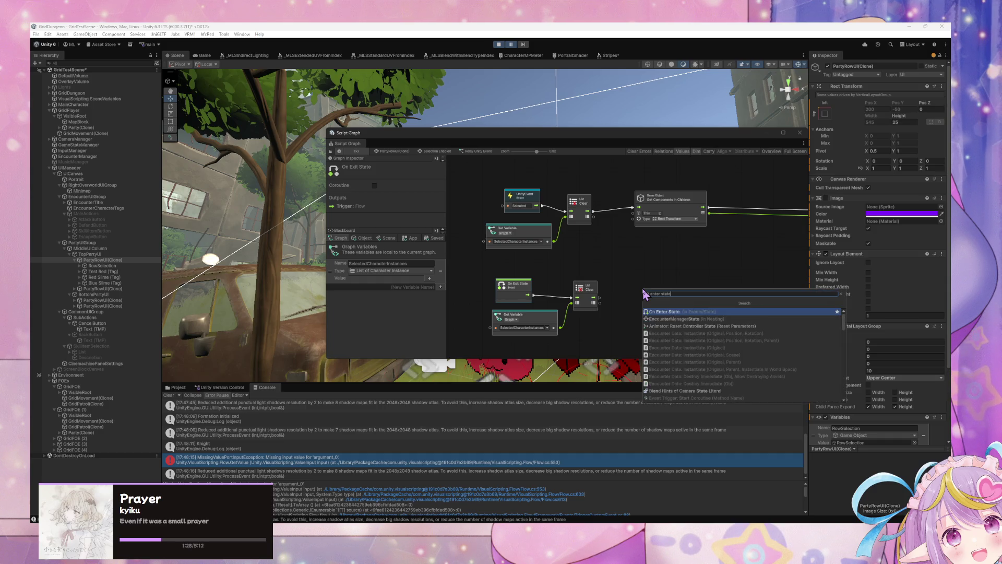
{"action": "key", "text": "Return"}
{"action": "mouse_move", "coordinate": [647, 295]}
{"action": "left_mouse_down"}
{"action": "mouse_move", "coordinate": [514, 263]}
{"action": "mouse_move", "coordinate": [570, 290]}
{"action": "left_mouse_up"}
{"action": "scroll", "coordinate": [653, 285], "scroll_direction": "right", "scroll_amount": 5}
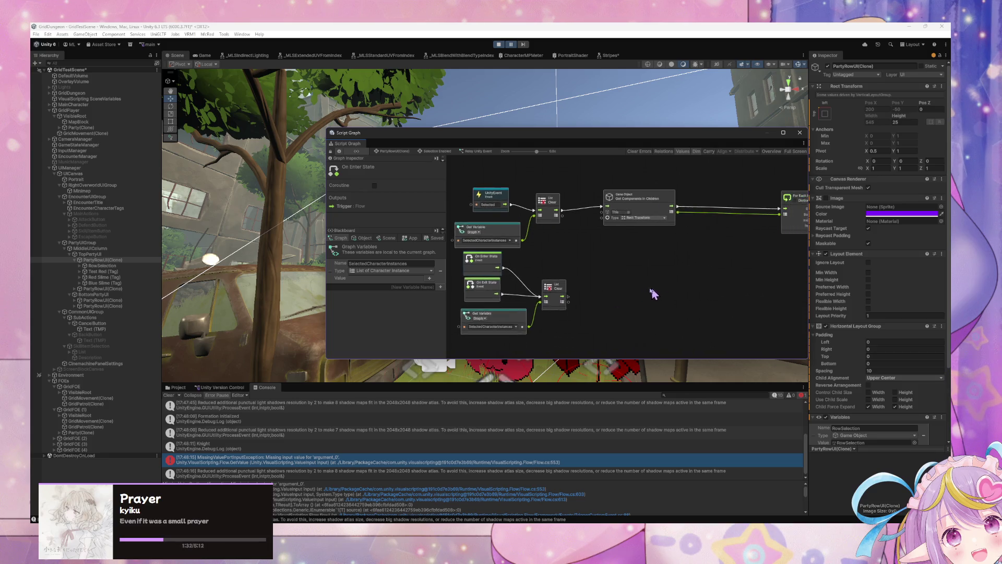
{"action": "scroll", "coordinate": [626, 276], "scroll_direction": "left", "scroll_amount": 3}
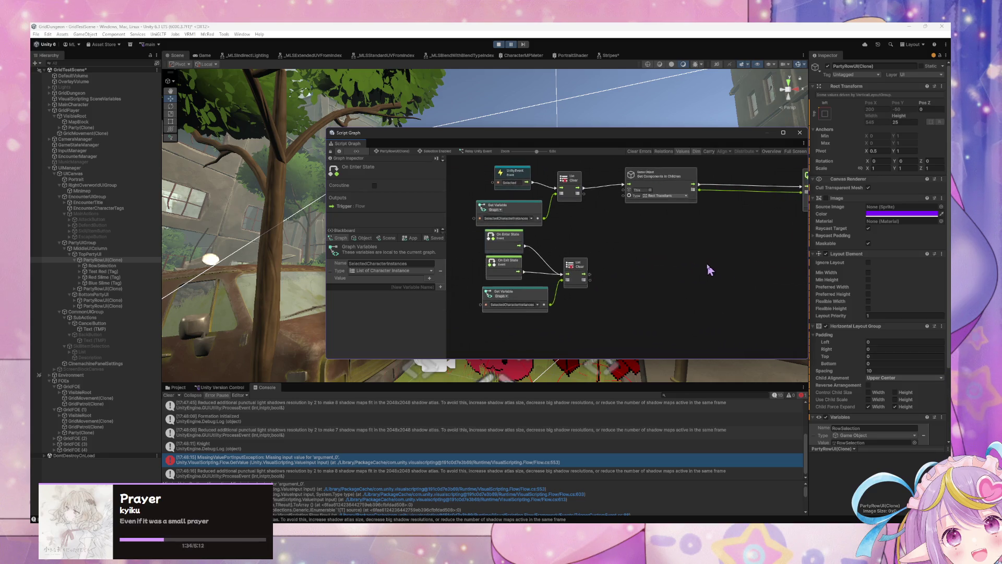
Tidy the graph by repositioning the list Add node.
{"action": "left_click_drag", "start_coordinate": [589, 316], "coordinate": [469, 246]}
{"action": "left_click", "coordinate": [662, 241]}
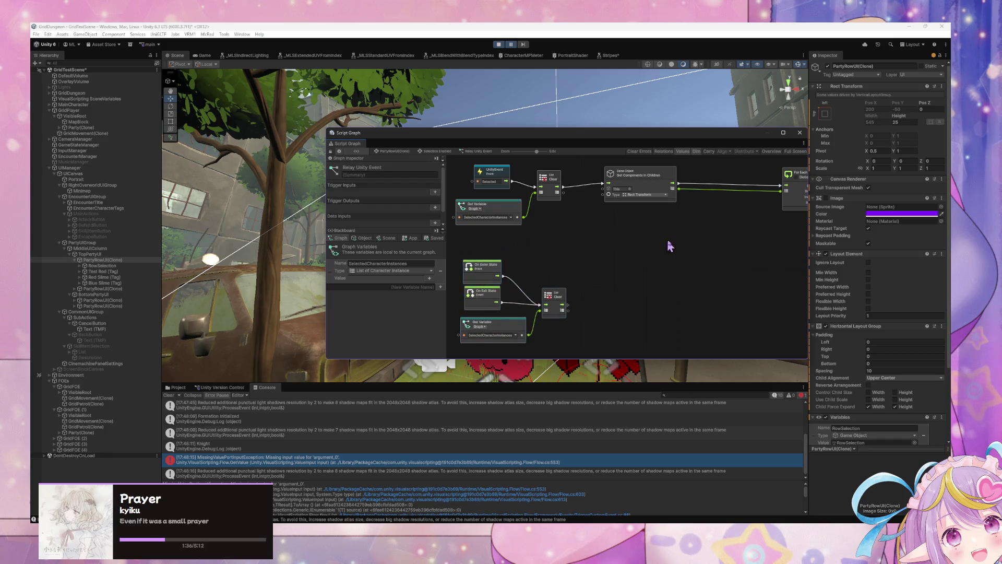
{"action": "scroll", "coordinate": [621, 248], "scroll_direction": "right", "scroll_amount": 10}
{"action": "scroll", "coordinate": [649, 253], "scroll_direction": "right", "scroll_amount": 3}
{"action": "left_click_drag", "start_coordinate": [627, 244], "coordinate": [632, 217]}
{"action": "left_click_drag", "start_coordinate": [634, 226], "coordinate": [651, 254]}
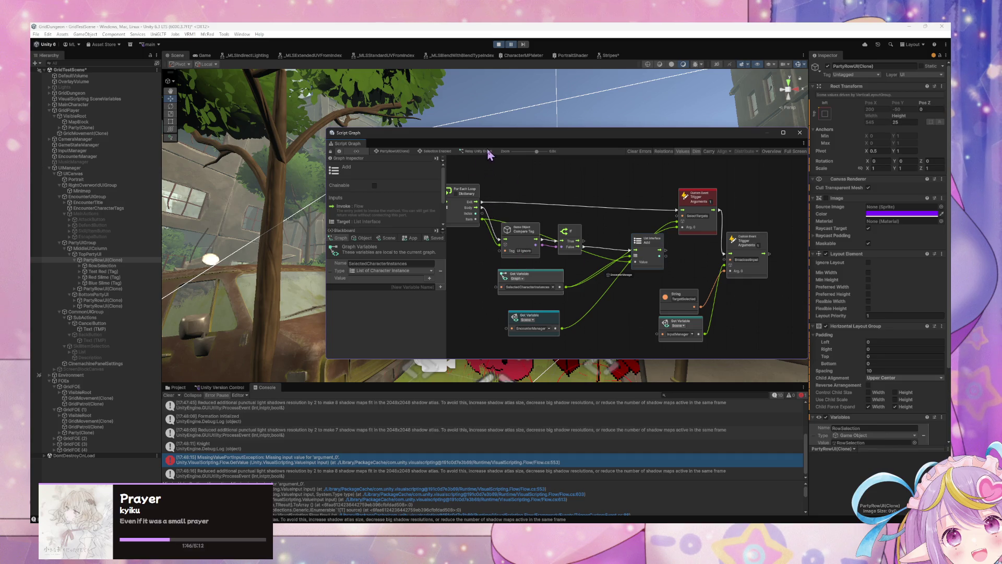
Nudge the UnityEvent and list Add nodes into place, then briefly run and stop the game.
{"action": "mouse_move", "coordinate": [479, 136]}
{"action": "left_mouse_down"}
{"action": "mouse_move", "coordinate": [598, 134]}
{"action": "mouse_move", "coordinate": [506, 134]}
{"action": "left_mouse_up"}
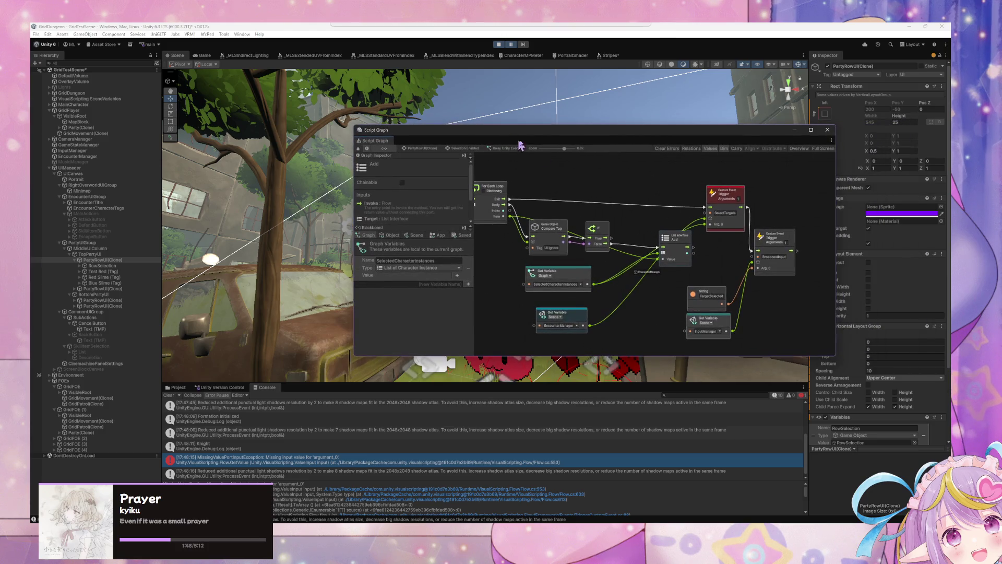
{"action": "mouse_move", "coordinate": [598, 182]}
{"action": "left_mouse_down"}
{"action": "mouse_move", "coordinate": [729, 237]}
{"action": "mouse_move", "coordinate": [580, 256]}
{"action": "left_mouse_up"}
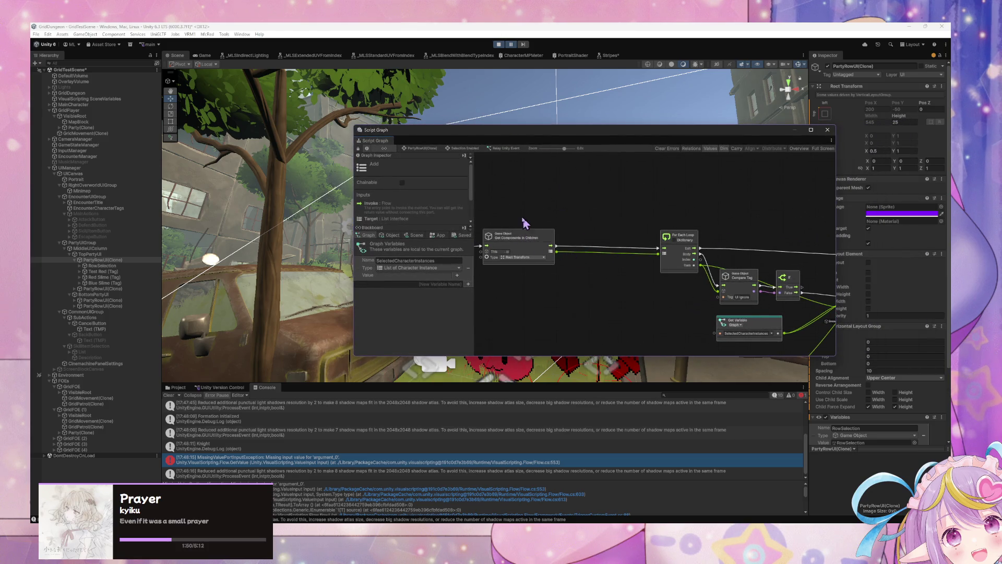
{"action": "left_click_drag", "start_coordinate": [525, 224], "coordinate": [679, 229]}
{"action": "left_click_drag", "start_coordinate": [533, 241], "coordinate": [514, 242]}
{"action": "left_click_drag", "start_coordinate": [683, 262], "coordinate": [351, 222]}
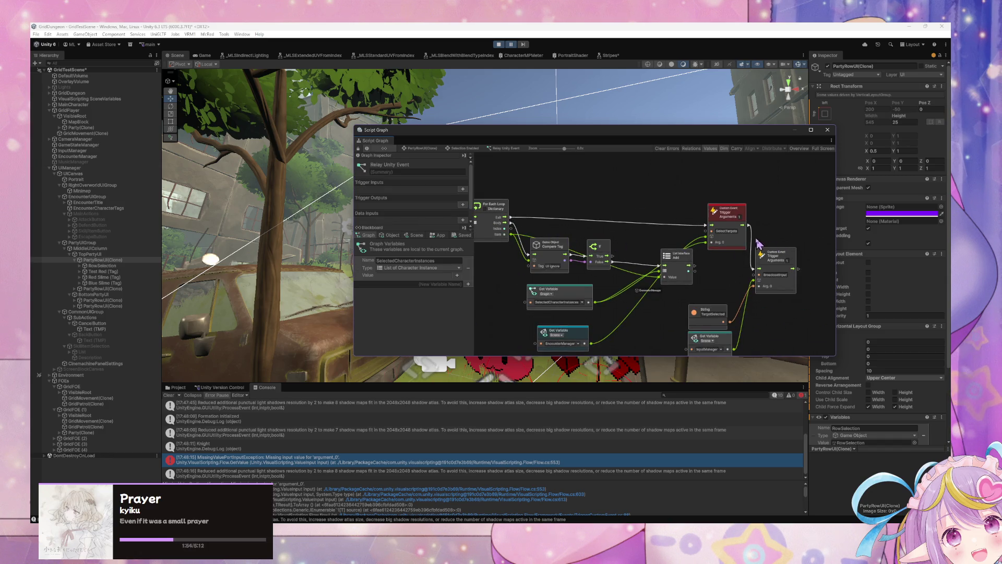
{"action": "left_click_drag", "start_coordinate": [690, 261], "coordinate": [682, 255]}
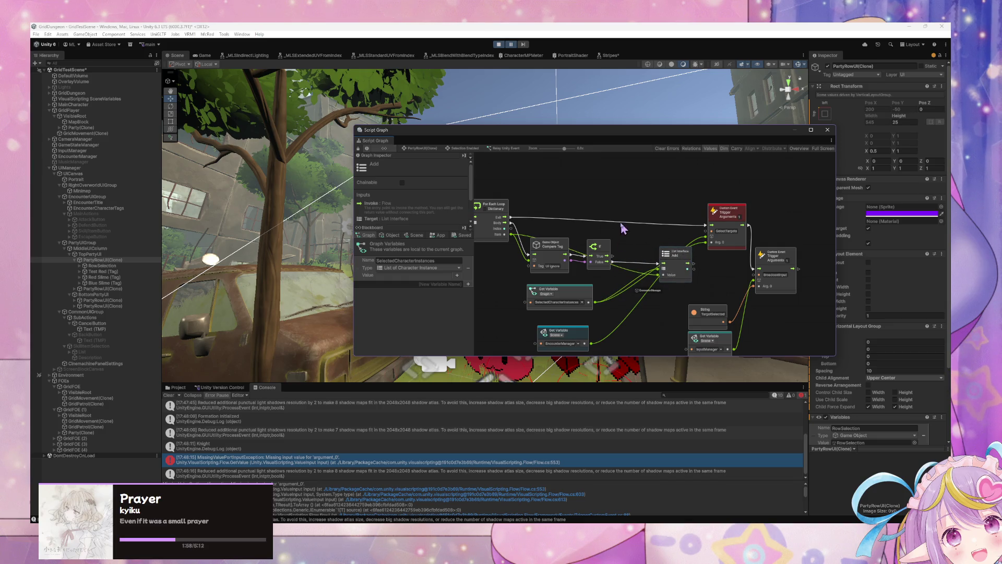
{"action": "mouse_move", "coordinate": [559, 217]}
{"action": "left_mouse_down"}
{"action": "mouse_move", "coordinate": [724, 220]}
{"action": "mouse_move", "coordinate": [771, 235]}
{"action": "left_mouse_up"}
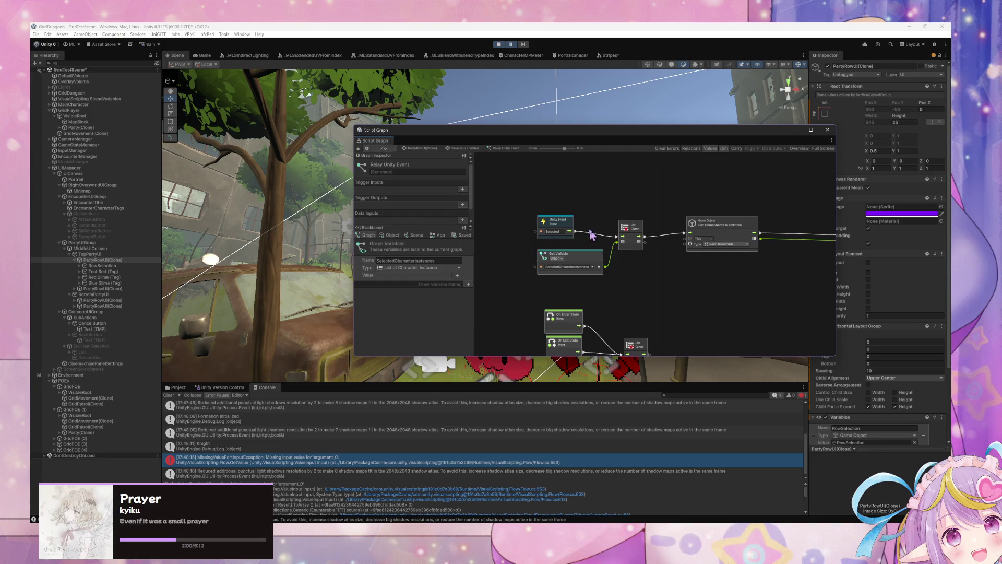
{"action": "left_click", "coordinate": [499, 44]}
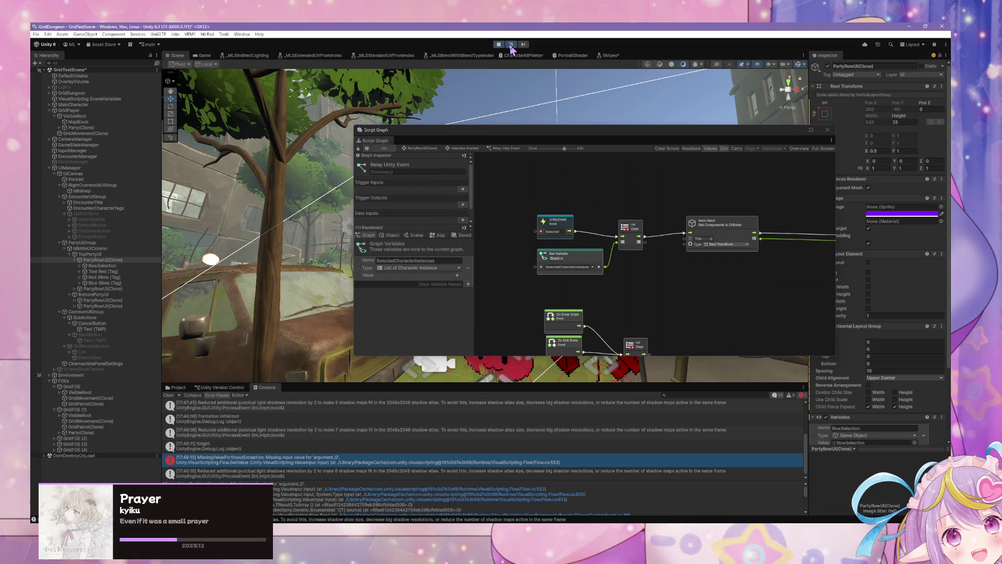
{"action": "key", "text": "ctrl+p"}
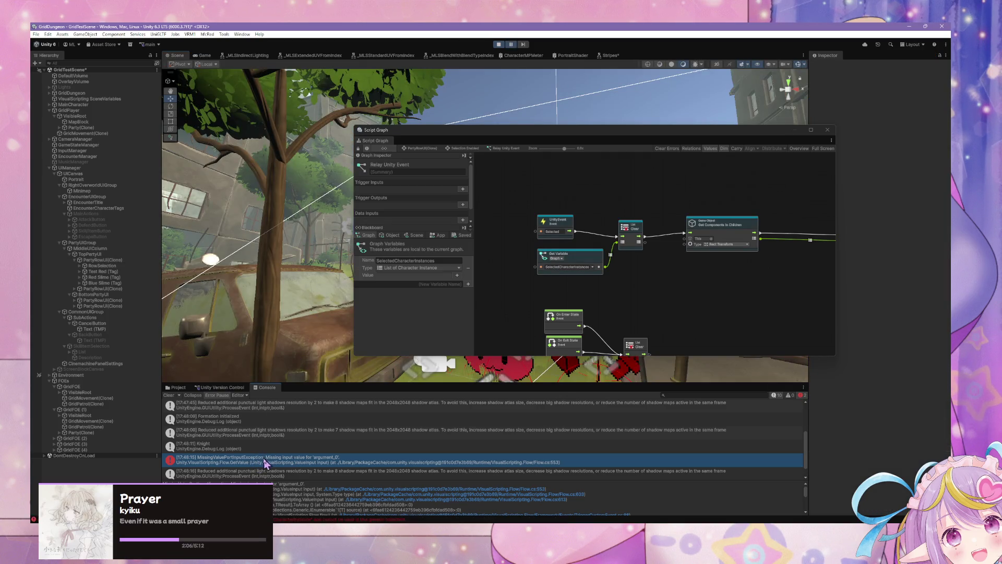
In the upper PartyRowUI(Clone)'s Relay Unity Event graph, move list Add beside the tag check.
{"action": "left_click", "coordinate": [115, 300]}
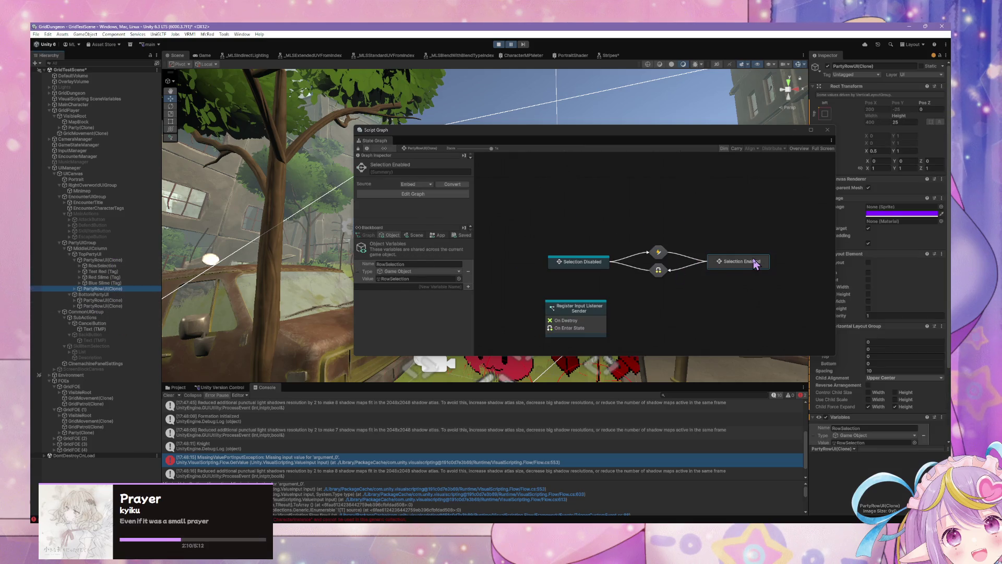
{"action": "left_click", "coordinate": [133, 259]}
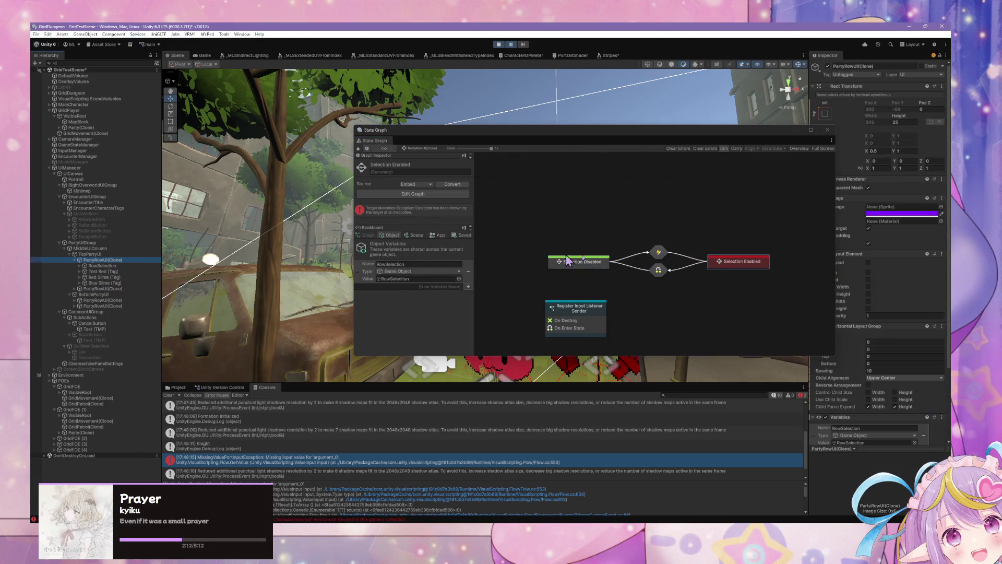
{"action": "double_click", "coordinate": [741, 263]}
{"action": "double_click", "coordinate": [531, 197]}
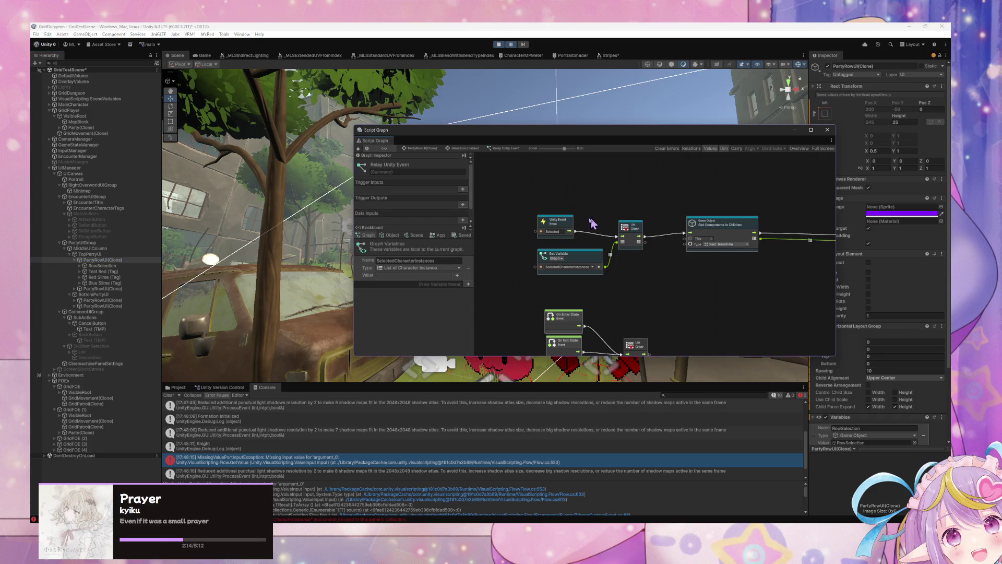
{"action": "scroll", "coordinate": [569, 238], "scroll_direction": "up", "scroll_amount": 10}
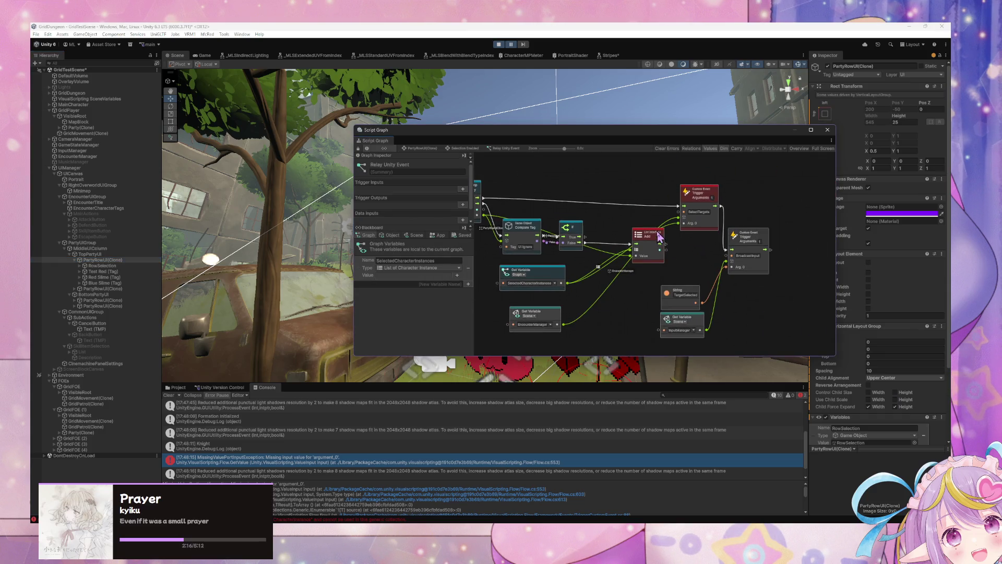
{"action": "scroll", "coordinate": [659, 238], "scroll_direction": "up", "scroll_amount": 2}
{"action": "mouse_move", "coordinate": [657, 242]}
{"action": "left_mouse_down"}
{"action": "mouse_move", "coordinate": [658, 258]}
{"action": "mouse_move", "coordinate": [650, 209]}
{"action": "mouse_move", "coordinate": [659, 224]}
{"action": "mouse_move", "coordinate": [700, 231]}
{"action": "mouse_move", "coordinate": [700, 177]}
{"action": "mouse_move", "coordinate": [700, 202]}
{"action": "left_mouse_up"}
Restart the game, float the graph into its own window, and choose an encounter action.
{"action": "left_click", "coordinate": [499, 44]}
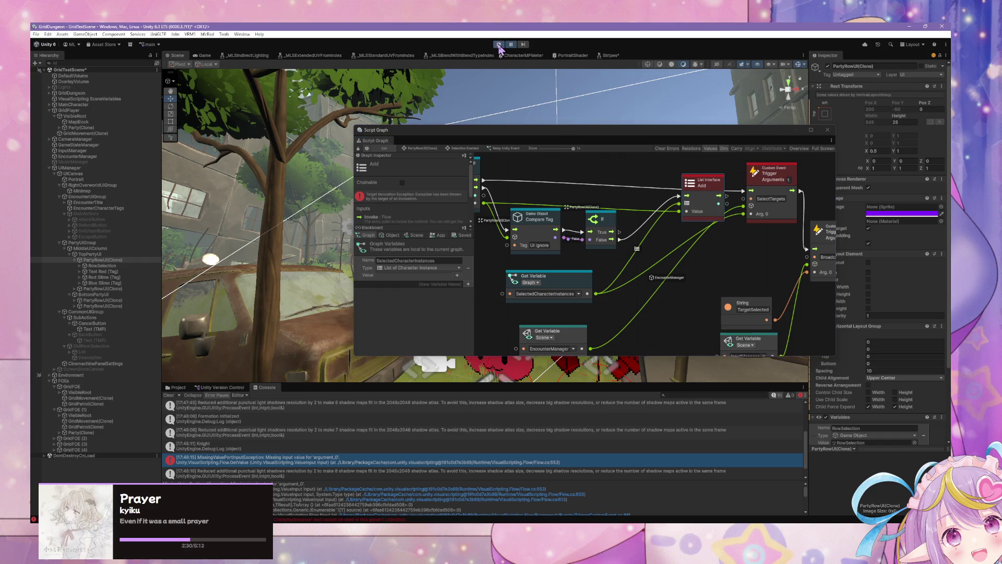
{"action": "left_click", "coordinate": [498, 45]}
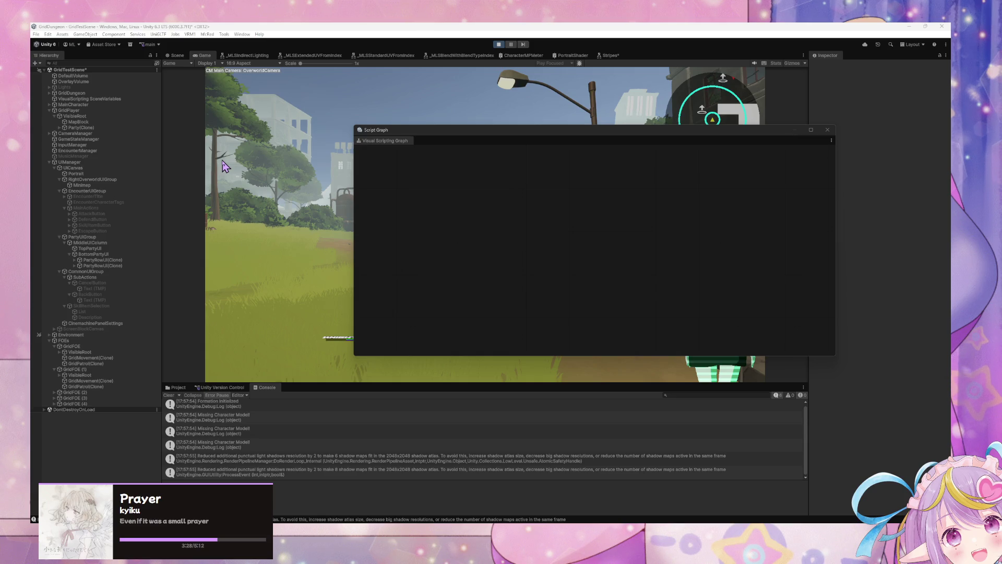
{"action": "left_click", "coordinate": [389, 139]}
{"action": "left_click_drag", "start_coordinate": [389, 138], "coordinate": [545, 298]}
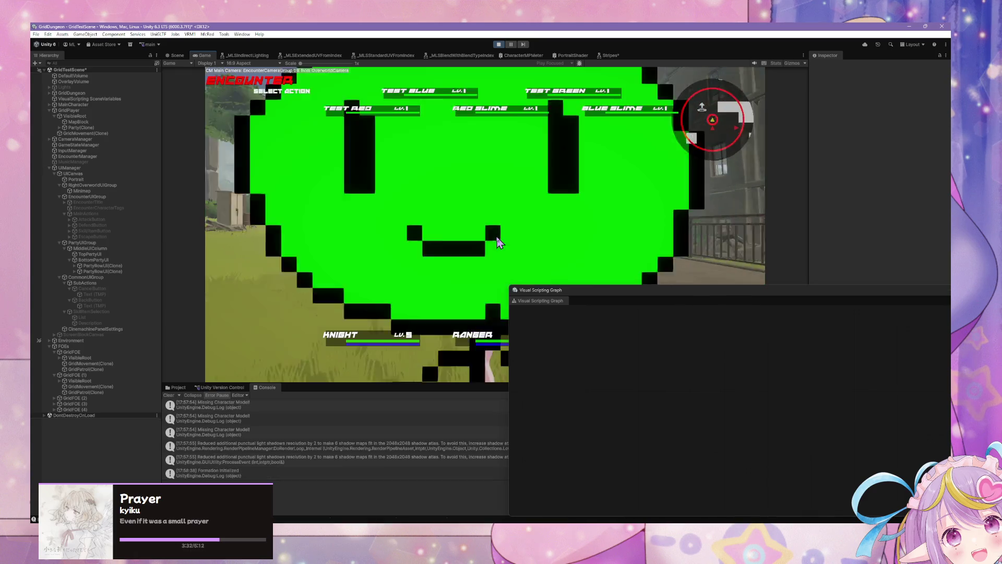
{"action": "left_click", "coordinate": [245, 241]}
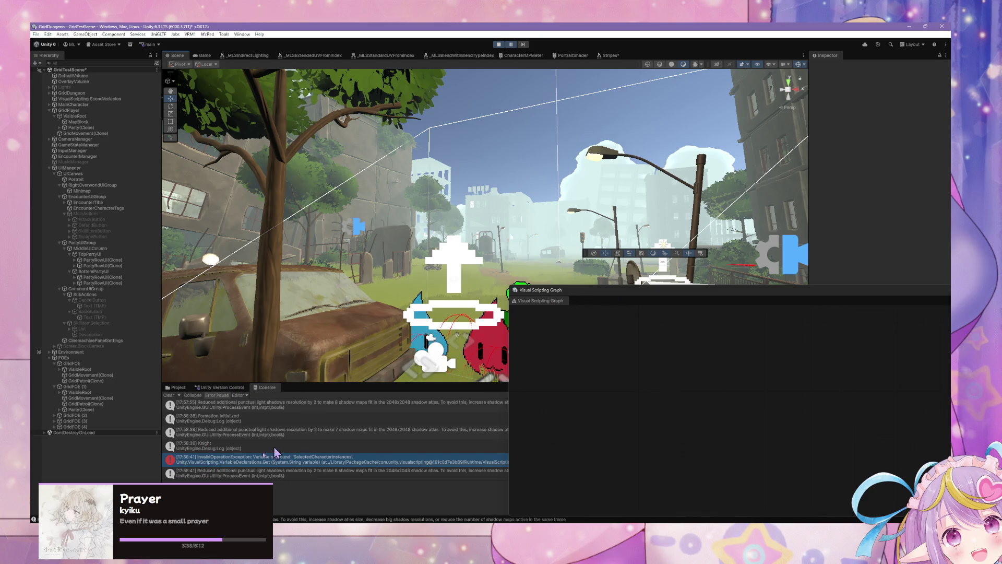
Inspect the variable error and open the bottom PartyRowUI(Clone)'s Relay Unity Event graph.
{"action": "left_click", "coordinate": [266, 465]}
{"action": "left_click", "coordinate": [104, 278]}
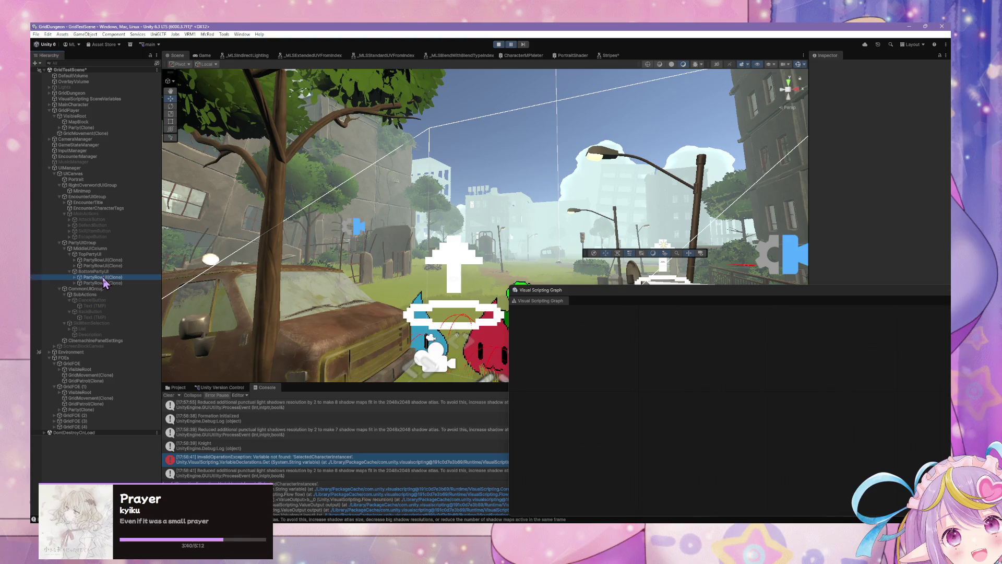
{"action": "left_click", "coordinate": [620, 300]}
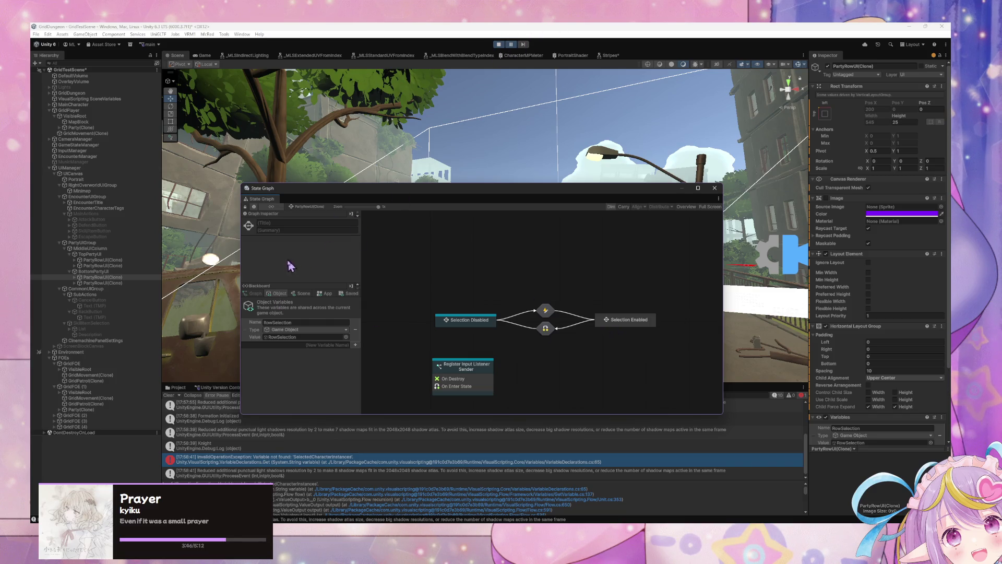
{"action": "double_click", "coordinate": [608, 321]}
{"action": "double_click", "coordinate": [457, 260]}
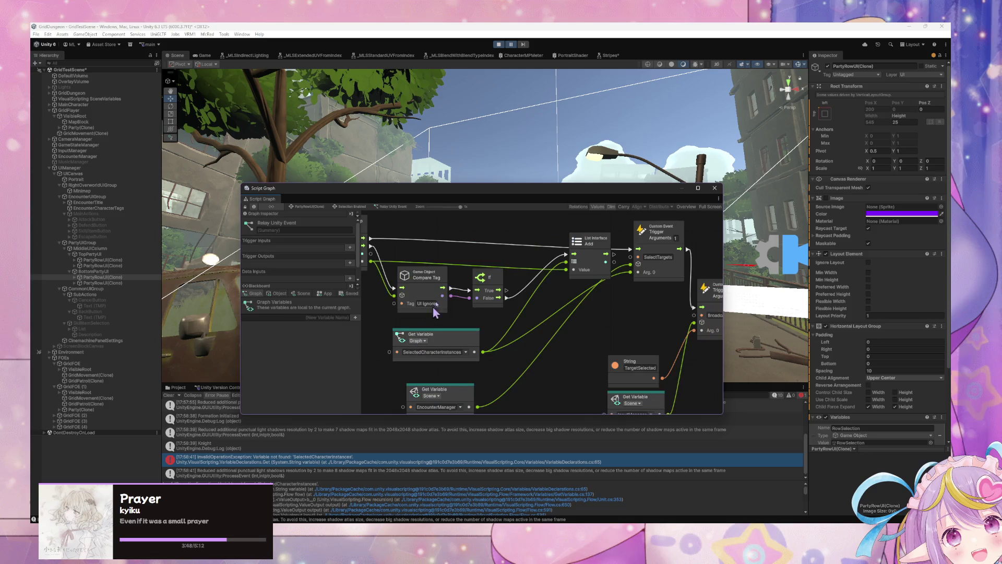
Reopen the Relay Unity Event graph, stop the game, and dock the graph window.
{"action": "left_click", "coordinate": [342, 206]}
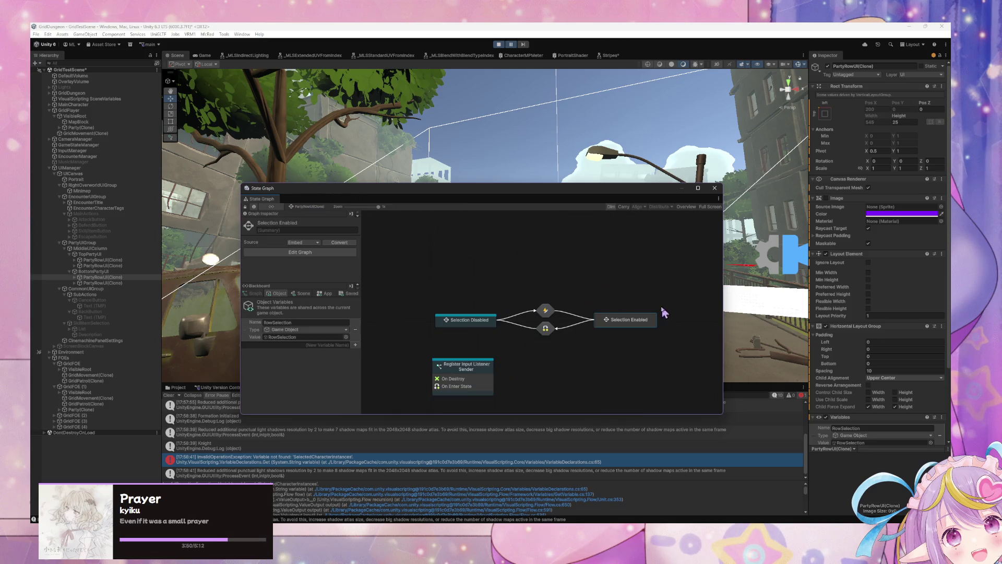
{"action": "left_click", "coordinate": [548, 249]}
{"action": "double_click", "coordinate": [459, 252]}
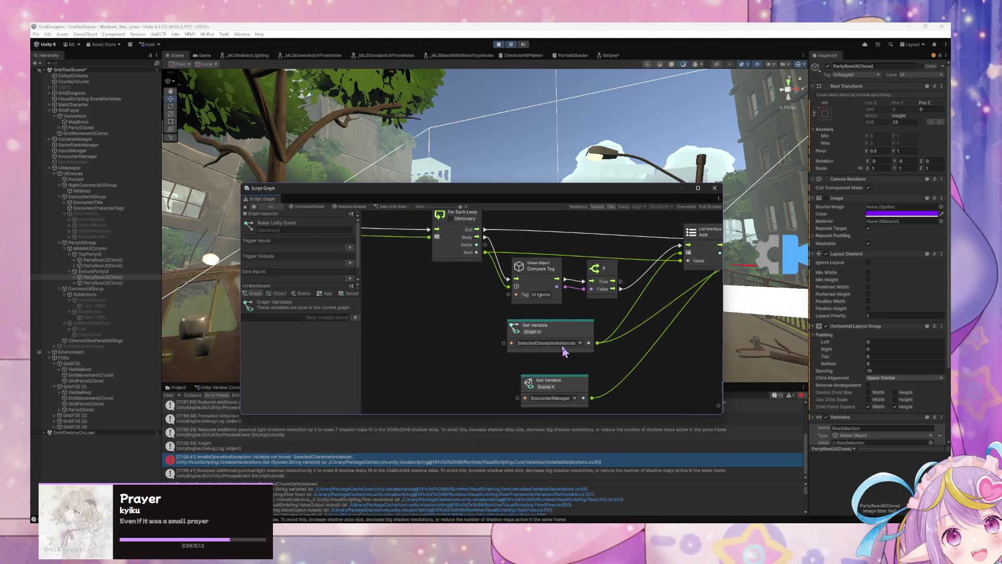
{"action": "scroll", "coordinate": [557, 311], "scroll_direction": "up", "scroll_amount": 10}
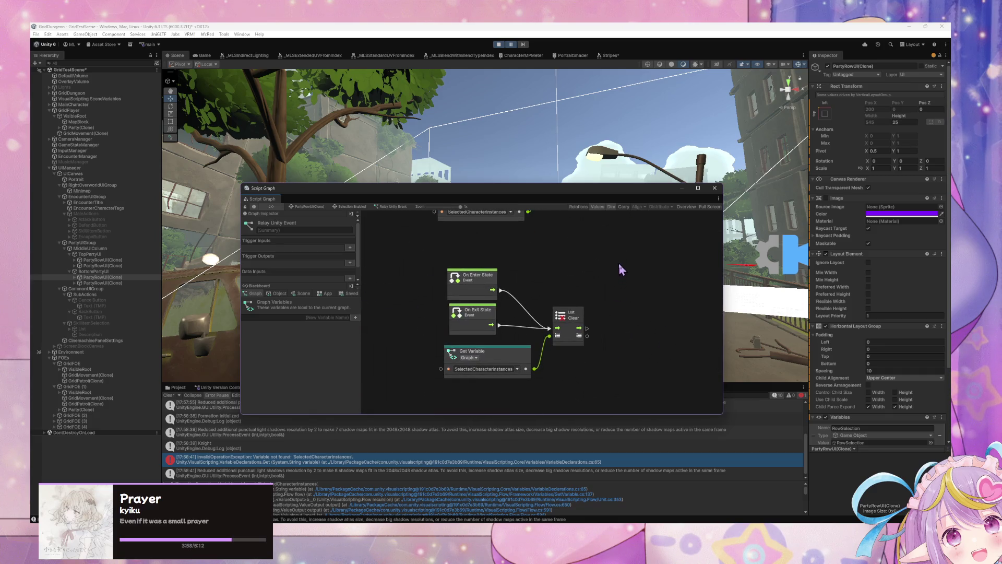
{"action": "left_click", "coordinate": [505, 47]}
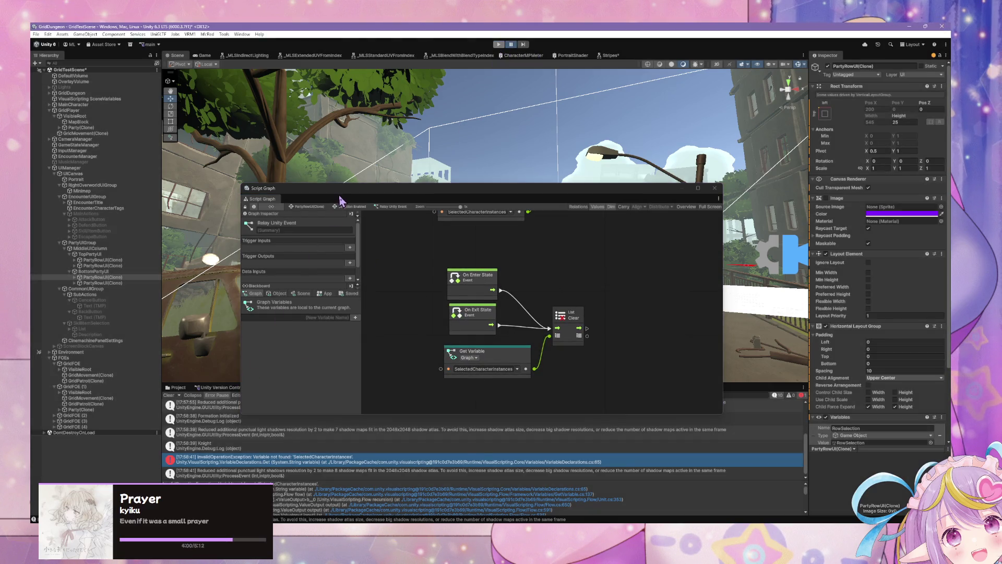
{"action": "mouse_move", "coordinate": [338, 198]}
{"action": "left_mouse_down"}
{"action": "mouse_move", "coordinate": [445, 235]}
{"action": "mouse_move", "coordinate": [600, 425]}
{"action": "left_mouse_up"}
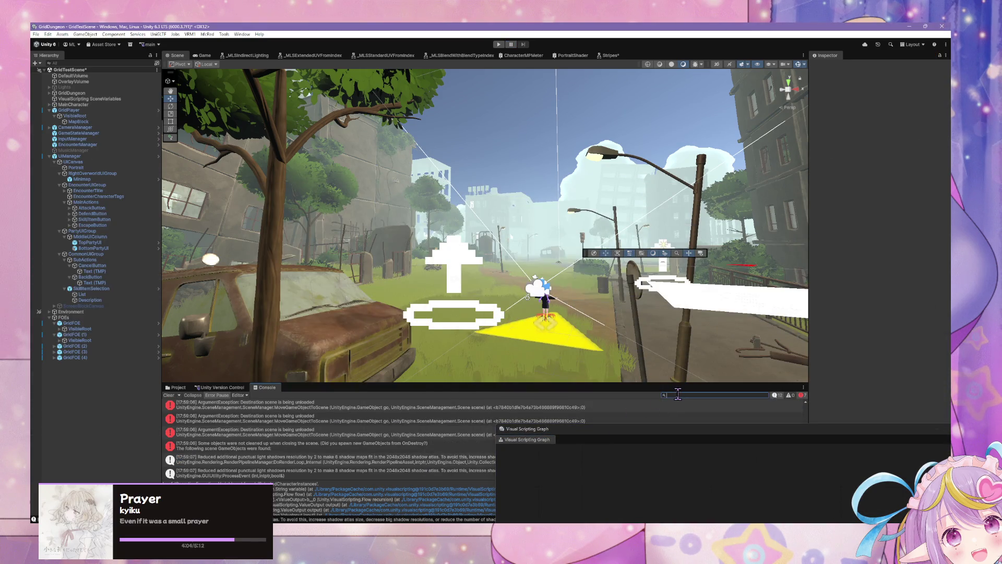
Search assets for 'partyrowui', select PartyRowUIState, and open its Start state script graph.
{"action": "type", "text": "party"}
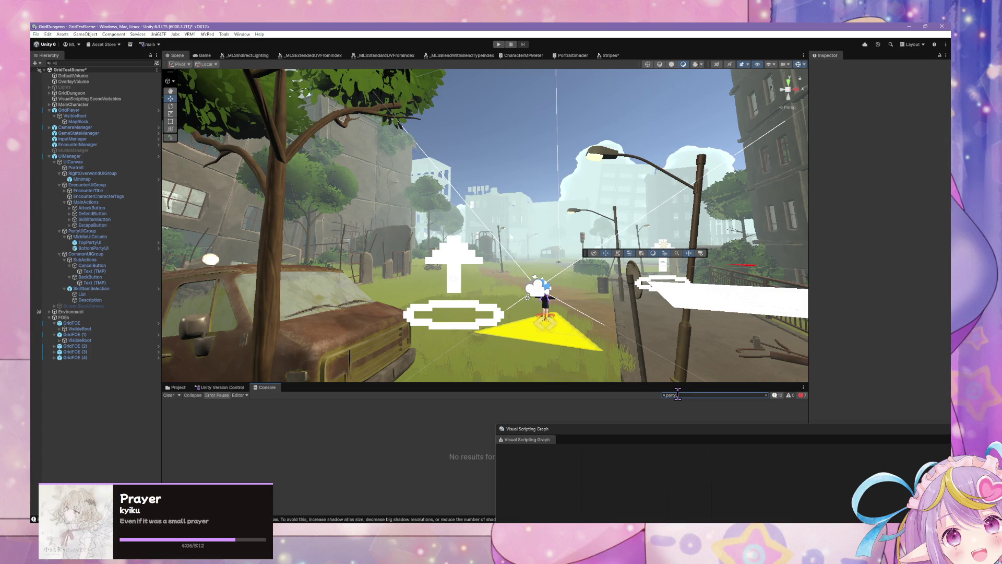
{"action": "left_click", "coordinate": [180, 388]}
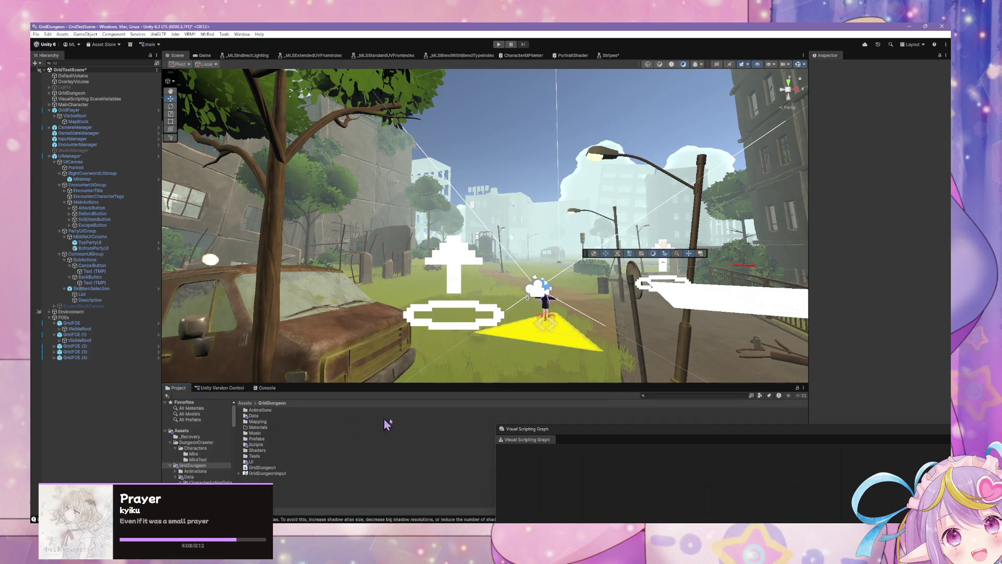
{"action": "type", "text": "rowui"}
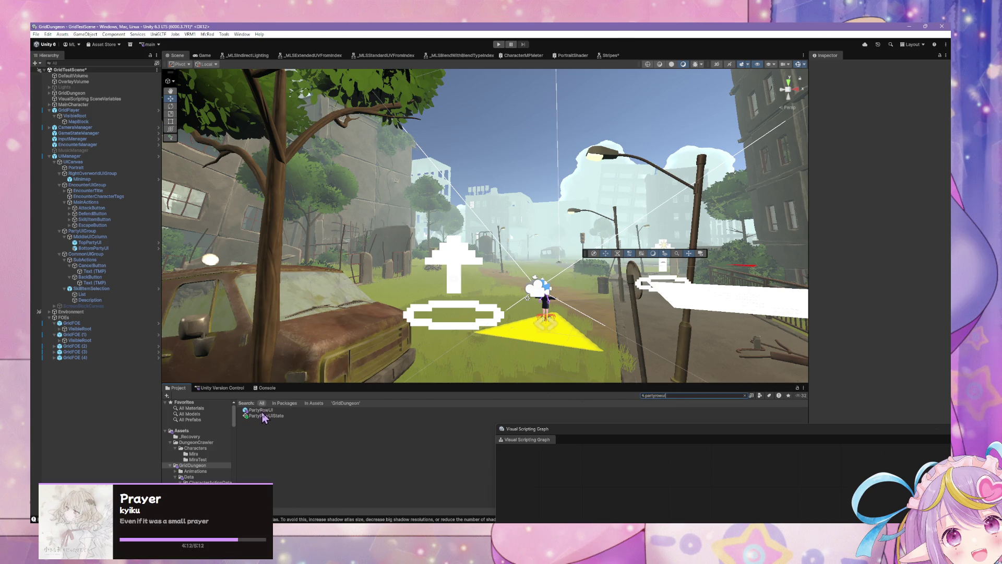
{"action": "left_click", "coordinate": [264, 416]}
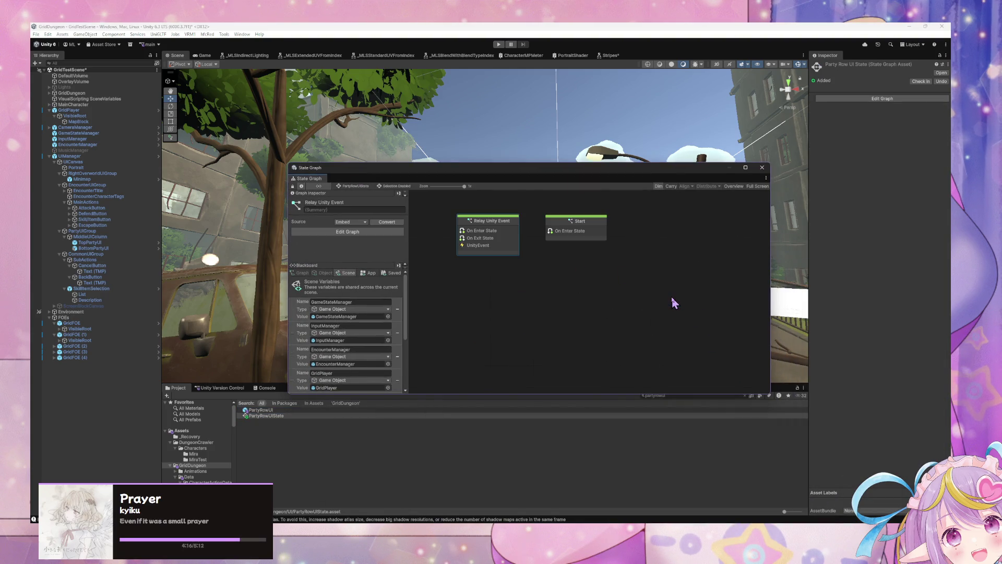
{"action": "double_click", "coordinate": [588, 235]}
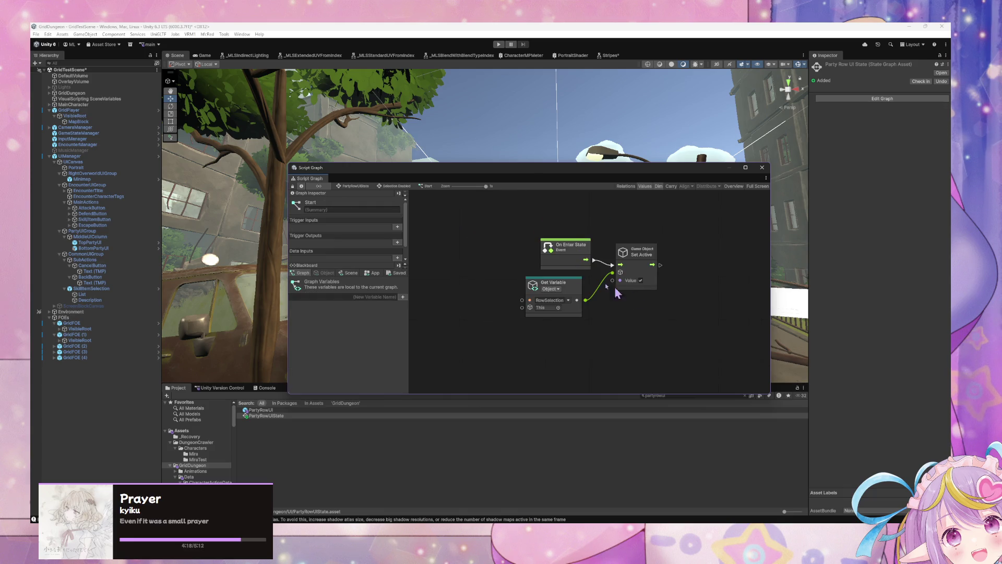
In PartyRowUIState's Relay Unity Event graph, create SelectedCharacterInstances typed List of Character Instance.
{"action": "left_click", "coordinate": [355, 186]}
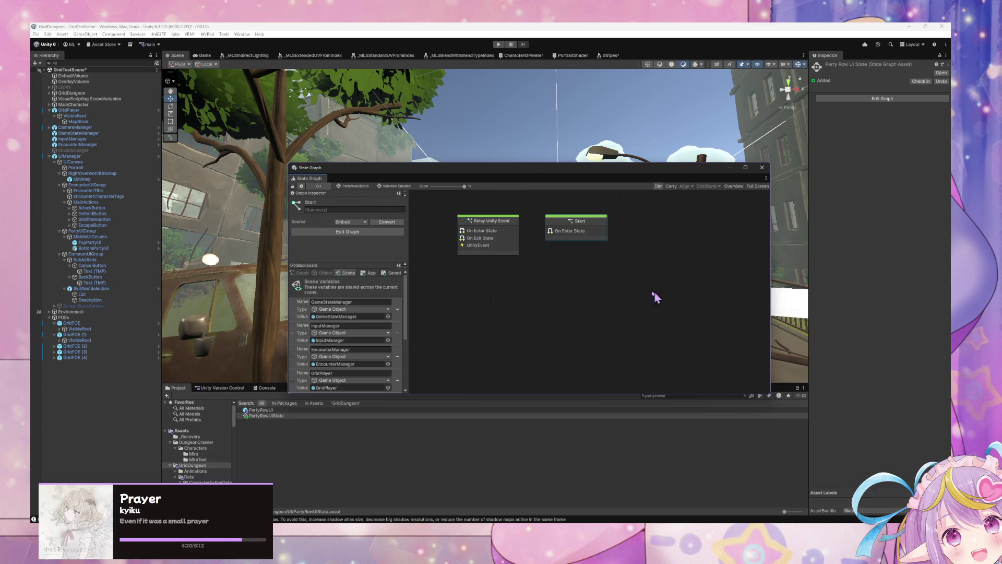
{"action": "double_click", "coordinate": [481, 239]}
{"action": "left_click", "coordinate": [339, 296]}
{"action": "type", "text": "SelectedCharacterInstances"}
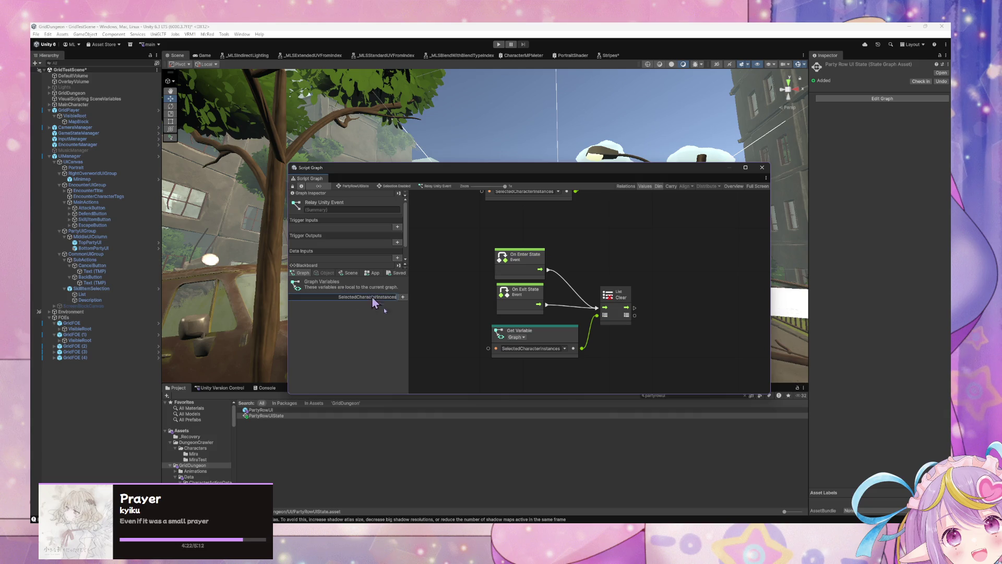
{"action": "key", "text": "Return"}
{"action": "left_click", "coordinate": [390, 307]}
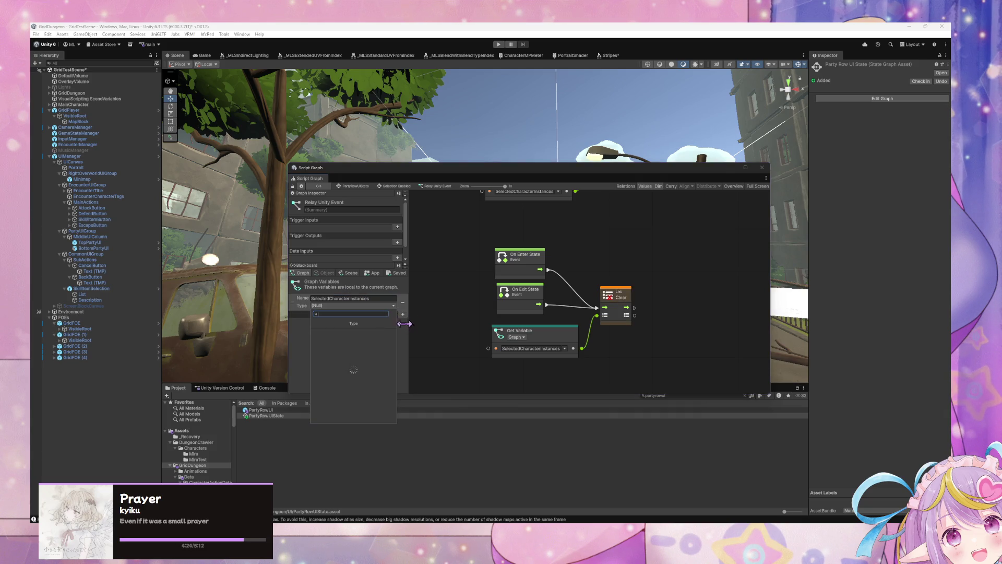
{"action": "type", "text": "list"}
{"action": "type", "text": " isn"}
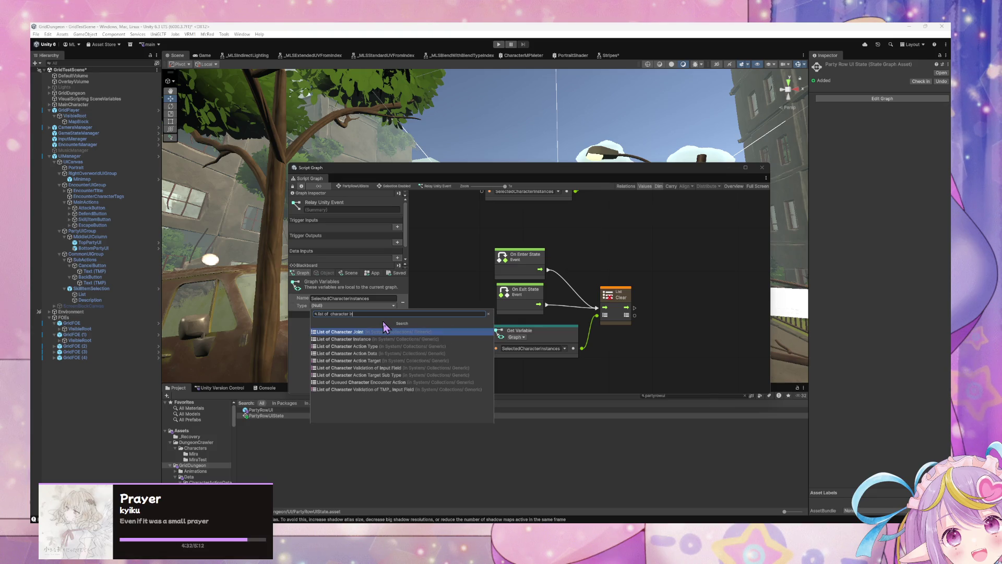
{"action": "left_click", "coordinate": [384, 332]}
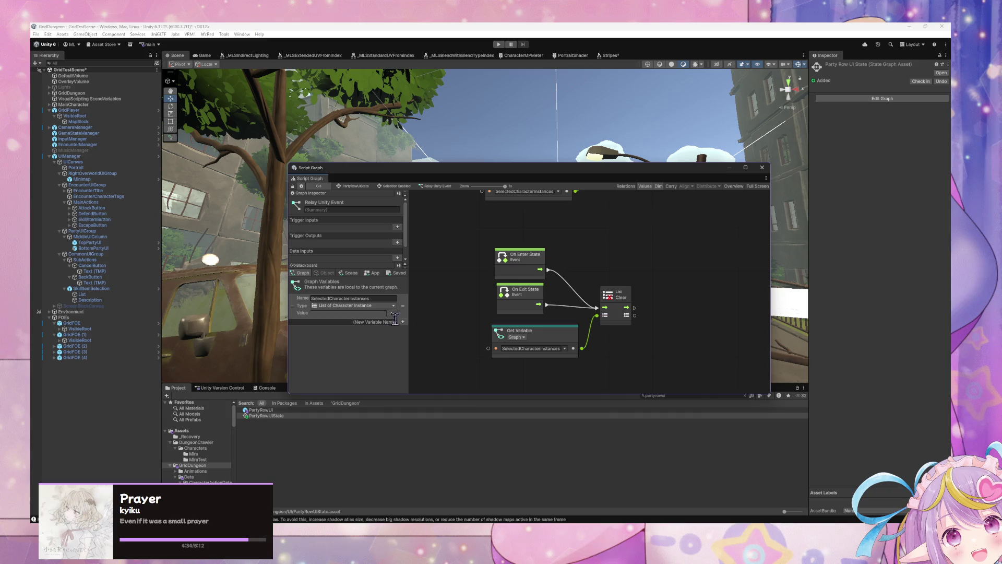
Lower the scene Get Variable, Compare Tag and If nodes beneath the For Each Loop, raising the graph window.
{"action": "mouse_move", "coordinate": [605, 290]}
{"action": "left_mouse_down"}
{"action": "mouse_move", "coordinate": [532, 320]}
{"action": "mouse_move", "coordinate": [603, 276]}
{"action": "left_mouse_up"}
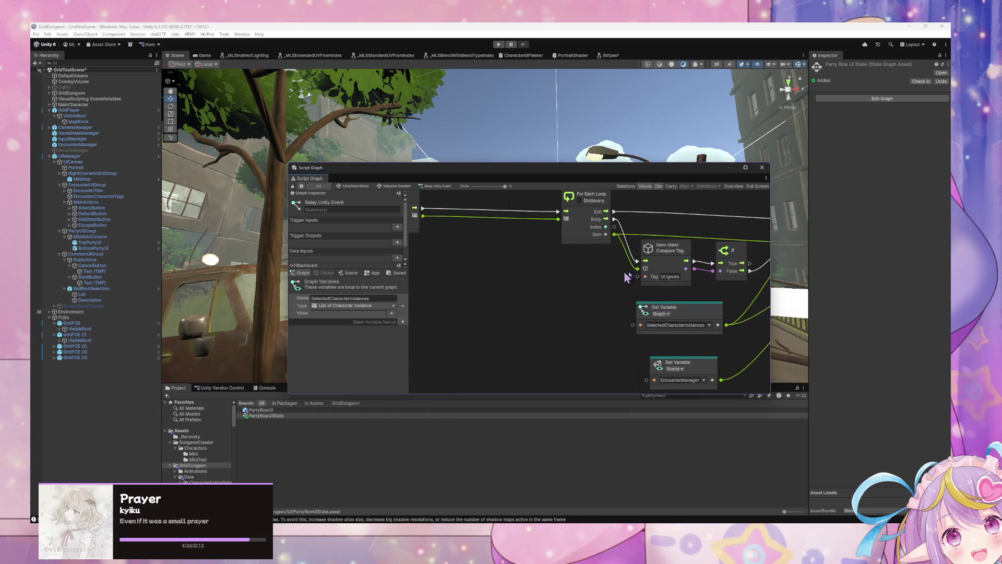
{"action": "scroll", "coordinate": [679, 275], "scroll_direction": "right", "scroll_amount": 5}
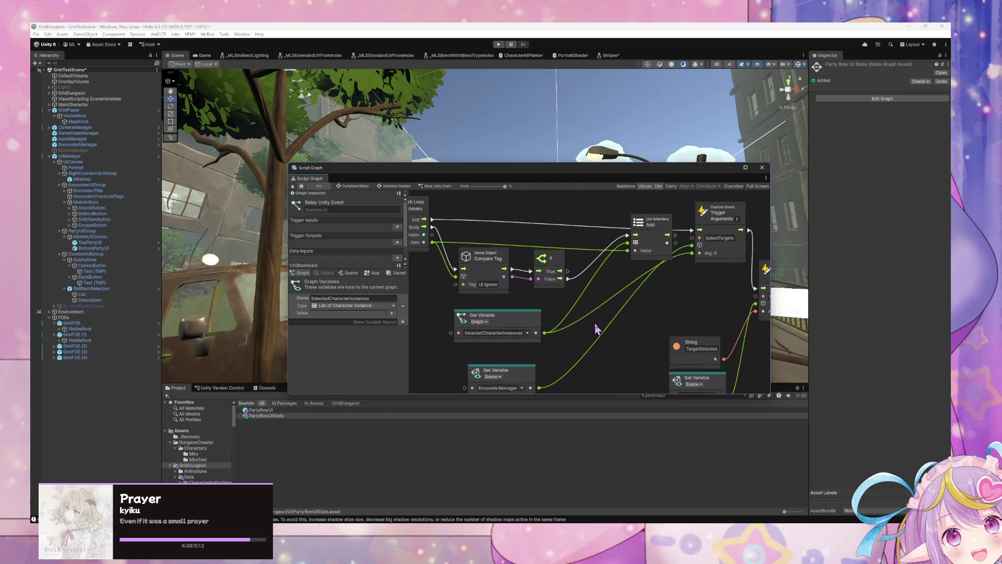
{"action": "scroll", "coordinate": [596, 328], "scroll_direction": "right", "scroll_amount": 2}
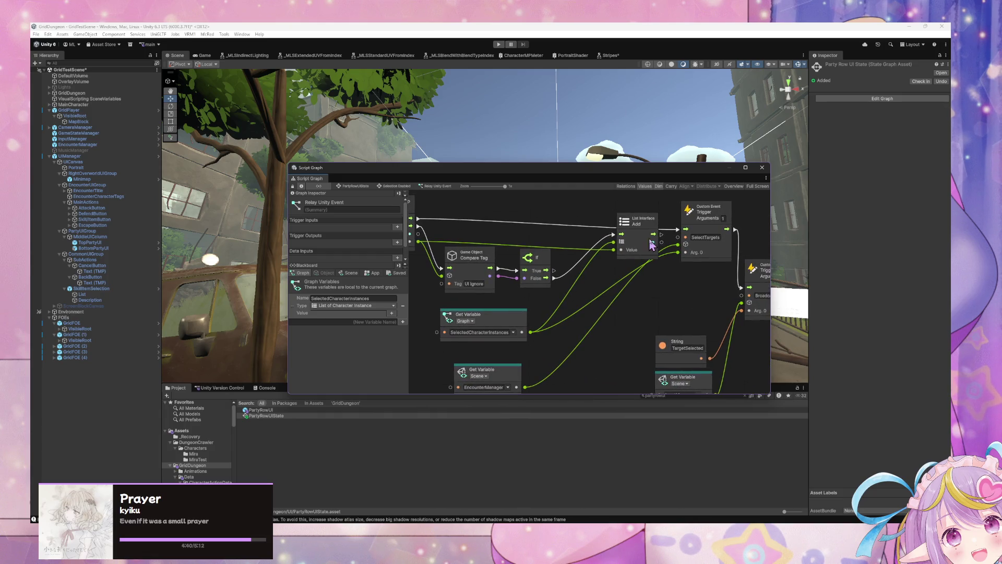
{"action": "left_click", "coordinate": [650, 249]}
{"action": "scroll", "coordinate": [589, 329], "scroll_direction": "left", "scroll_amount": 3}
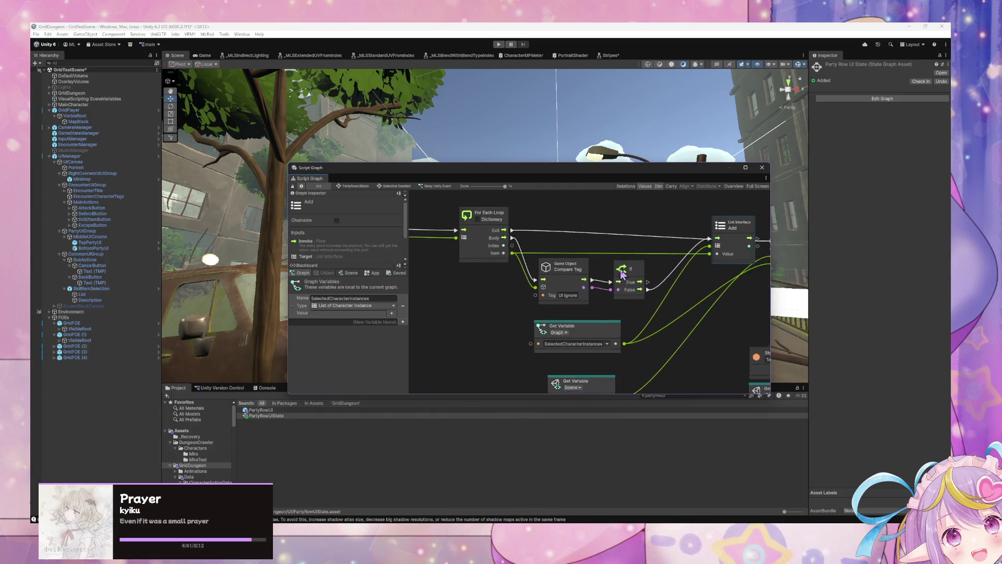
{"action": "left_click", "coordinate": [589, 329]}
{"action": "mouse_move", "coordinate": [603, 381]}
{"action": "left_mouse_down"}
{"action": "mouse_move", "coordinate": [618, 401]}
{"action": "mouse_move", "coordinate": [660, 277]}
{"action": "mouse_move", "coordinate": [598, 352]}
{"action": "mouse_move", "coordinate": [599, 387]}
{"action": "left_mouse_up"}
{"action": "left_click_drag", "start_coordinate": [543, 274], "coordinate": [542, 324]}
{"action": "left_click_drag", "start_coordinate": [606, 282], "coordinate": [608, 330]}
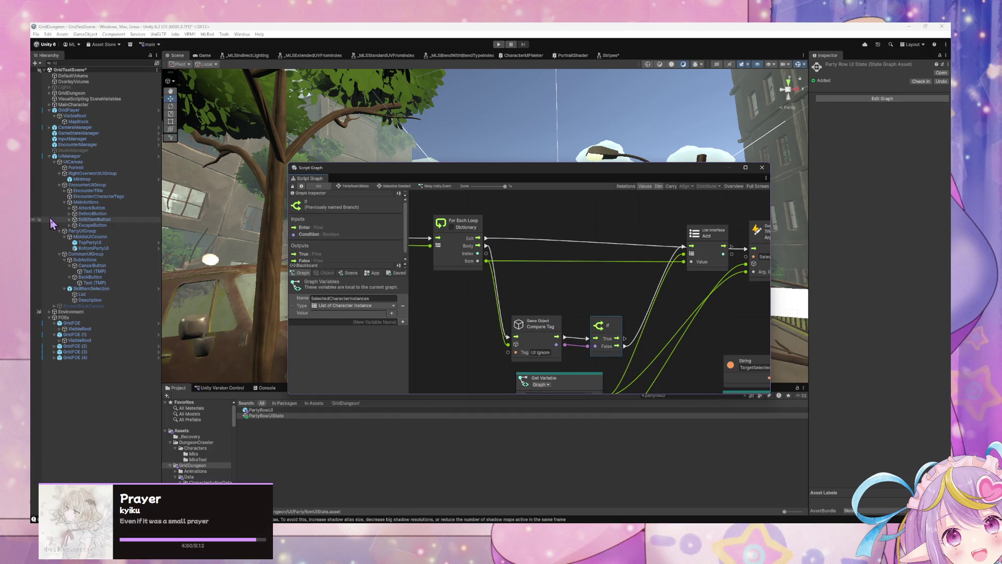
{"action": "left_click_drag", "start_coordinate": [376, 169], "coordinate": [416, 102]}
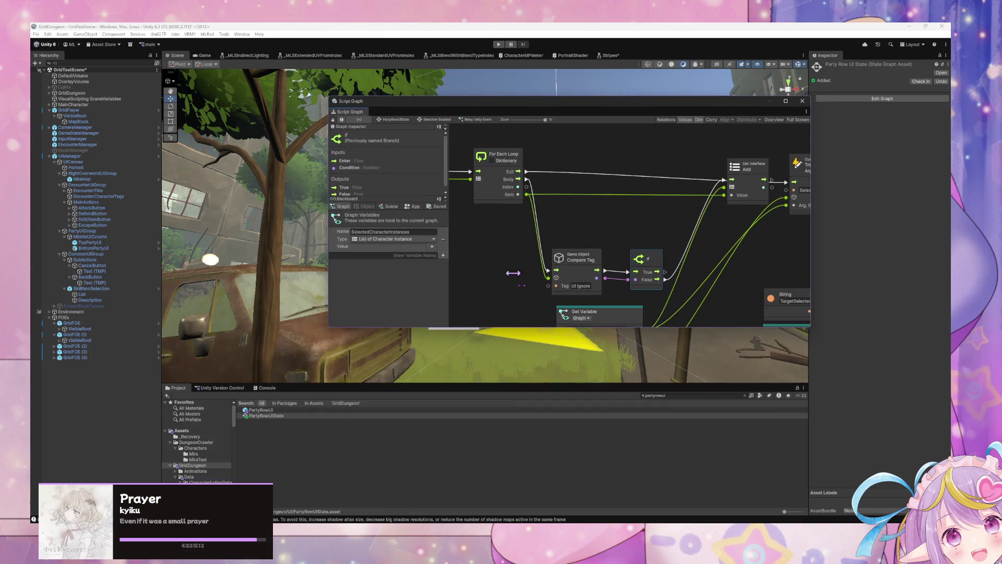
{"action": "left_click", "coordinate": [668, 396]}
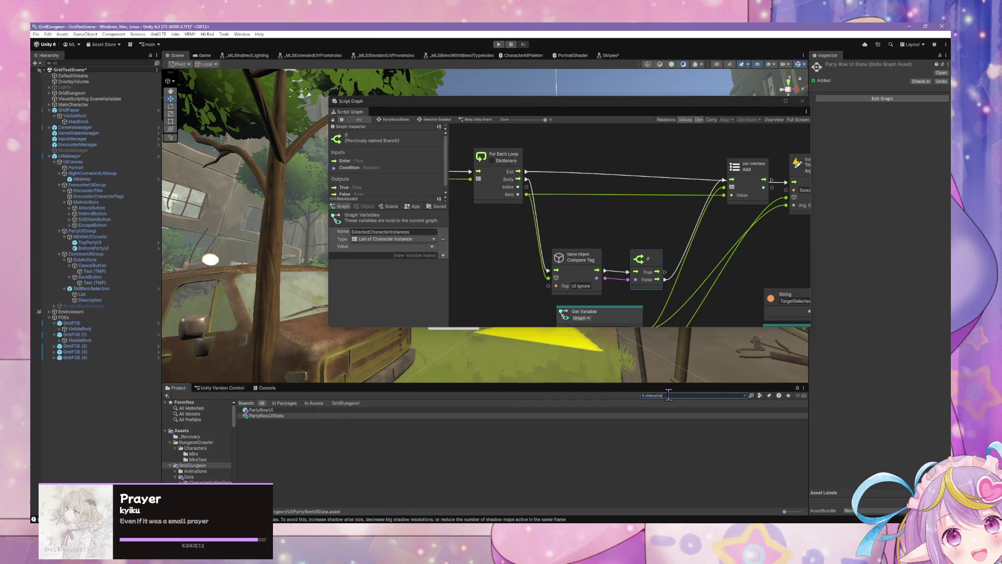
Open CharacterTagUI's Start state graph and select its two Get Variable nodes.
{"action": "type", "text": "rtag"}
{"action": "left_click", "coordinate": [286, 411]}
{"action": "double_click", "coordinate": [699, 231]}
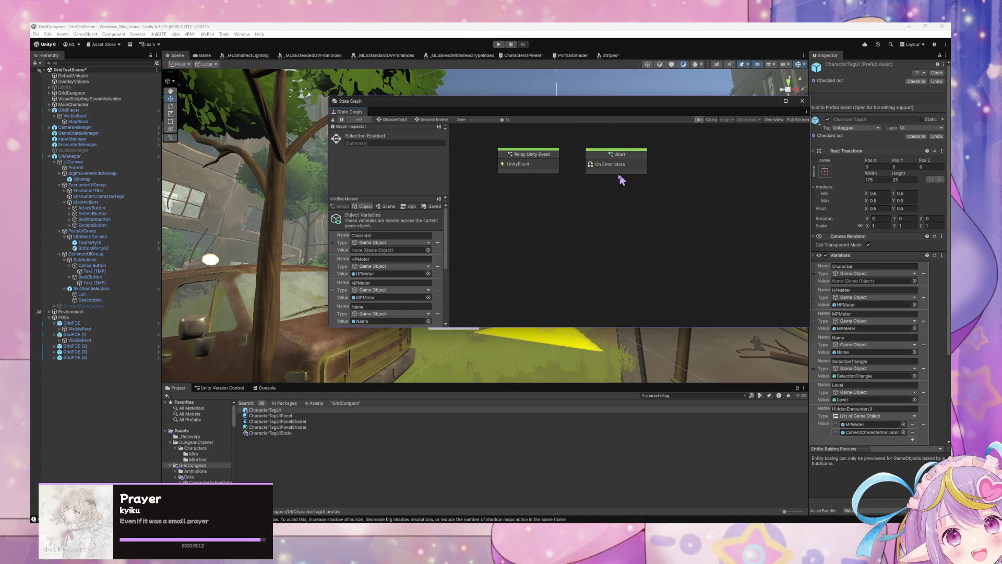
{"action": "double_click", "coordinate": [618, 166]}
{"action": "left_click_drag", "start_coordinate": [628, 285], "coordinate": [465, 215]}
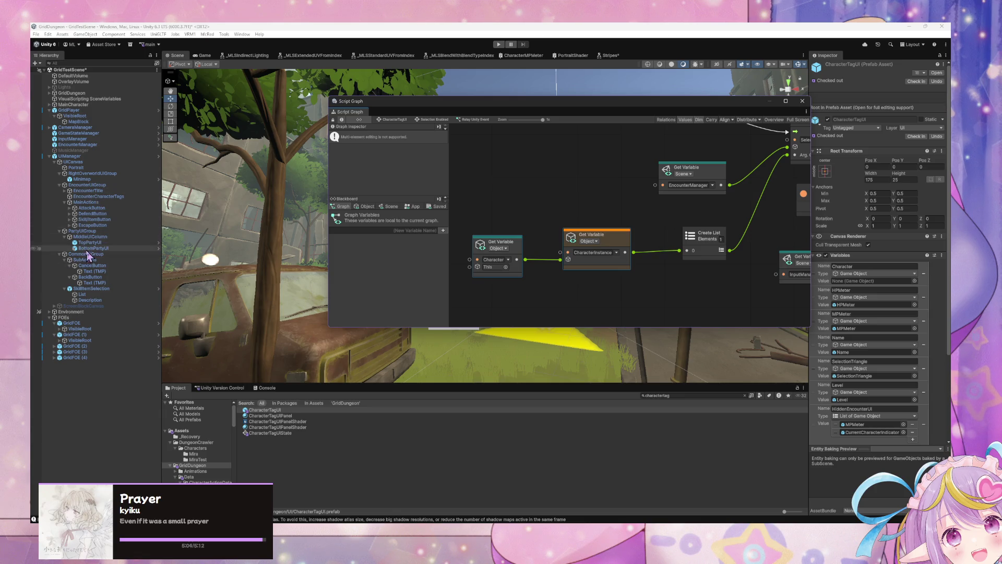
Find the PartyRowUI asset and open its Selection Enabled state.
{"action": "left_click", "coordinate": [670, 395]}
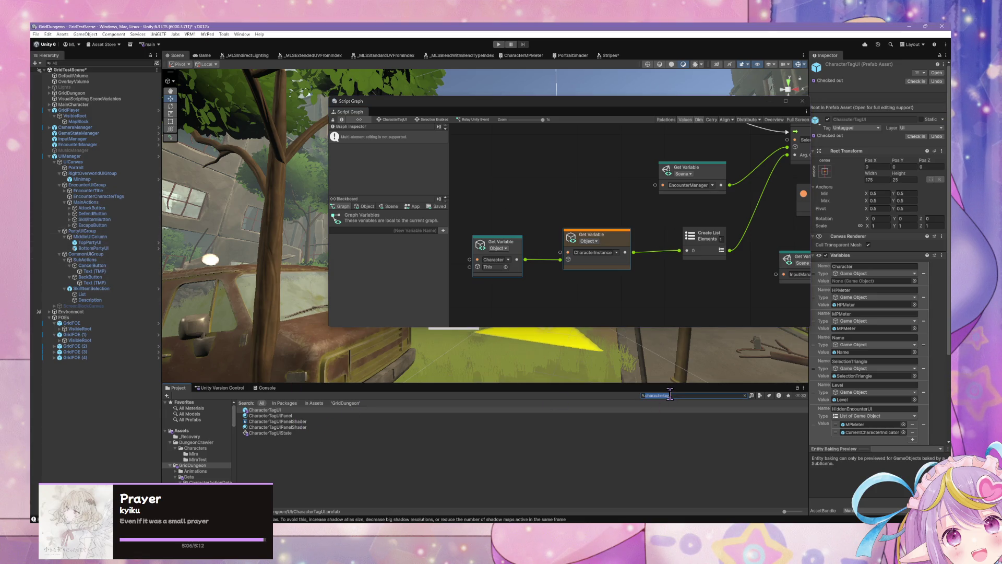
{"action": "type", "text": "t:maui"}
{"action": "left_click", "coordinate": [308, 412]}
{"action": "double_click", "coordinate": [711, 236]}
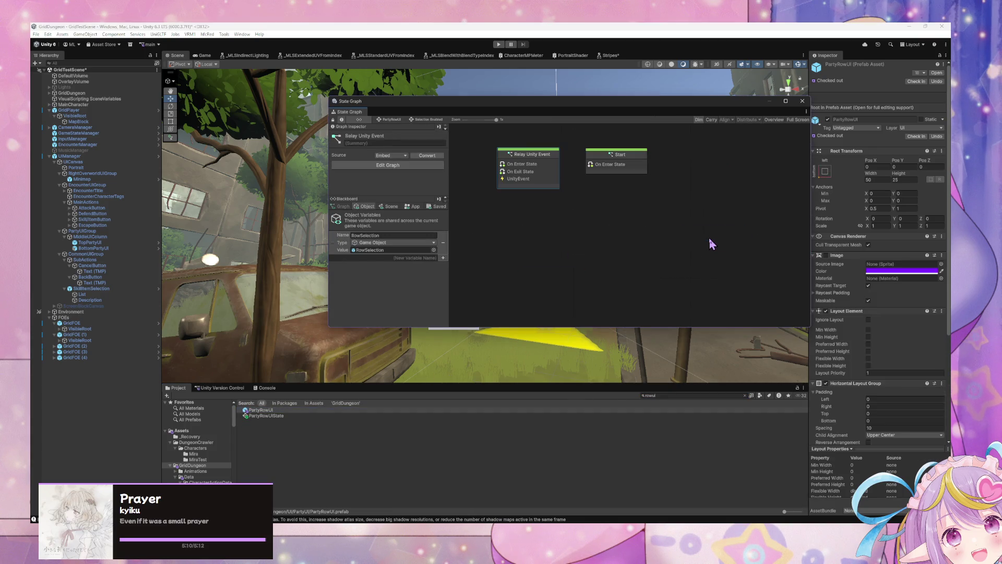
Paste the Get Variable nodes, wire loop Item into Character and CharacterInstance into List Add, then play.
{"action": "double_click", "coordinate": [553, 206]}
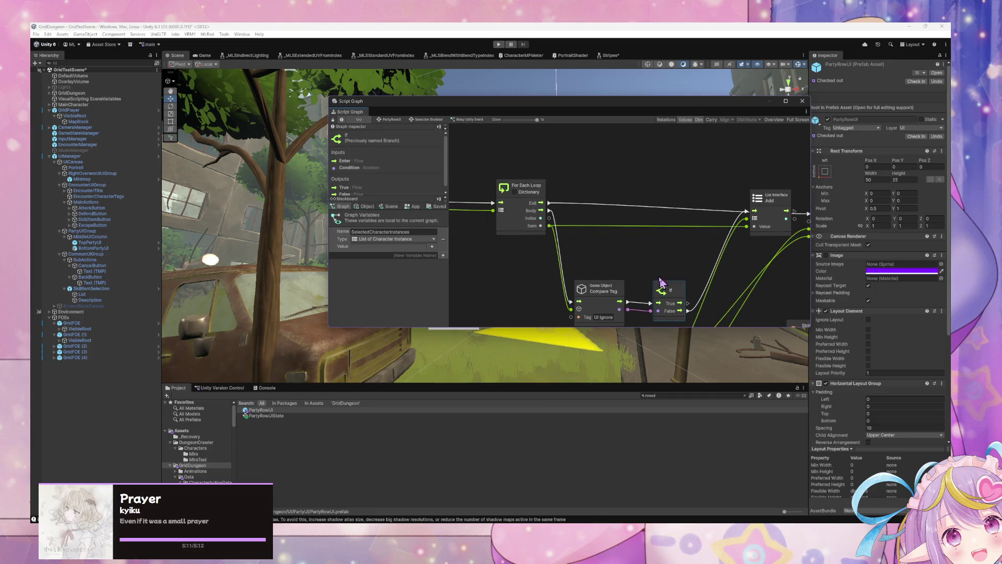
{"action": "left_click", "coordinate": [668, 215]}
{"action": "left_click", "coordinate": [677, 239]}
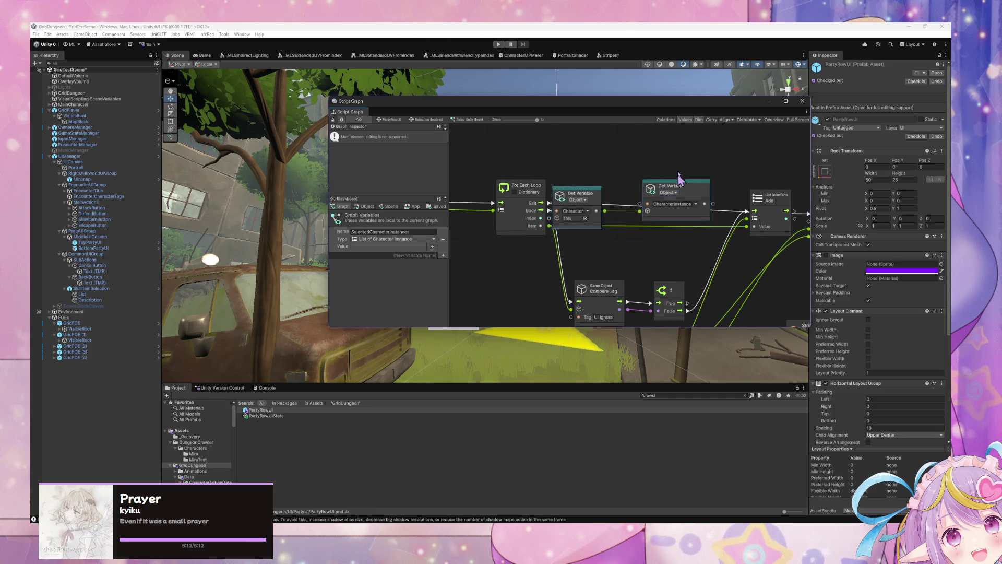
{"action": "mouse_move", "coordinate": [675, 268]}
{"action": "left_mouse_down"}
{"action": "mouse_move", "coordinate": [656, 164]}
{"action": "mouse_move", "coordinate": [668, 203]}
{"action": "left_mouse_up"}
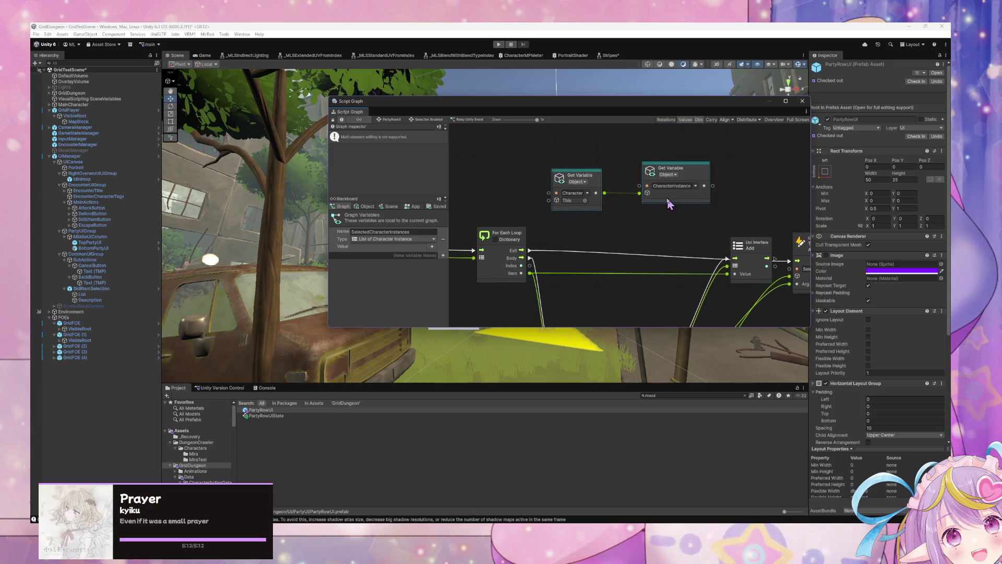
{"action": "mouse_move", "coordinate": [538, 280]}
{"action": "left_mouse_down"}
{"action": "mouse_move", "coordinate": [558, 217]}
{"action": "mouse_move", "coordinate": [549, 201]}
{"action": "left_mouse_up"}
{"action": "left_click_drag", "start_coordinate": [705, 186], "coordinate": [726, 272]}
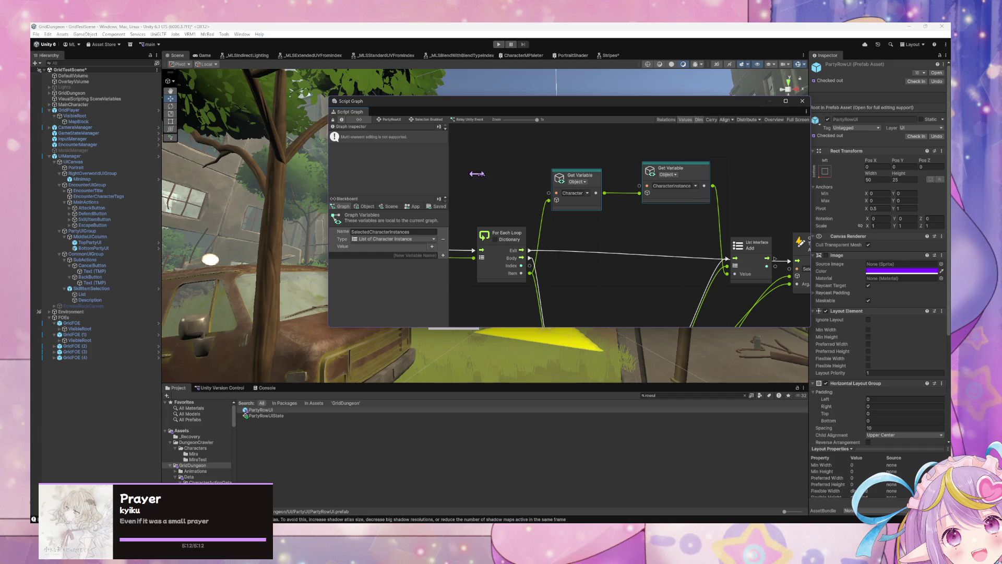
{"action": "scroll", "coordinate": [469, 178], "scroll_direction": "down", "scroll_amount": 3}
{"action": "left_click", "coordinate": [499, 45]}
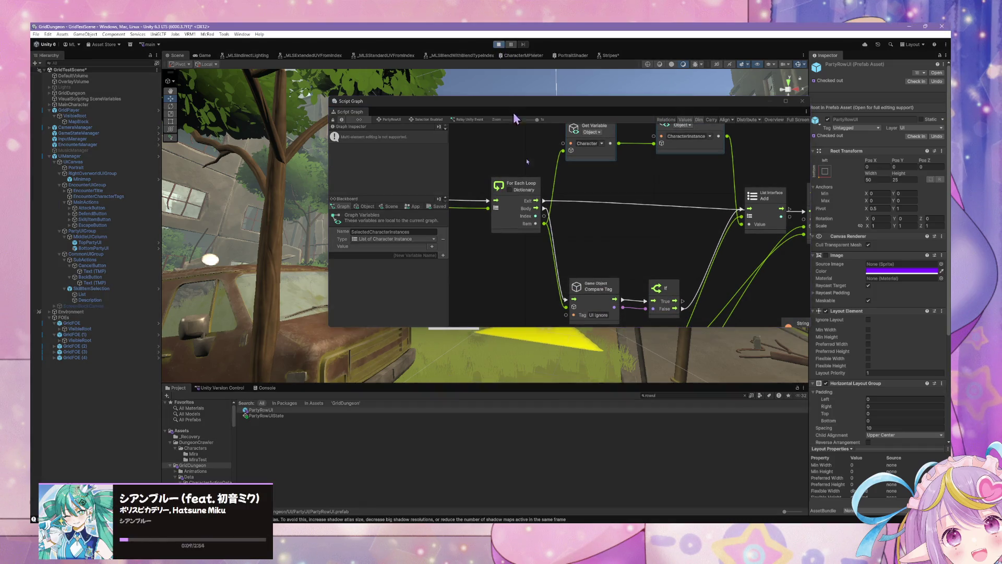
{"action": "key", "text": "alt+Tab"}
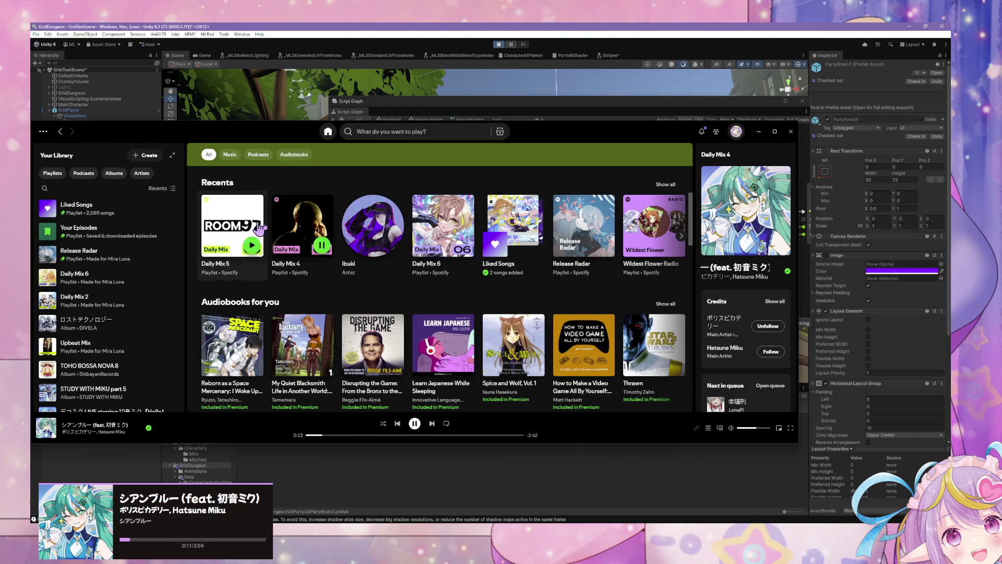
{"action": "left_click", "coordinate": [759, 131]}
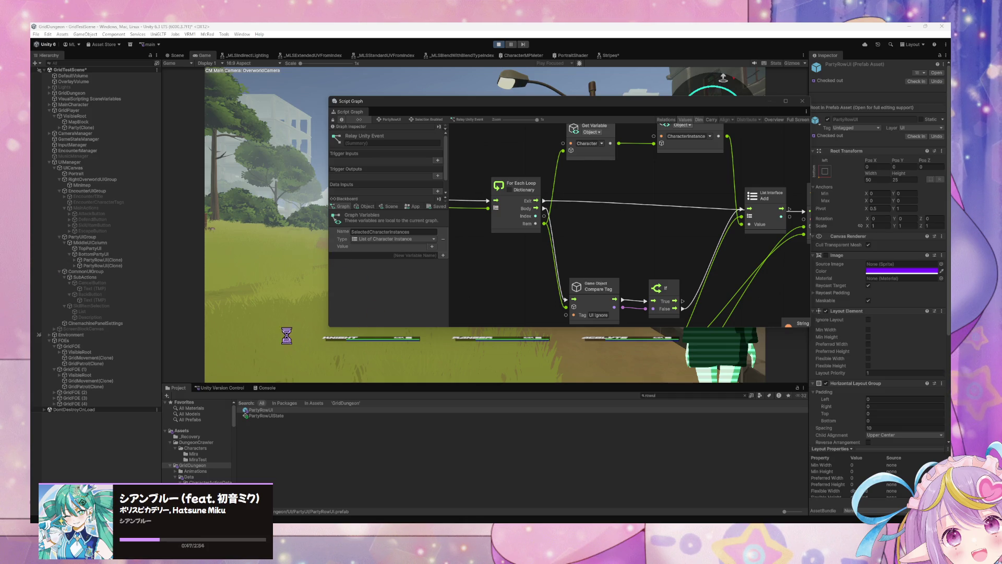
Walk into an encounter and pick a skill from SKILL/ITEM to reach target selection.
{"action": "left_click_drag", "start_coordinate": [419, 101], "coordinate": [574, 306]}
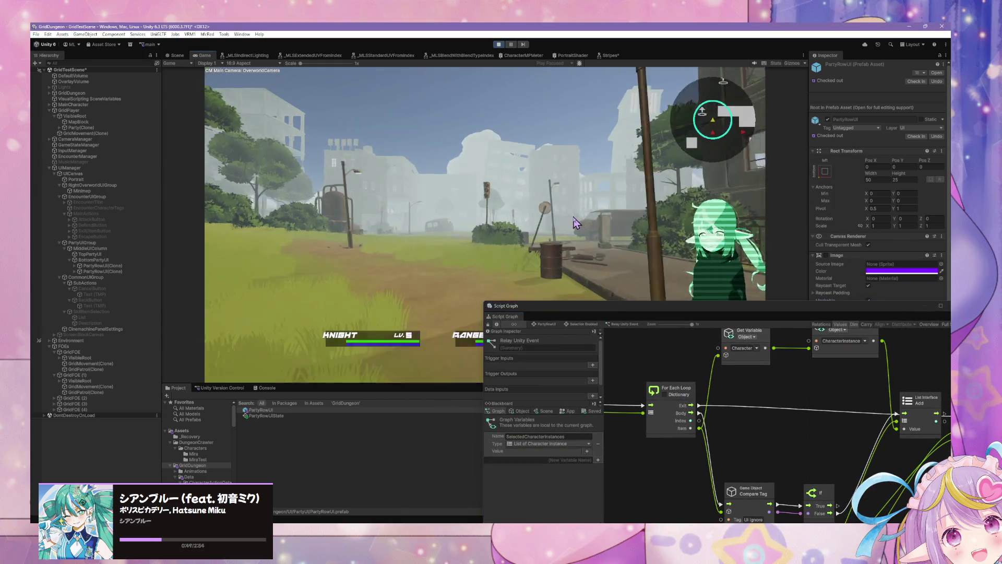
{"action": "key", "text": "w"}
{"action": "key", "text": "w"}
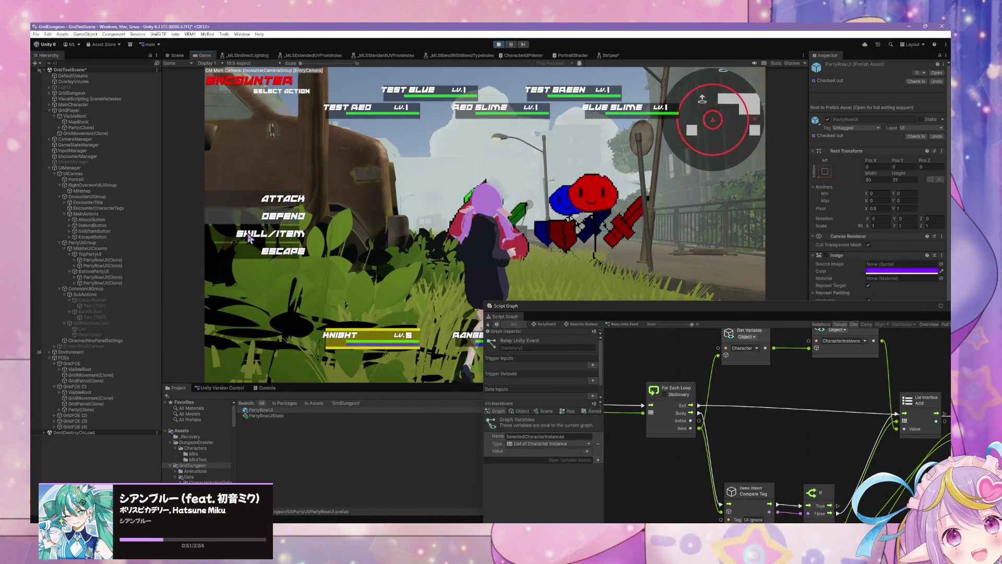
{"action": "left_click", "coordinate": [245, 231]}
{"action": "left_click", "coordinate": [397, 142]}
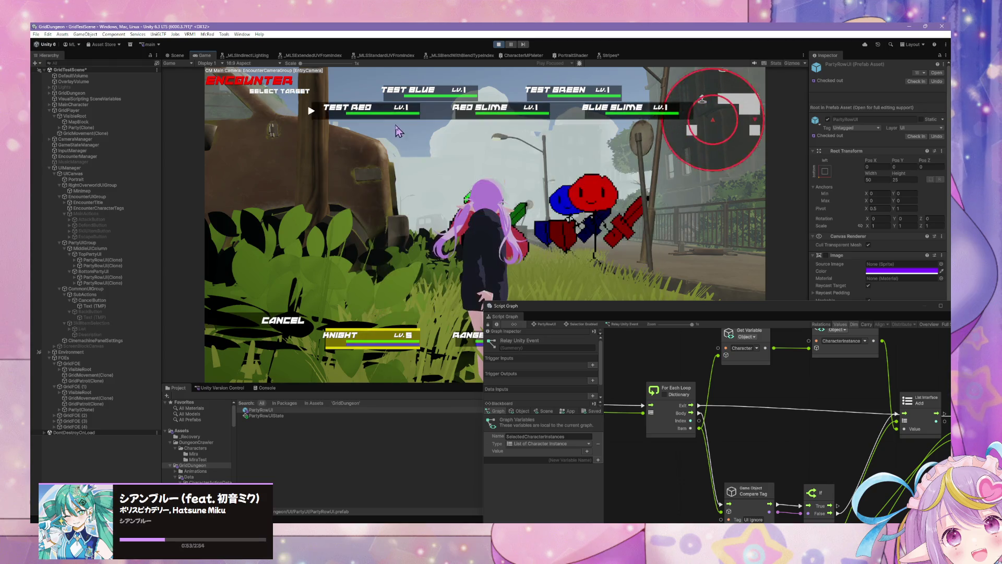
Switch to the Scene view and show the Console log, moving the graph window aside.
{"action": "key", "text": "ctrl+1"}
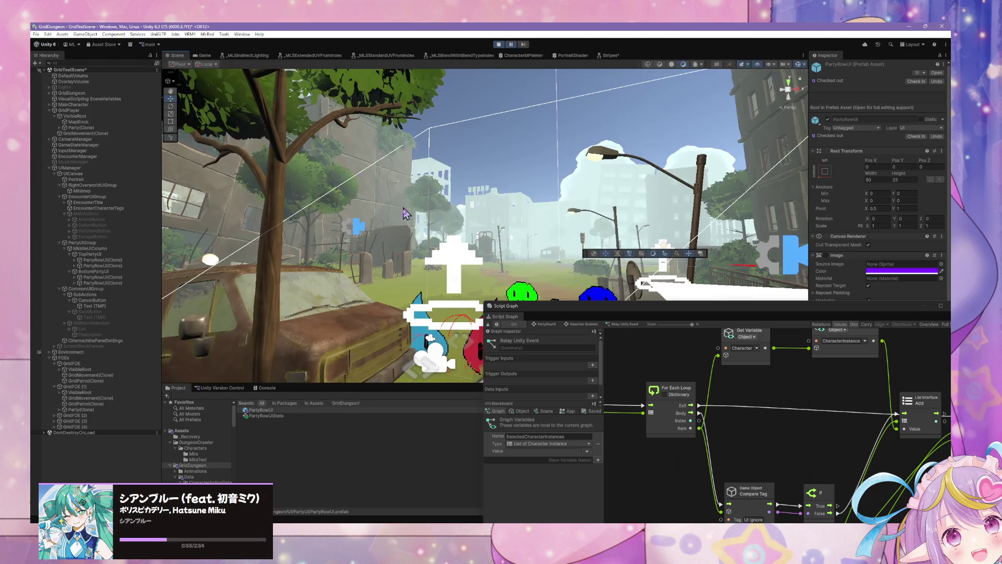
{"action": "left_click", "coordinate": [276, 515]}
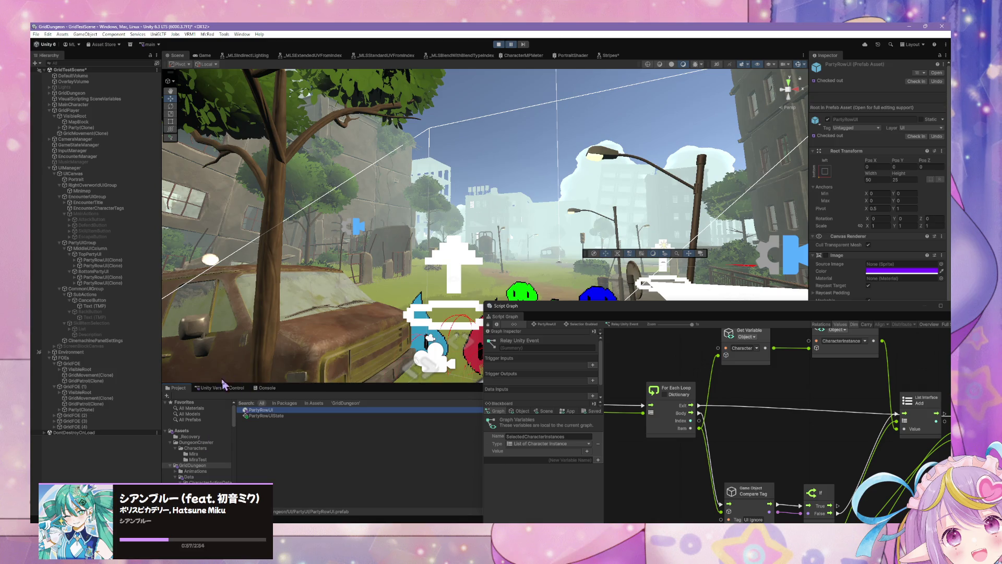
{"action": "left_click", "coordinate": [265, 388]}
{"action": "mouse_move", "coordinate": [621, 314]}
{"action": "left_mouse_down"}
{"action": "mouse_move", "coordinate": [751, 445]}
{"action": "mouse_move", "coordinate": [649, 441]}
{"action": "left_mouse_up"}
{"action": "left_click", "coordinate": [801, 401]}
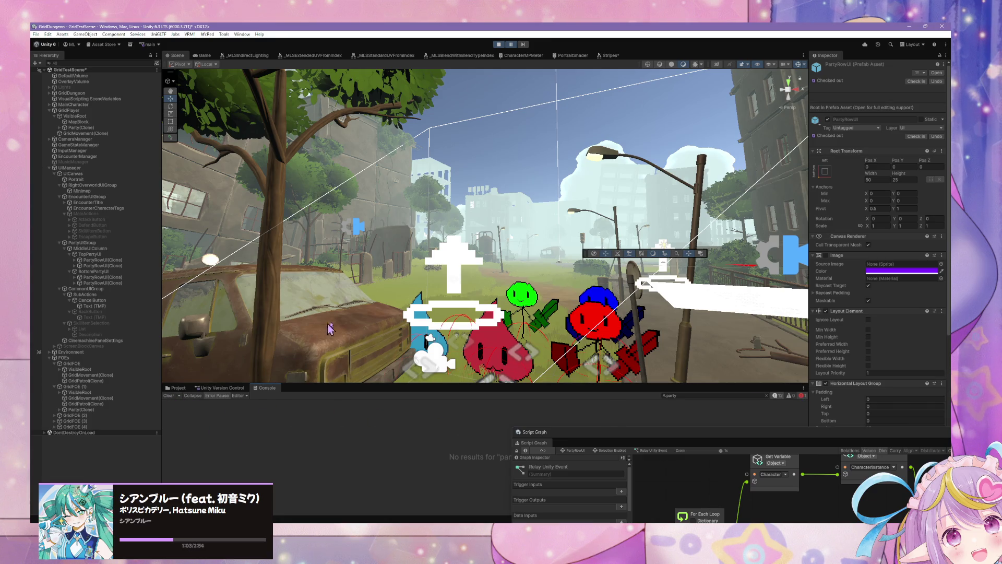
Clear the Console's party filter and select the InvalidOperationException 'Variable not found: Character' entry.
{"action": "left_click", "coordinate": [699, 396]}
{"action": "key", "text": "BackSpace"}
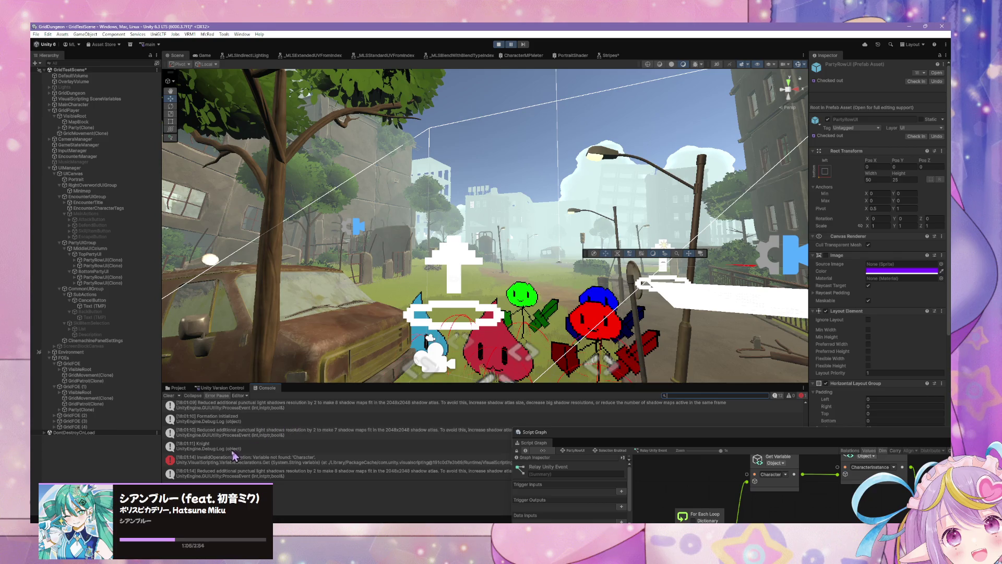
{"action": "left_click", "coordinate": [241, 461]}
Center the Script Graph on the loop and Get Variable nodes, then select PartyRowUI(Clone) in Hierarchy.
{"action": "left_click_drag", "start_coordinate": [666, 442], "coordinate": [391, 189]}
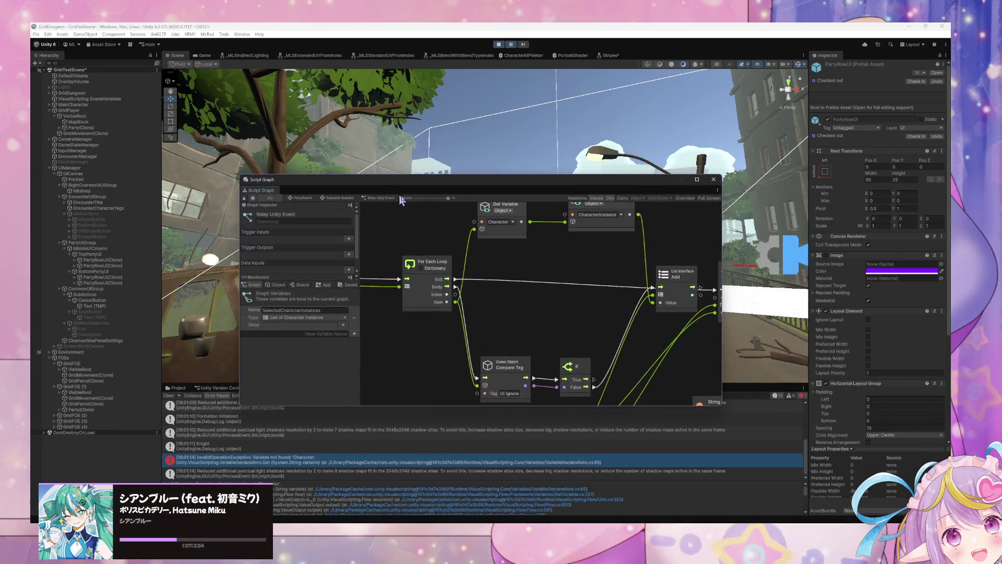
{"action": "left_click_drag", "start_coordinate": [475, 256], "coordinate": [591, 362]}
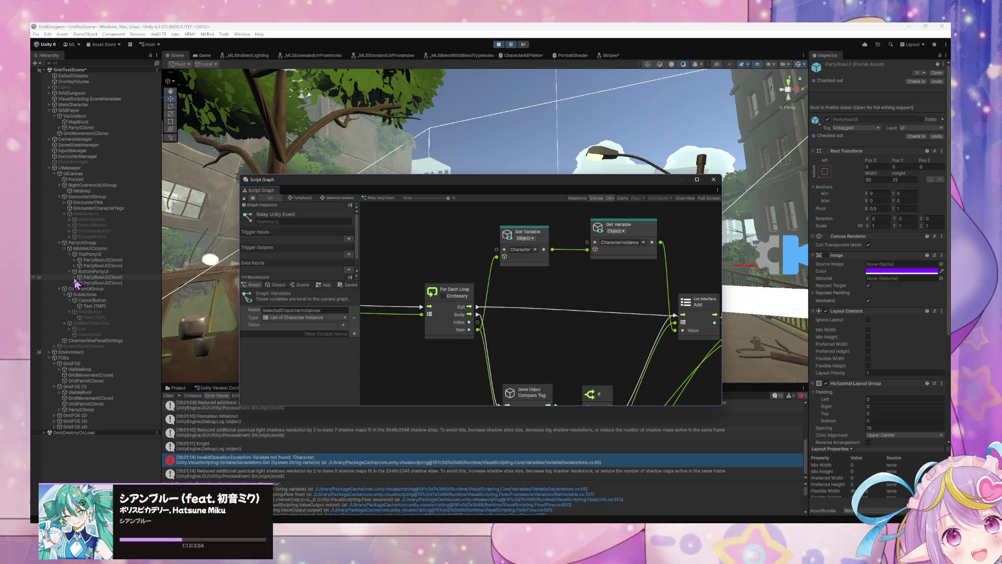
{"action": "scroll", "coordinate": [577, 351], "scroll_direction": "right", "scroll_amount": 10}
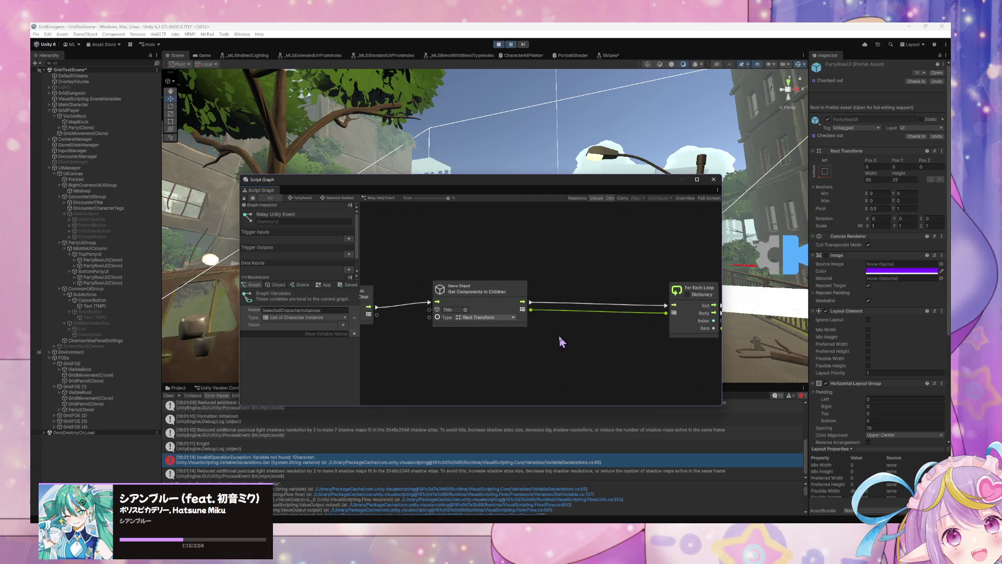
{"action": "scroll", "coordinate": [568, 351], "scroll_direction": "left", "scroll_amount": 10}
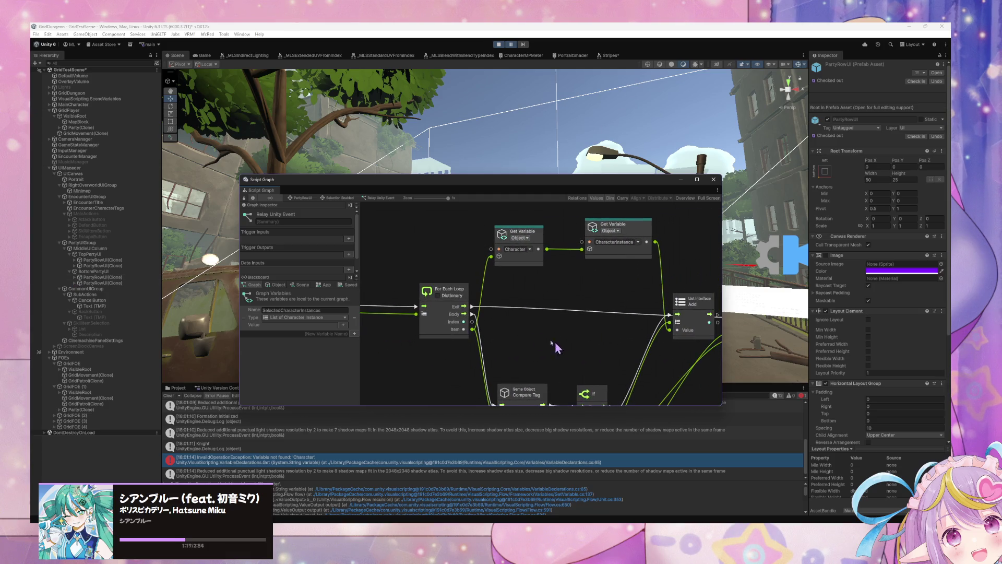
{"action": "left_click", "coordinate": [111, 261]}
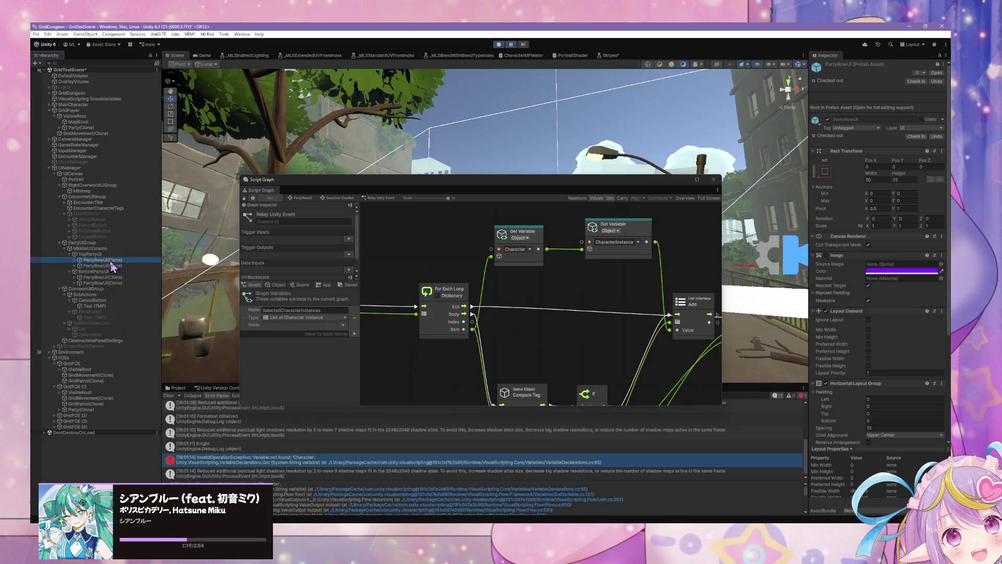
Open the Selection Enabled graph and check the red Get Variable node's error around the loop nodes.
{"action": "double_click", "coordinate": [640, 312]}
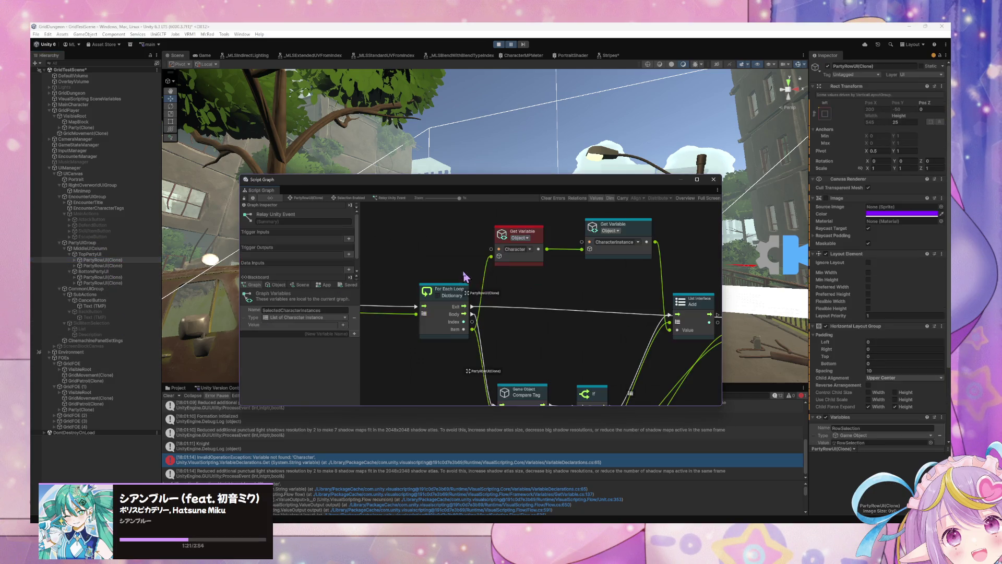
{"action": "left_click", "coordinate": [509, 261]}
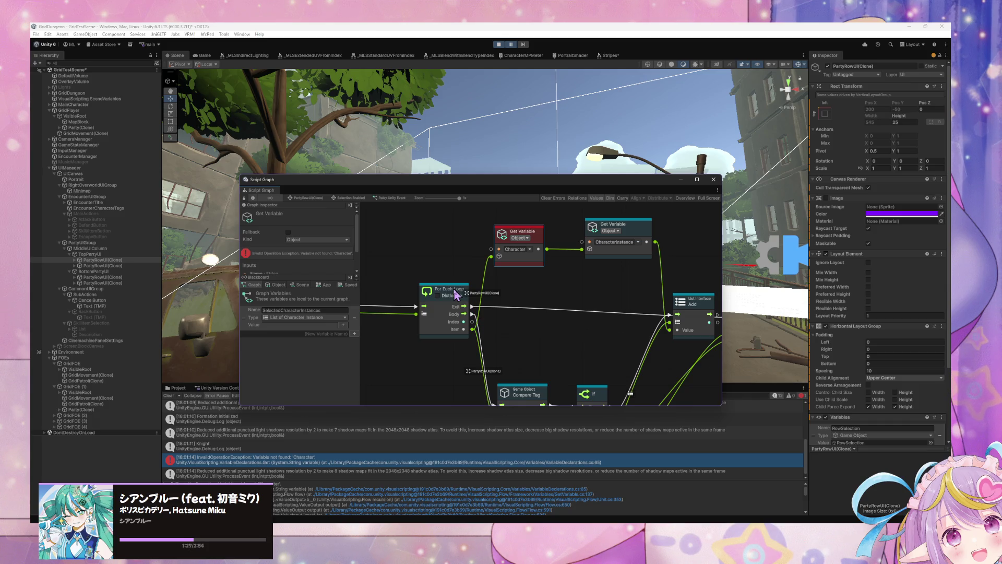
{"action": "mouse_move", "coordinate": [455, 295]}
{"action": "left_mouse_down"}
{"action": "mouse_move", "coordinate": [646, 319]}
{"action": "mouse_move", "coordinate": [476, 313]}
{"action": "left_mouse_up"}
{"action": "mouse_move", "coordinate": [689, 302]}
{"action": "left_mouse_down"}
{"action": "mouse_move", "coordinate": [577, 286]}
{"action": "mouse_move", "coordinate": [588, 309]}
{"action": "left_mouse_up"}
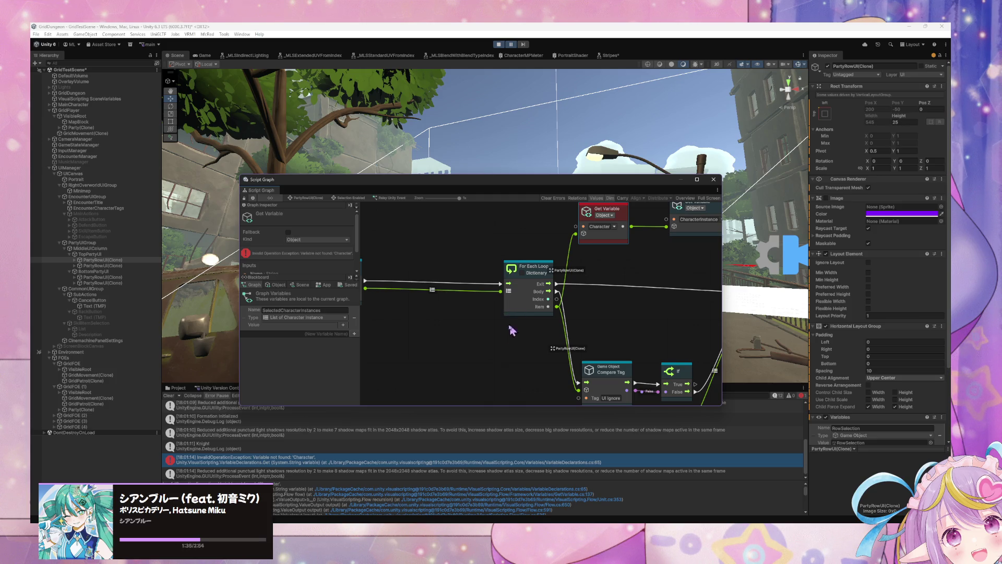
{"action": "left_click_drag", "start_coordinate": [491, 326], "coordinate": [635, 327]}
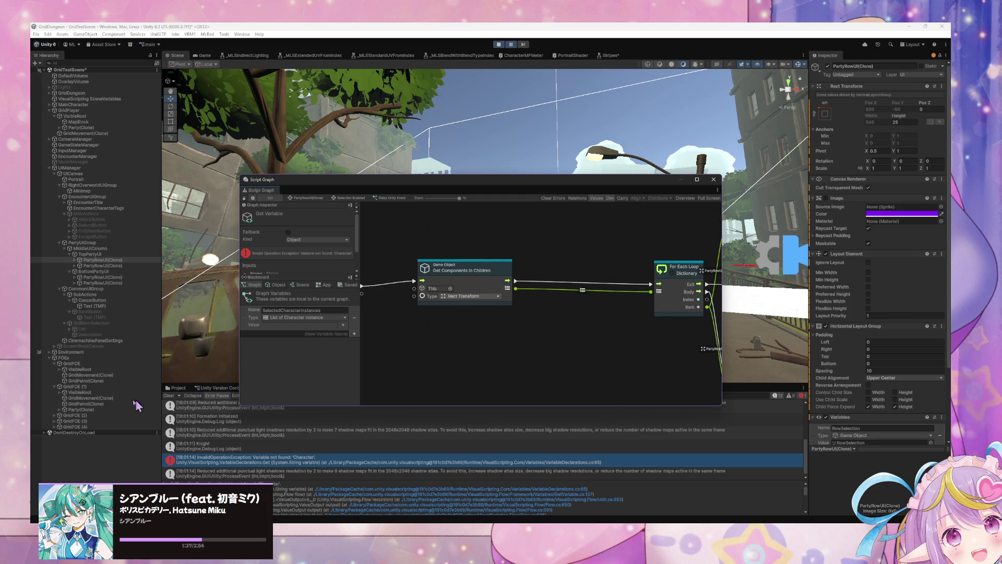
{"action": "left_click_drag", "start_coordinate": [539, 304], "coordinate": [527, 302]}
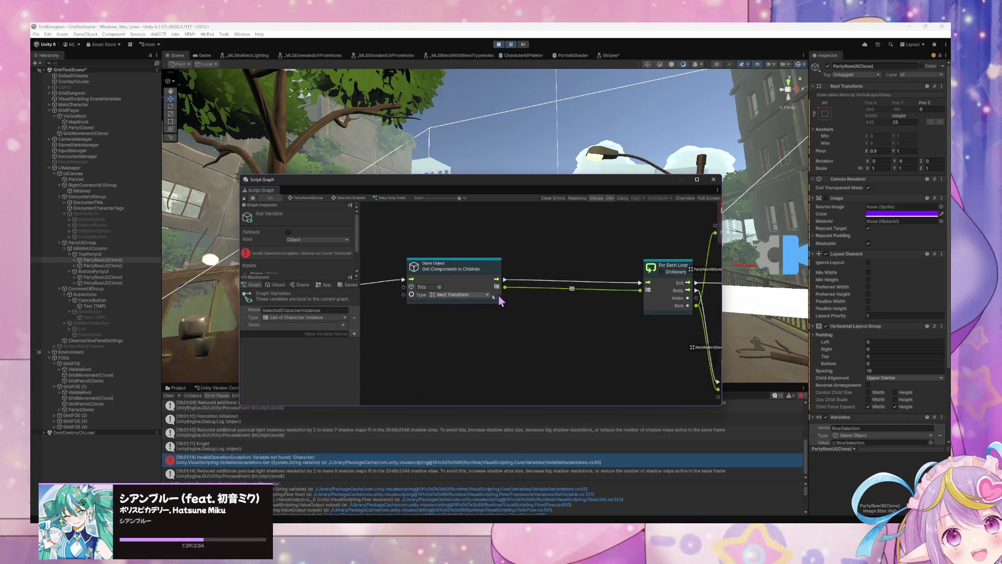
{"action": "scroll", "coordinate": [528, 303], "scroll_direction": "right", "scroll_amount": 5}
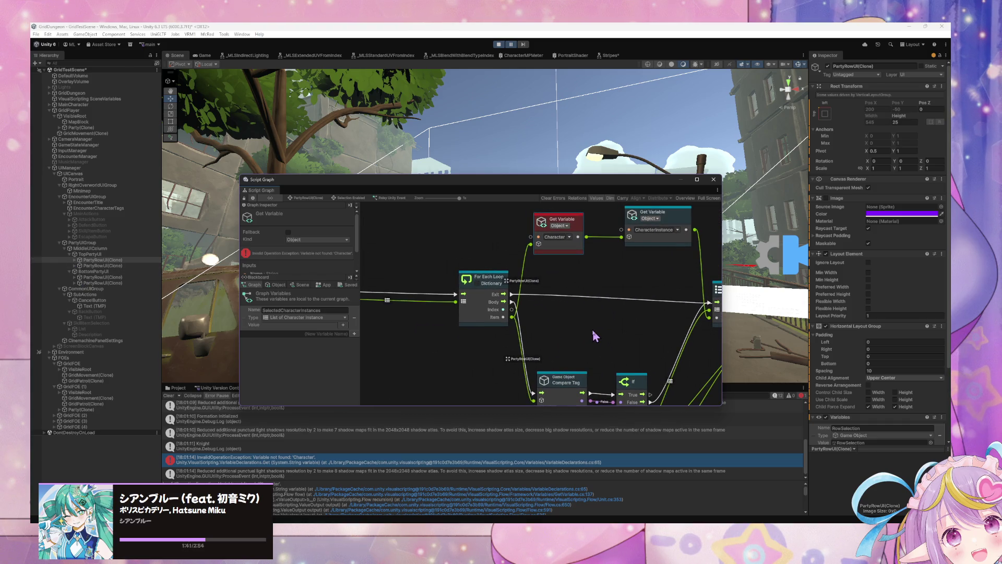
{"action": "mouse_move", "coordinate": [620, 322]}
{"action": "left_mouse_down"}
{"action": "mouse_move", "coordinate": [465, 319]}
{"action": "mouse_move", "coordinate": [544, 253]}
{"action": "mouse_move", "coordinate": [547, 273]}
{"action": "mouse_move", "coordinate": [561, 280]}
{"action": "left_mouse_up"}
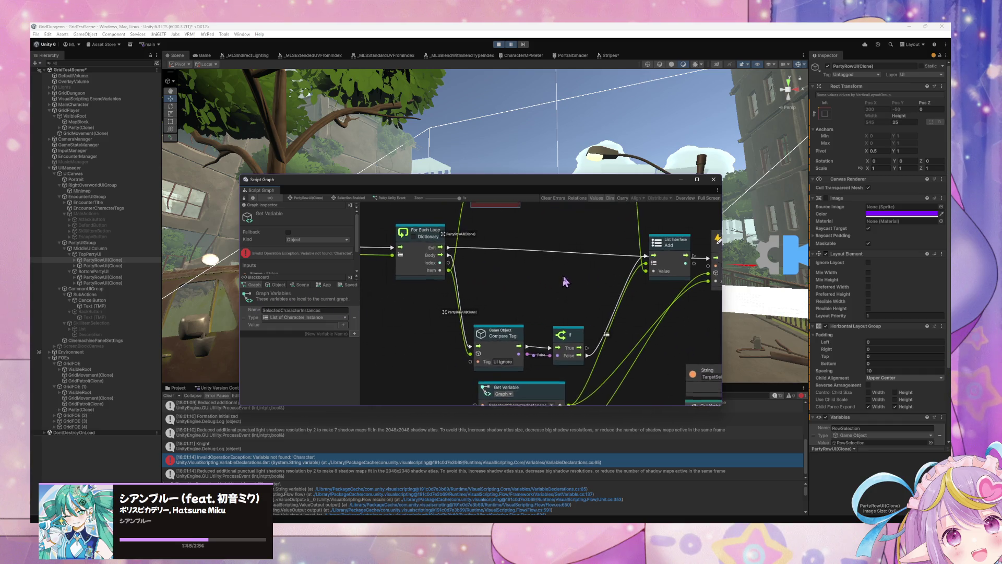
Expand PartyRowUI(Clone), select RowSelection, and move Compare Tag up beside the For Each Loop.
{"action": "left_click", "coordinate": [75, 260]}
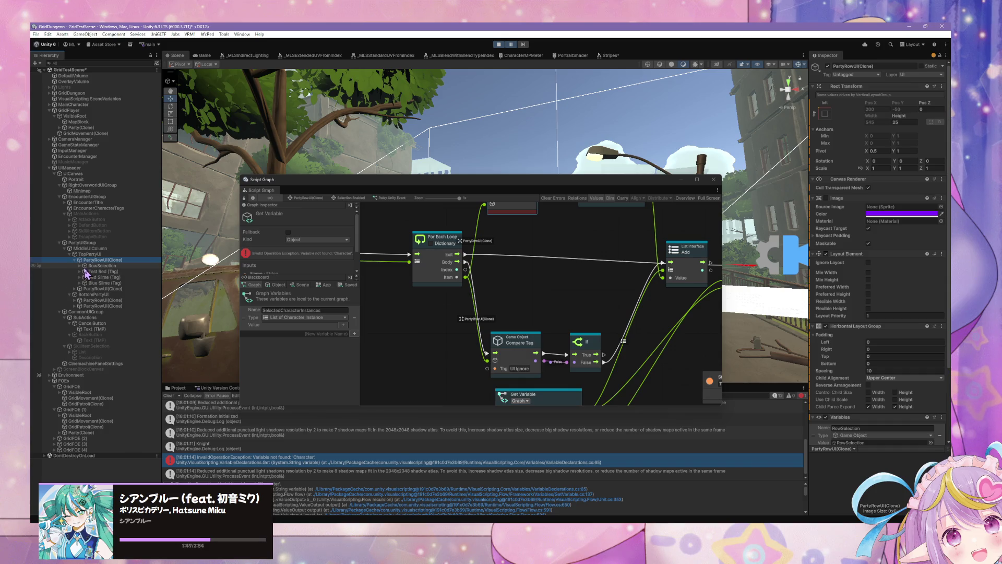
{"action": "left_click", "coordinate": [85, 268]}
{"action": "left_click_drag", "start_coordinate": [454, 298], "coordinate": [463, 340]}
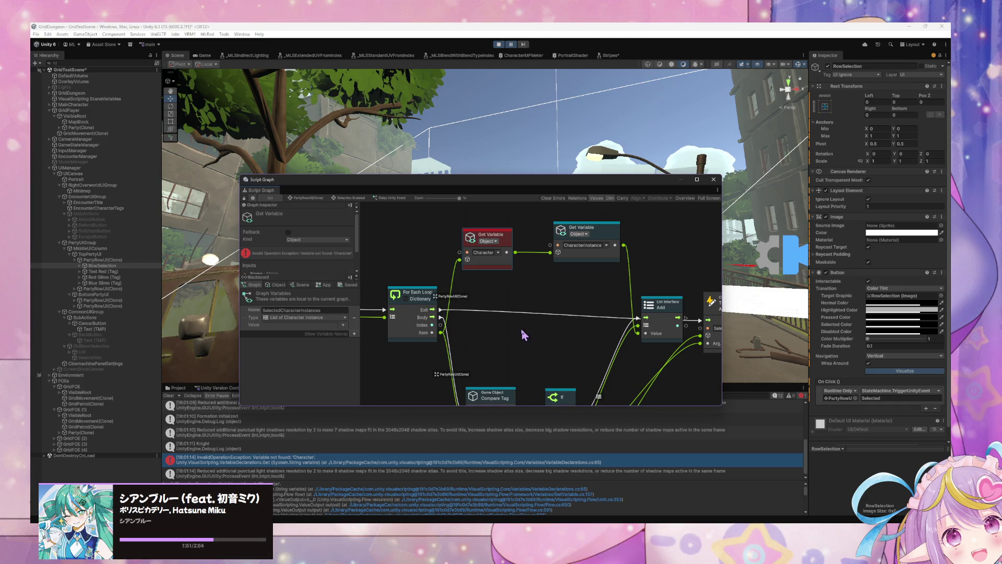
{"action": "left_click_drag", "start_coordinate": [521, 328], "coordinate": [518, 268]}
{"action": "mouse_move", "coordinate": [494, 337]}
{"action": "left_mouse_down"}
{"action": "mouse_move", "coordinate": [502, 262]}
{"action": "mouse_move", "coordinate": [510, 320]}
{"action": "left_mouse_up"}
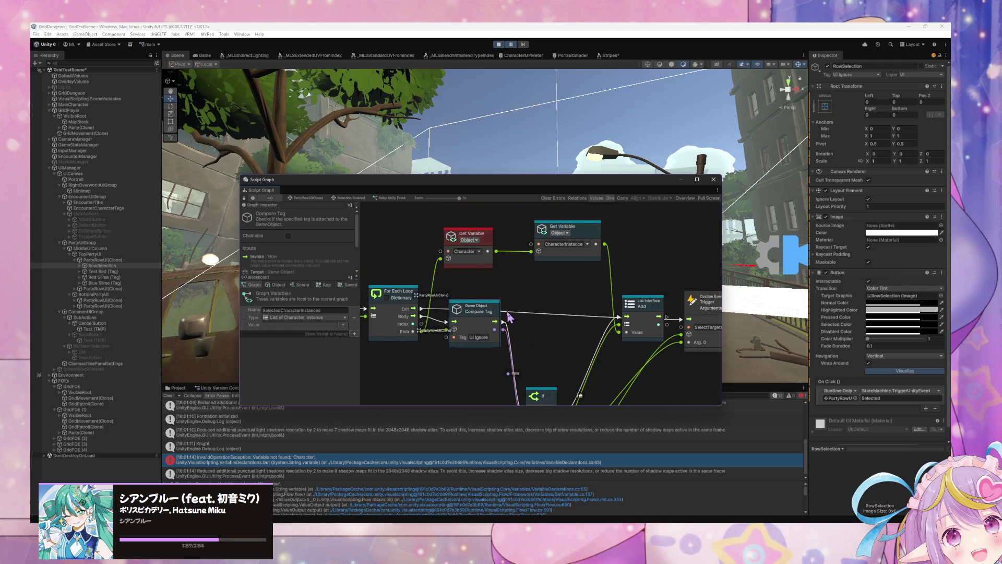
Recheck the red Get Variable node's 'Character' error, then select the Test Red (Tag) object.
{"action": "left_click", "coordinate": [474, 236]}
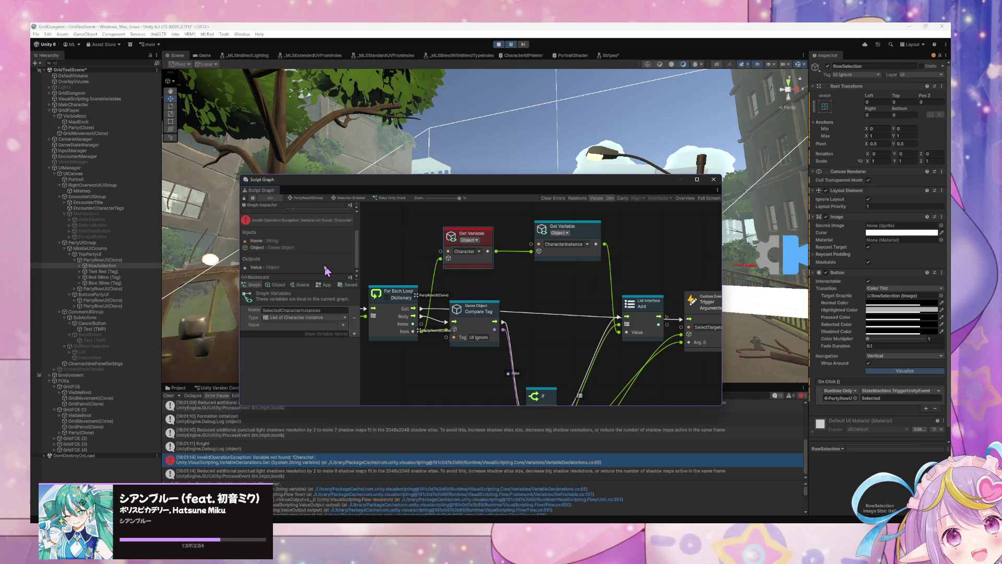
{"action": "scroll", "coordinate": [328, 270], "scroll_direction": "up", "scroll_amount": 1}
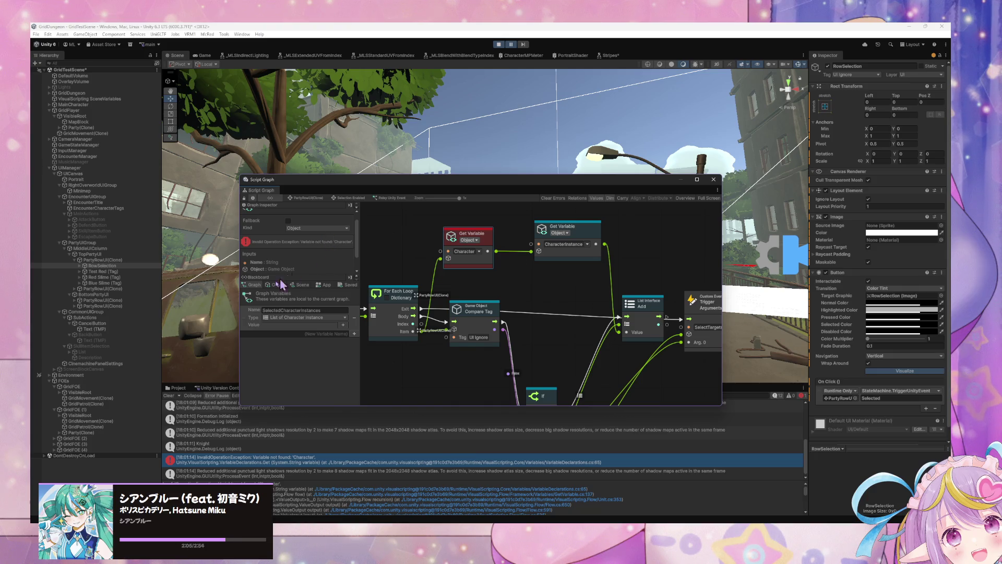
{"action": "left_click", "coordinate": [97, 272]}
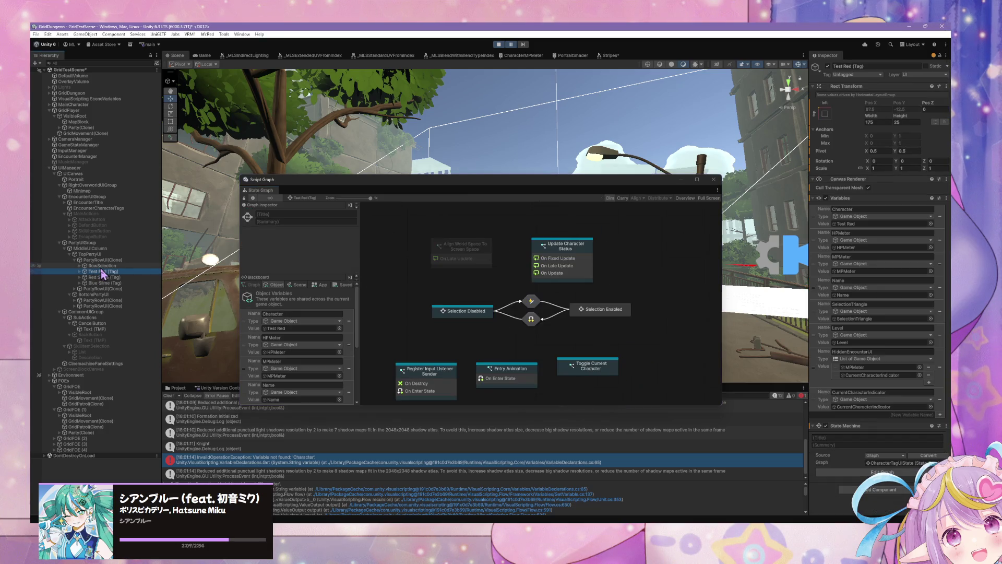
Check Blue Slime (Tag), then move RowSelection below it as PartyRowUI(Clone)'s last child.
{"action": "left_click", "coordinate": [99, 277]}
{"action": "left_click", "coordinate": [99, 283]}
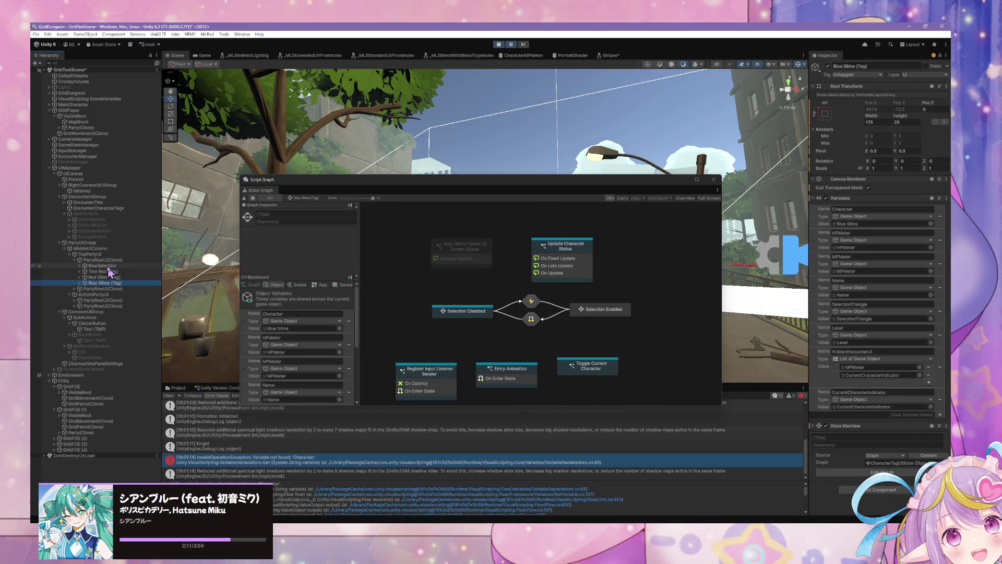
{"action": "left_click", "coordinate": [105, 266]}
{"action": "left_click_drag", "start_coordinate": [105, 269], "coordinate": [100, 286]}
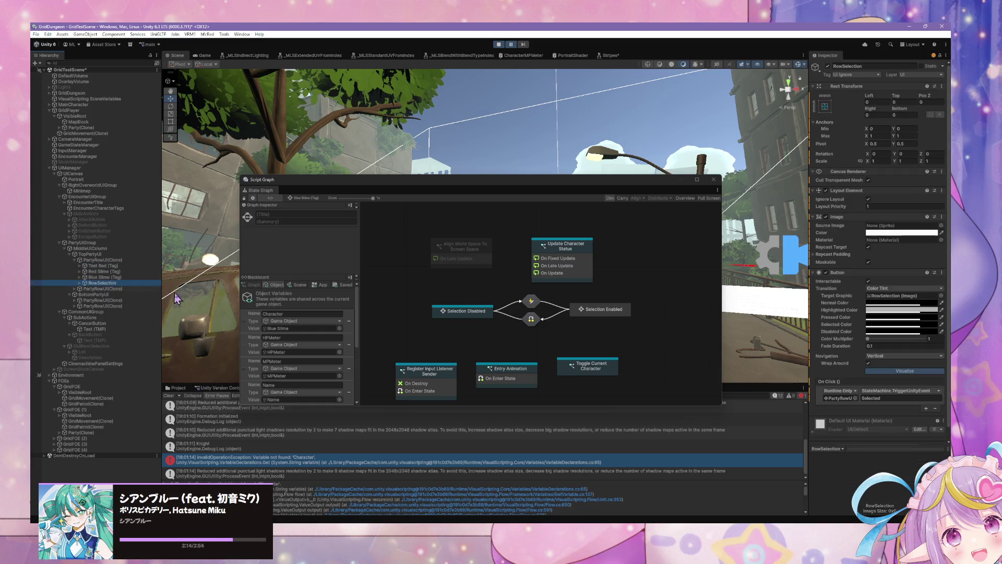
Pause the game, open Selection Enabled's Relay Unity Event subgraph, then select MiddleUIColumn.
{"action": "left_click", "coordinate": [514, 46]}
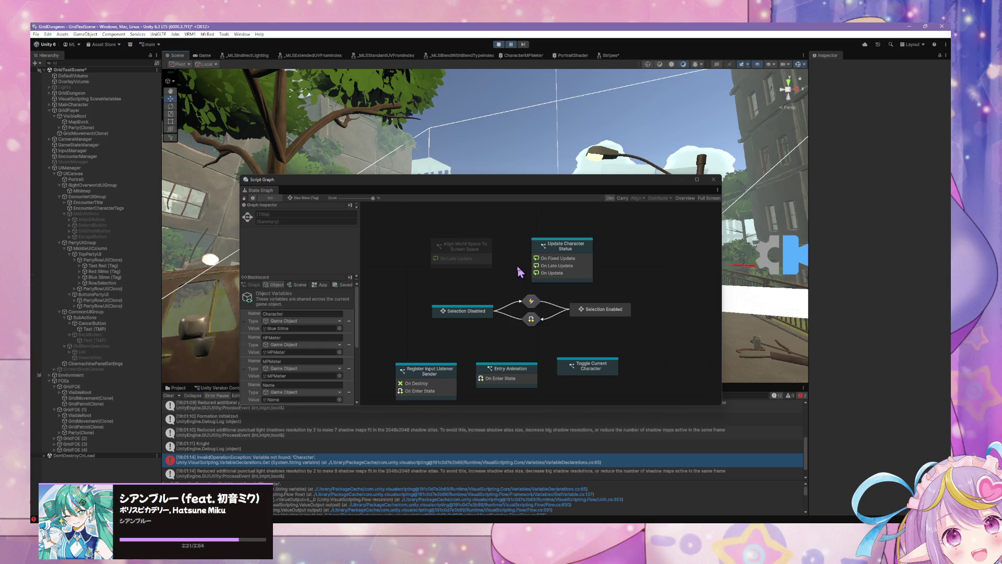
{"action": "double_click", "coordinate": [599, 308]}
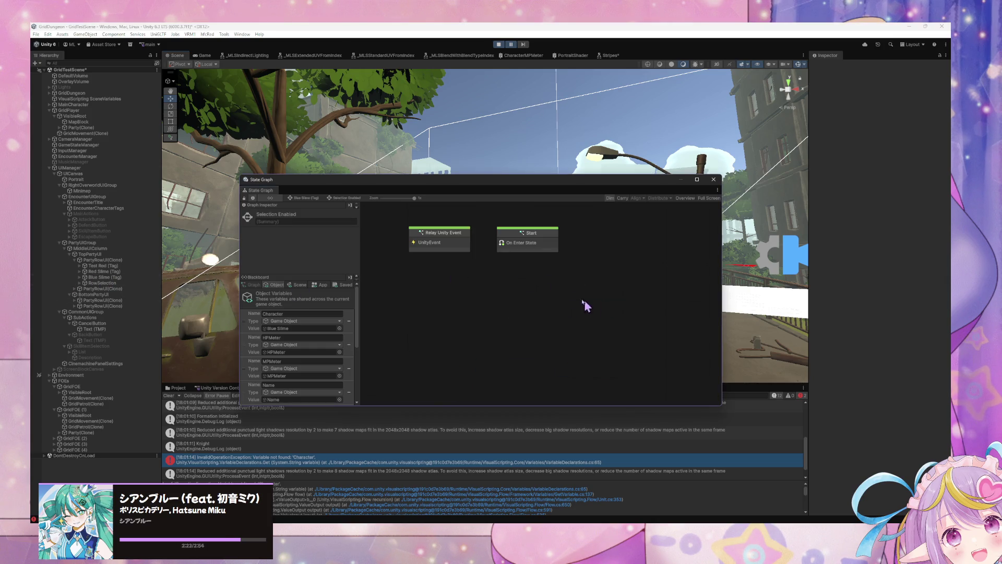
{"action": "double_click", "coordinate": [462, 239]}
{"action": "scroll", "coordinate": [465, 291], "scroll_direction": "down", "scroll_amount": 2}
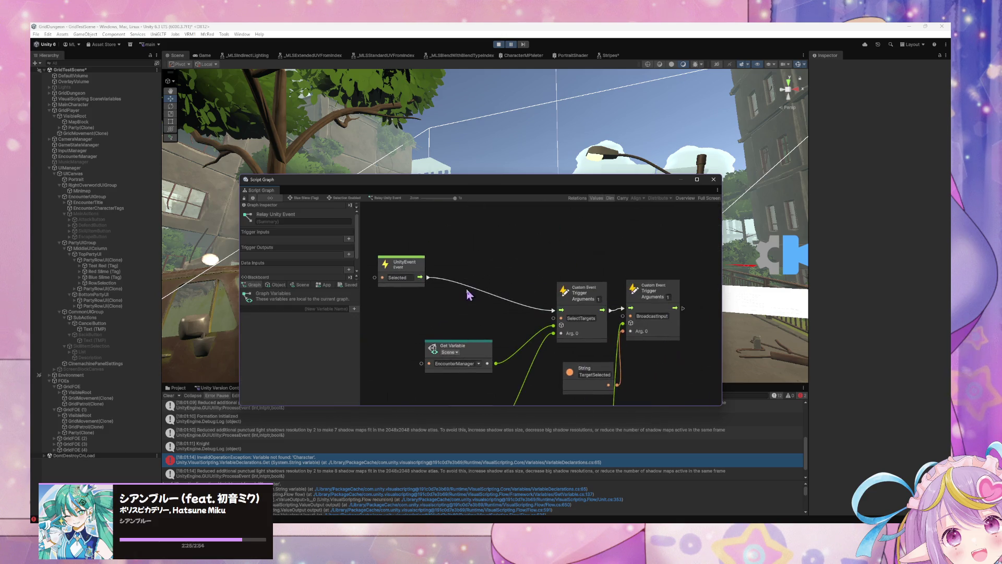
{"action": "scroll", "coordinate": [481, 238], "scroll_direction": "up", "scroll_amount": 2}
{"action": "scroll", "coordinate": [634, 243], "scroll_direction": "down", "scroll_amount": 2}
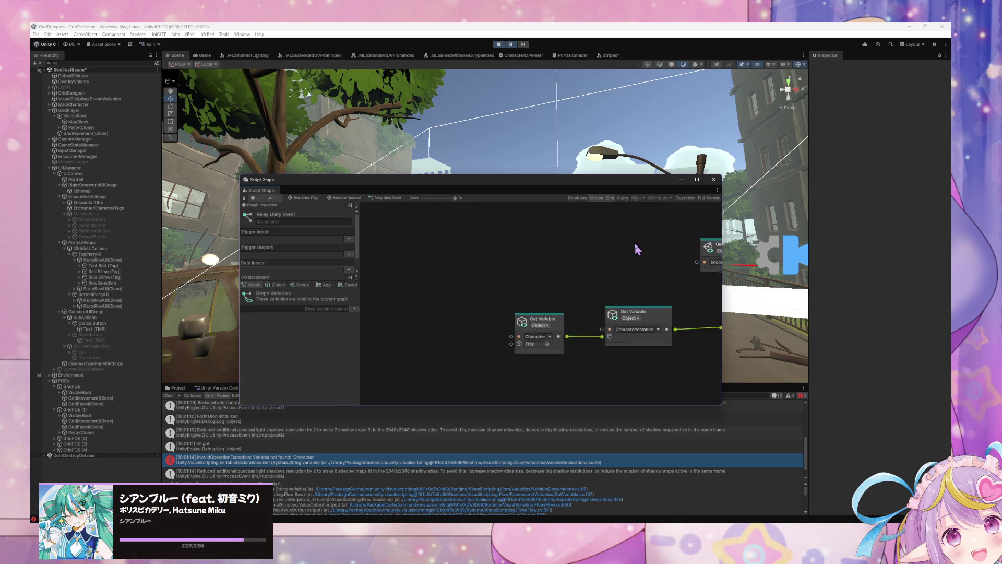
{"action": "scroll", "coordinate": [557, 239], "scroll_direction": "up", "scroll_amount": 2}
{"action": "left_click", "coordinate": [113, 249]}
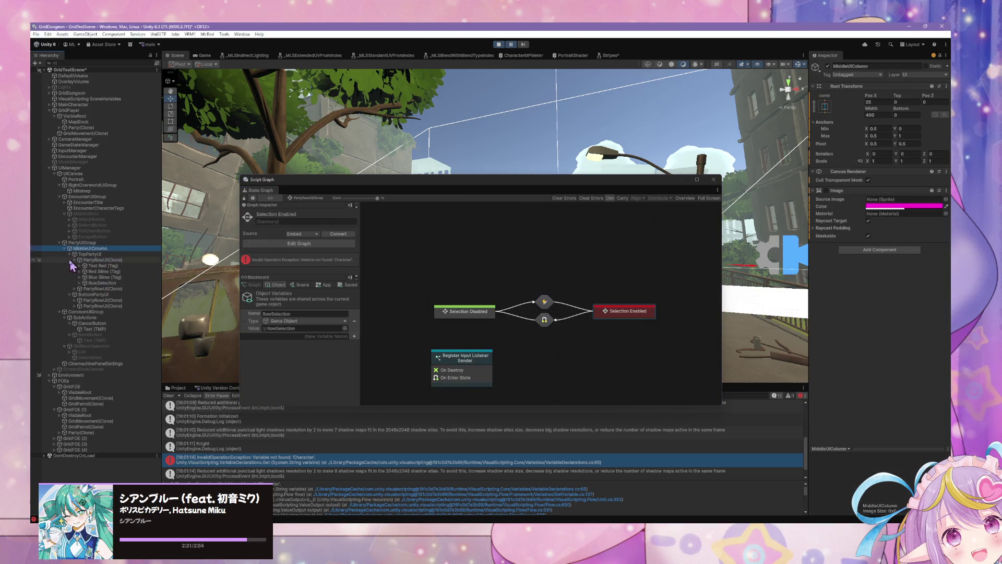
Open PartyRowUI(Clone)'s Selection Enabled graph and move the Compare Tag and red Get Variable nodes lower.
{"action": "left_click", "coordinate": [103, 259]}
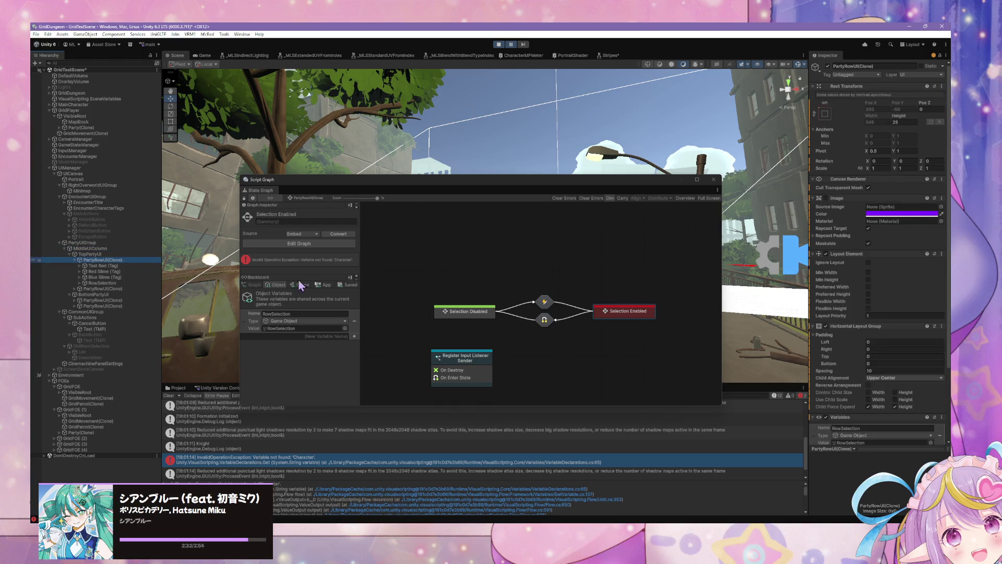
{"action": "double_click", "coordinate": [634, 312]}
{"action": "left_click_drag", "start_coordinate": [480, 301], "coordinate": [495, 334]}
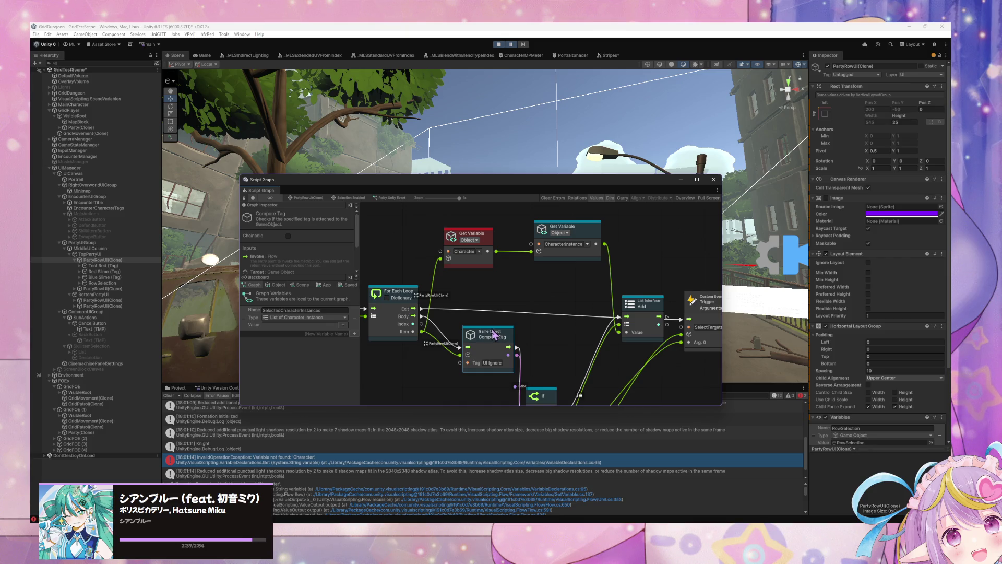
{"action": "left_click_drag", "start_coordinate": [418, 348], "coordinate": [472, 337]}
{"action": "mouse_move", "coordinate": [526, 232]}
{"action": "left_mouse_down"}
{"action": "mouse_move", "coordinate": [565, 230]}
{"action": "mouse_move", "coordinate": [516, 212]}
{"action": "mouse_move", "coordinate": [536, 282]}
{"action": "mouse_move", "coordinate": [555, 278]}
{"action": "mouse_move", "coordinate": [530, 264]}
{"action": "mouse_move", "coordinate": [539, 262]}
{"action": "mouse_move", "coordinate": [525, 268]}
{"action": "left_mouse_up"}
{"action": "left_click_drag", "start_coordinate": [308, 302], "coordinate": [556, 272]}
Review the UnityEvent, For Each, List Clear and Compare Tag nodes, then restart the game.
{"action": "mouse_move", "coordinate": [485, 310]}
{"action": "left_mouse_down"}
{"action": "mouse_move", "coordinate": [628, 313]}
{"action": "mouse_move", "coordinate": [587, 316]}
{"action": "left_mouse_up"}
{"action": "mouse_move", "coordinate": [674, 312]}
{"action": "left_mouse_down"}
{"action": "mouse_move", "coordinate": [568, 317]}
{"action": "mouse_move", "coordinate": [442, 292]}
{"action": "mouse_move", "coordinate": [559, 291]}
{"action": "left_mouse_up"}
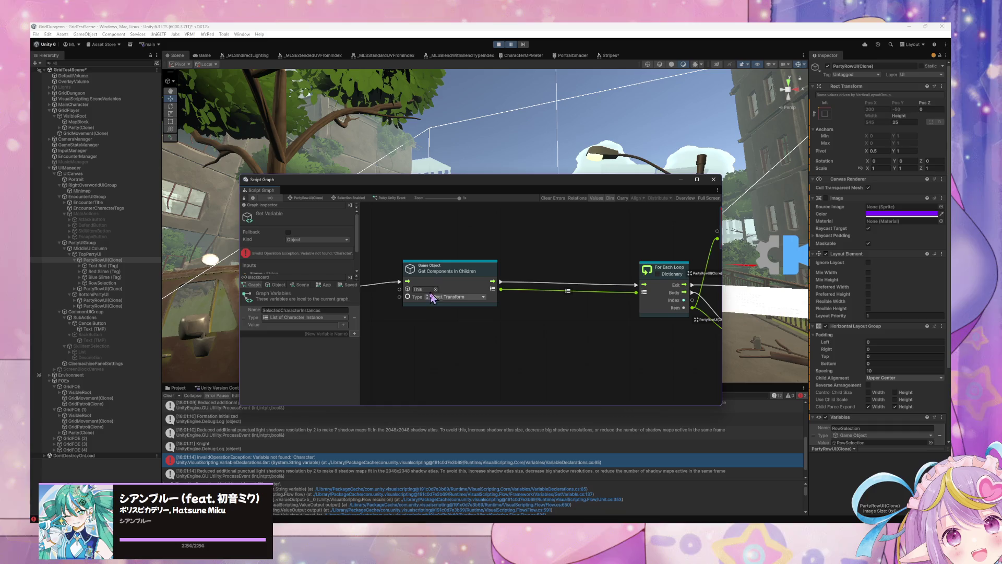
{"action": "left_click_drag", "start_coordinate": [433, 295], "coordinate": [512, 314]}
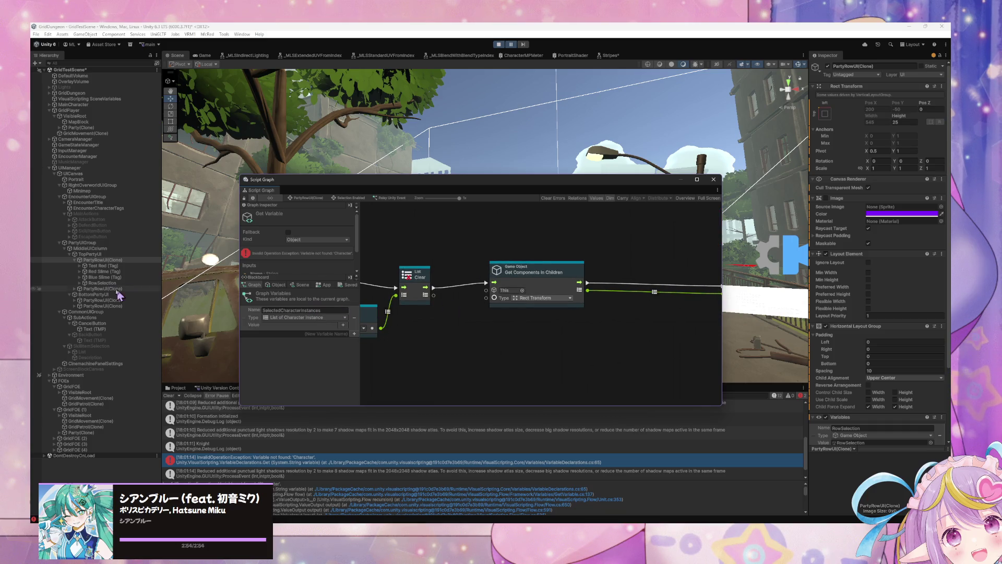
{"action": "left_click_drag", "start_coordinate": [642, 331], "coordinate": [510, 334]}
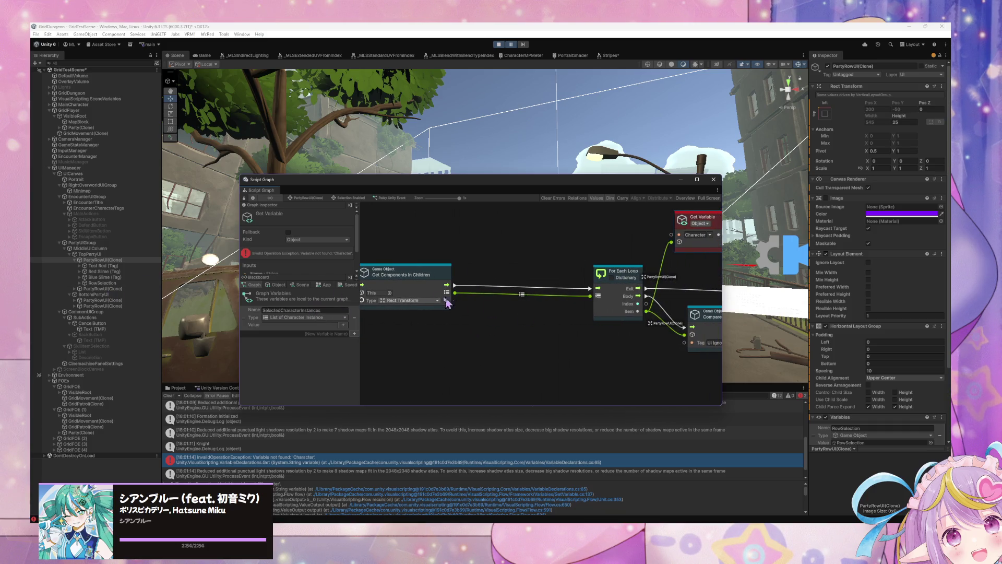
{"action": "left_click_drag", "start_coordinate": [663, 317], "coordinate": [441, 317]}
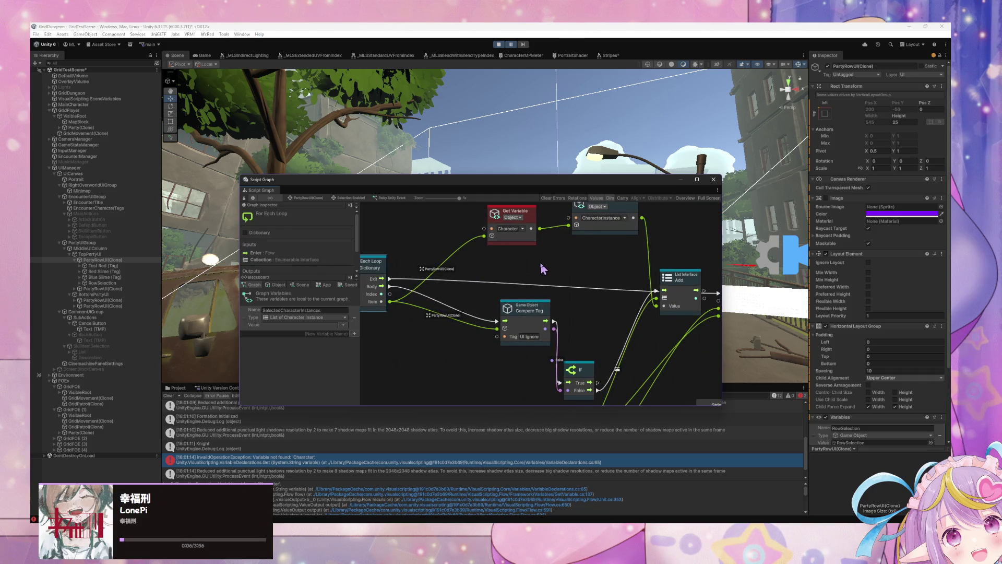
{"action": "left_click_drag", "start_coordinate": [495, 299], "coordinate": [511, 315]}
{"action": "key", "text": "ctrl+shift+p"}
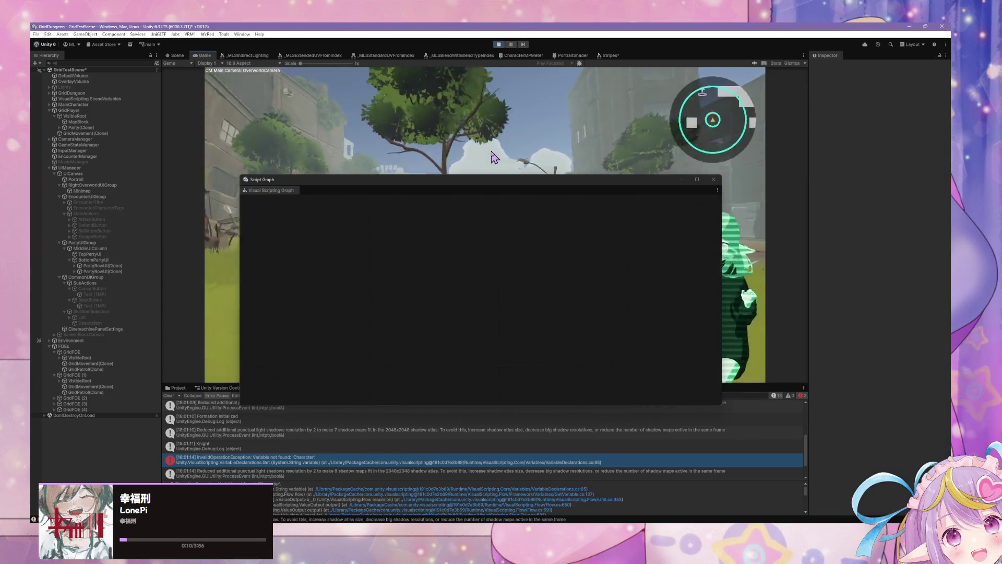
Open PartyRowUI(Clone)'s Relay Unity Event graph and wire the flow into the Custom Event Trigger.
{"action": "left_click", "coordinate": [119, 266]}
{"action": "double_click", "coordinate": [606, 312]}
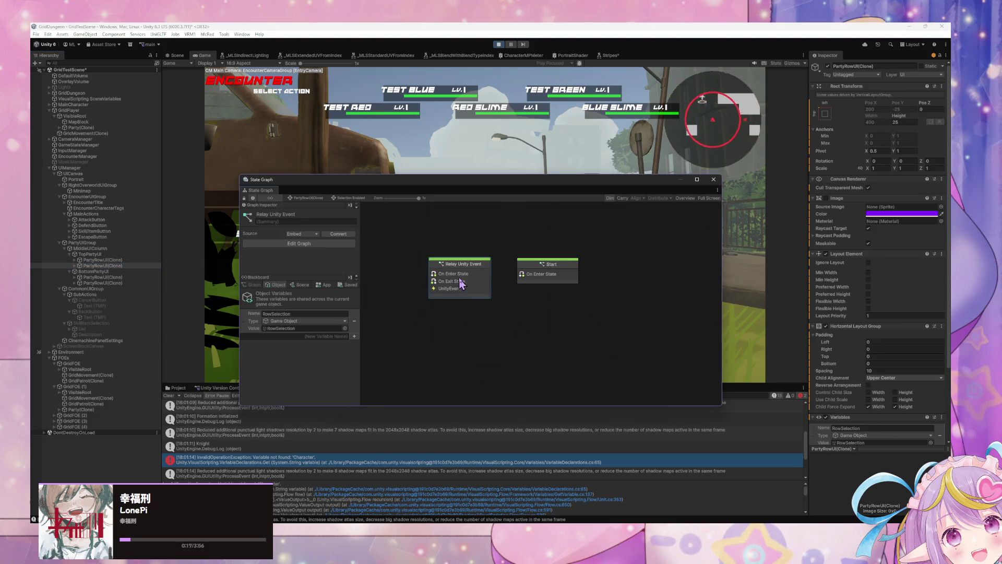
{"action": "double_click", "coordinate": [511, 291]}
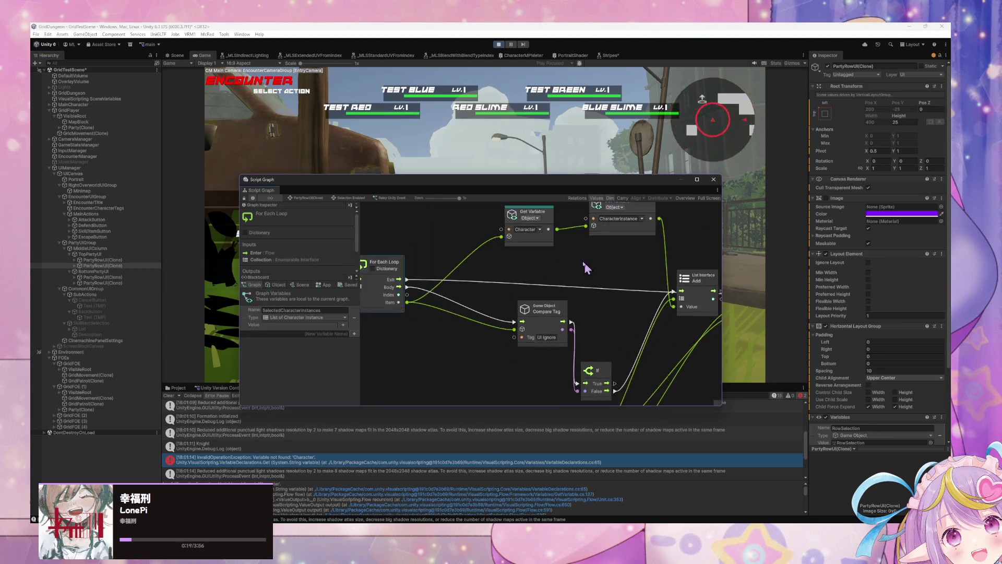
{"action": "scroll", "coordinate": [543, 293], "scroll_direction": "left", "scroll_amount": 3}
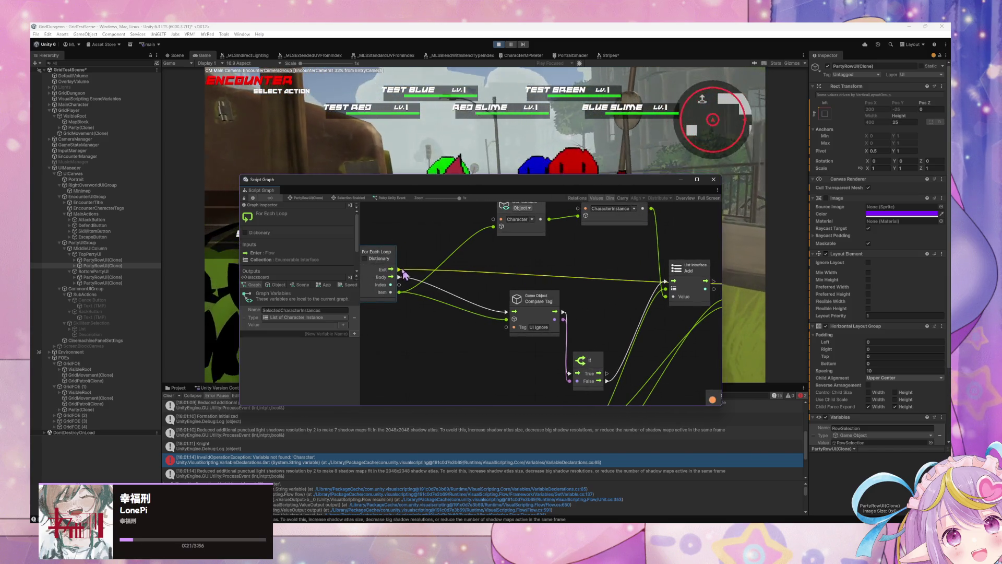
{"action": "scroll", "coordinate": [399, 275], "scroll_direction": "down", "scroll_amount": 2}
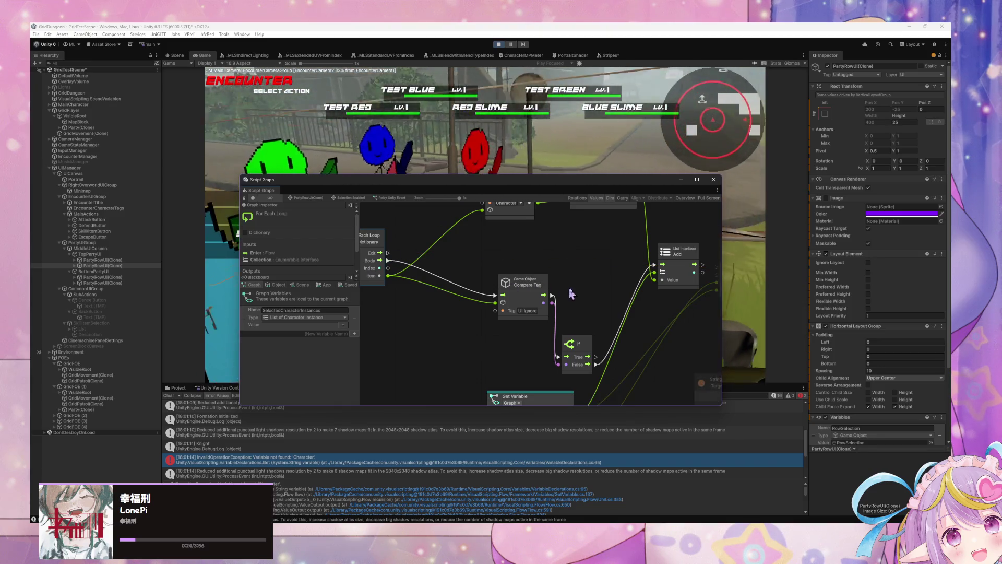
{"action": "mouse_move", "coordinate": [593, 291]}
{"action": "left_mouse_down"}
{"action": "mouse_move", "coordinate": [471, 320]}
{"action": "mouse_move", "coordinate": [490, 306]}
{"action": "mouse_move", "coordinate": [574, 337]}
{"action": "mouse_move", "coordinate": [555, 365]}
{"action": "mouse_move", "coordinate": [574, 352]}
{"action": "left_mouse_up"}
{"action": "mouse_move", "coordinate": [440, 299]}
{"action": "left_mouse_down"}
{"action": "mouse_move", "coordinate": [392, 284]}
{"action": "mouse_move", "coordinate": [719, 305]}
{"action": "left_mouse_up"}
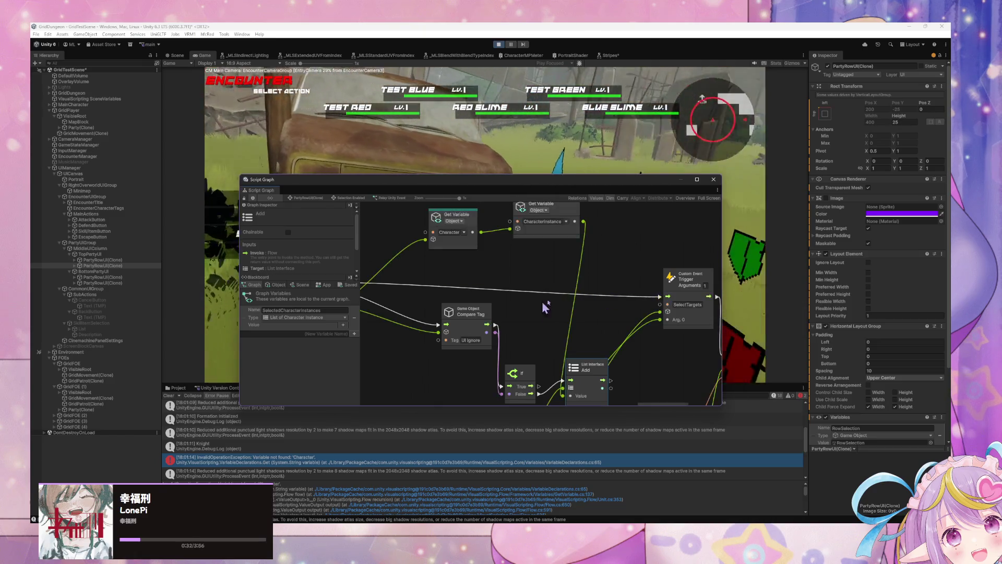
{"action": "left_click_drag", "start_coordinate": [538, 308], "coordinate": [630, 298]}
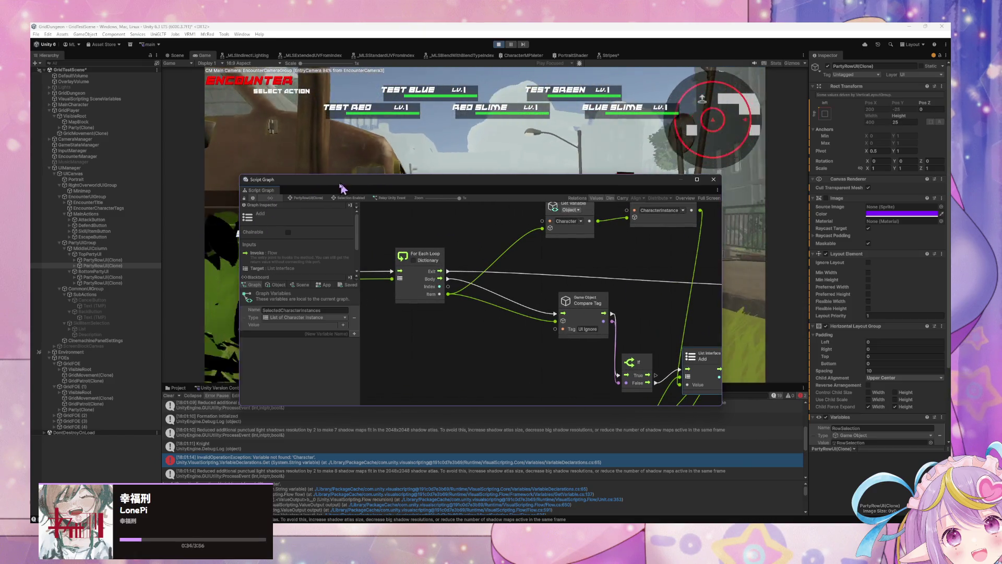
Move the graph window aside, switch to the Scene view, and select the first PartyRowUI(Clone).
{"action": "left_click_drag", "start_coordinate": [343, 179], "coordinate": [521, 179]}
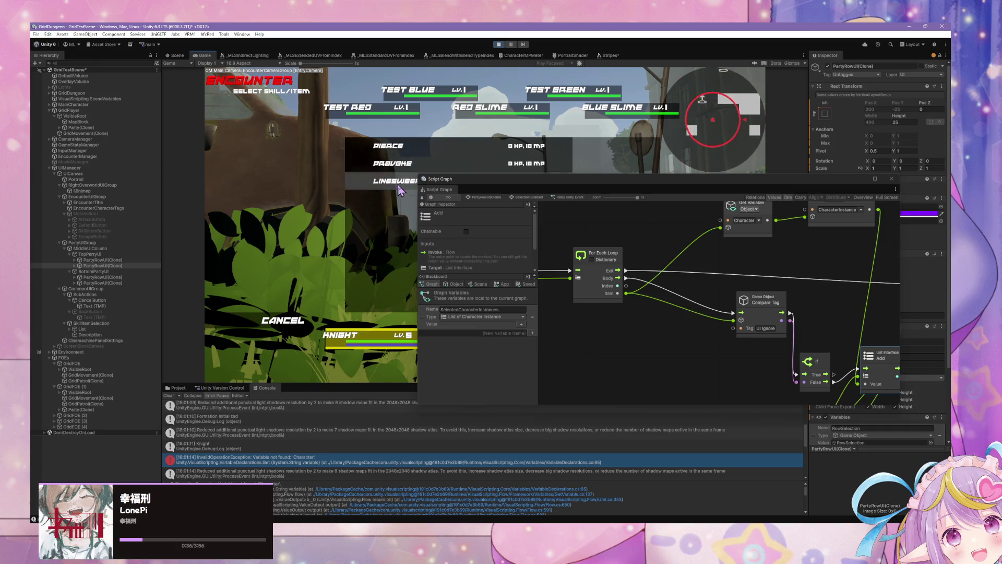
{"action": "key", "text": "ctrl+1"}
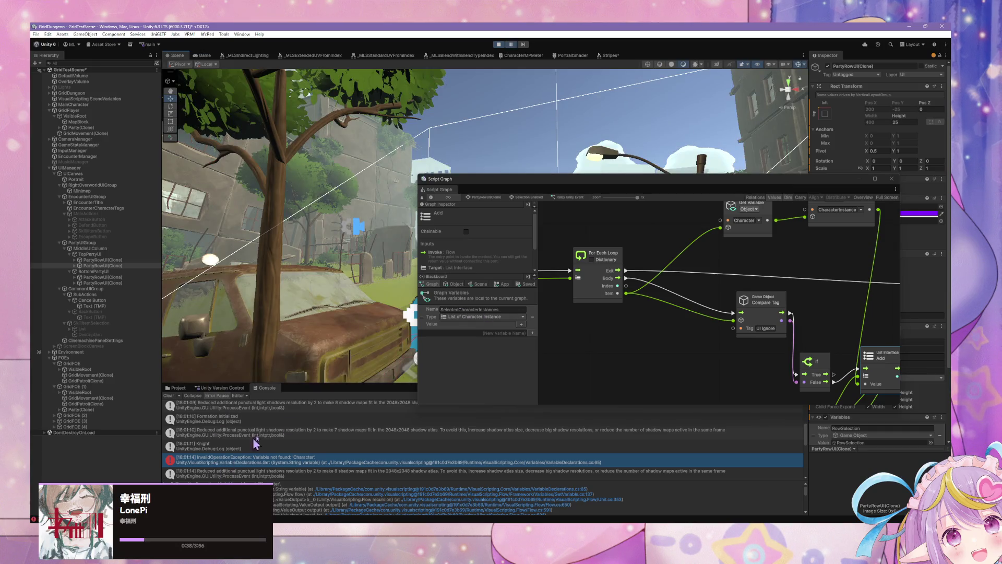
{"action": "left_click", "coordinate": [702, 313]}
{"action": "mouse_move", "coordinate": [710, 310]}
{"action": "left_mouse_down"}
{"action": "mouse_move", "coordinate": [548, 334]}
{"action": "mouse_move", "coordinate": [581, 337]}
{"action": "left_mouse_up"}
{"action": "left_click", "coordinate": [107, 266]}
{"action": "key", "text": "Up"}
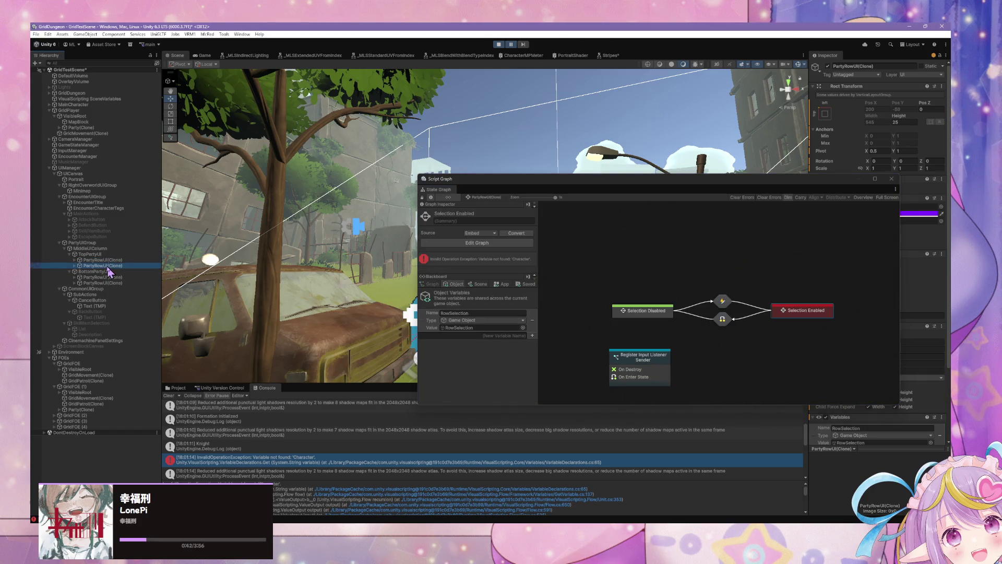
Open Selection Enabled's Relay Unity Event graph, nudge List Clear, and expand the first PartyRowUI(Clone).
{"action": "double_click", "coordinate": [800, 311]}
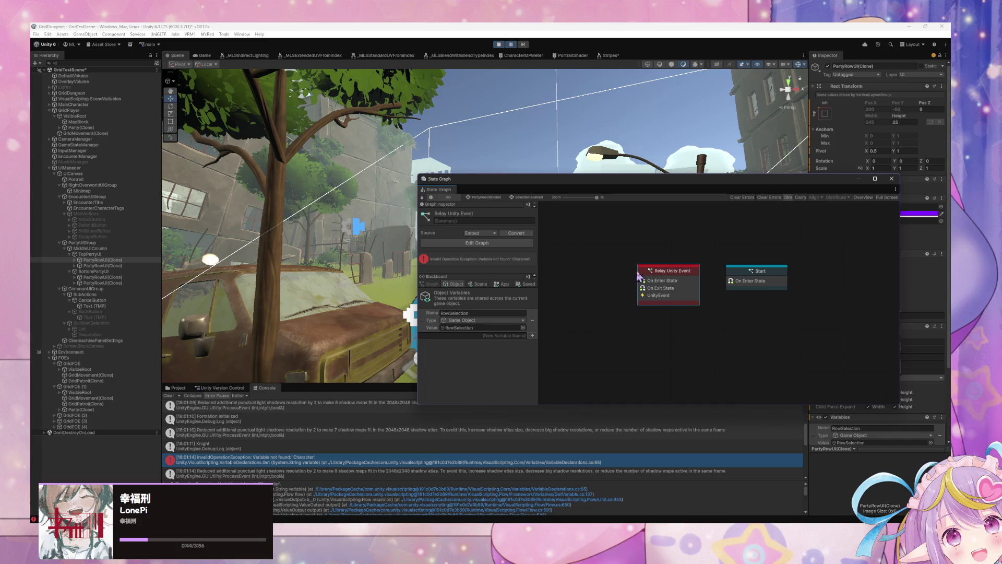
{"action": "double_click", "coordinate": [660, 279]}
{"action": "left_click_drag", "start_coordinate": [628, 295], "coordinate": [714, 296]}
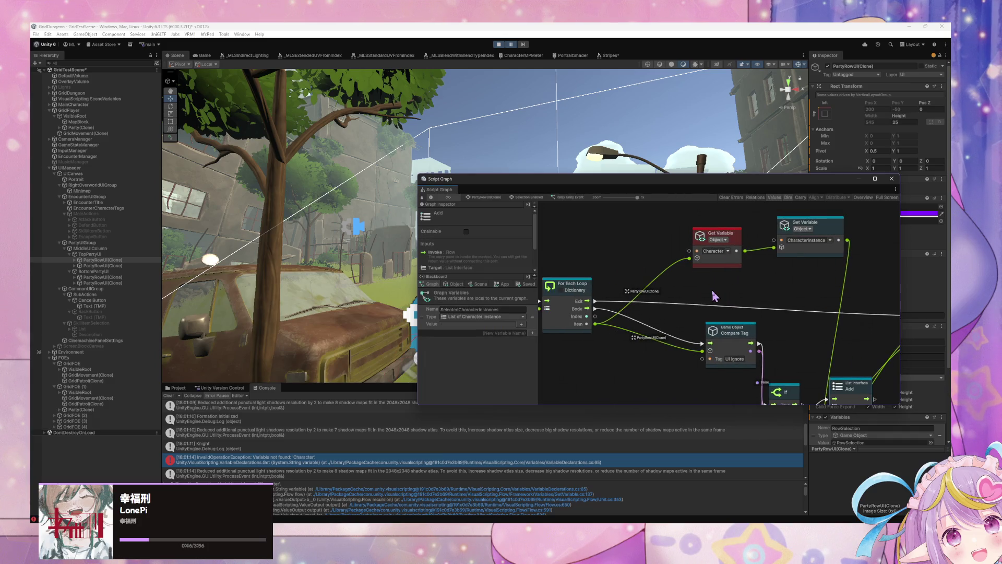
{"action": "left_click_drag", "start_coordinate": [569, 305], "coordinate": [791, 316]}
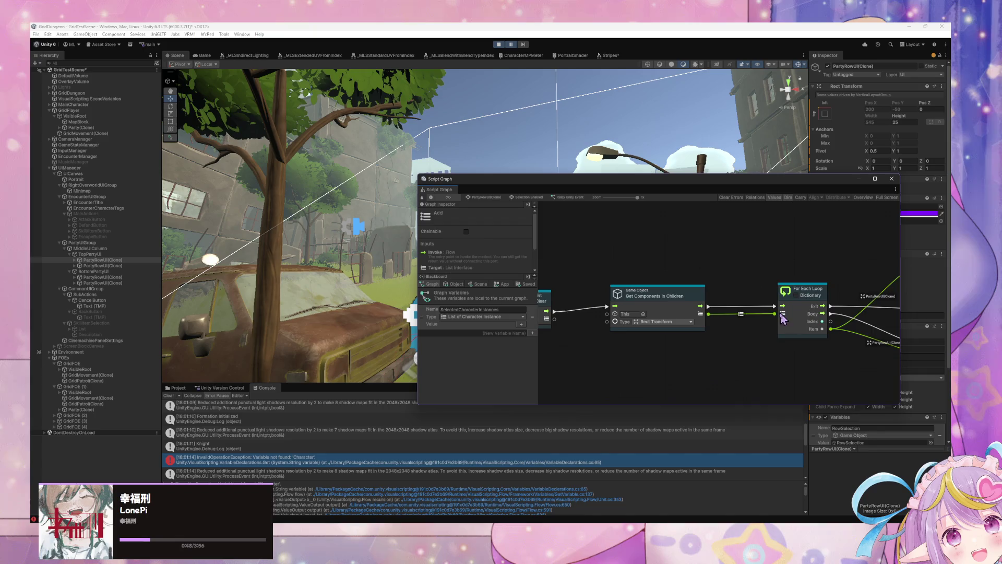
{"action": "left_click_drag", "start_coordinate": [627, 353], "coordinate": [742, 350]}
{"action": "left_click_drag", "start_coordinate": [650, 320], "coordinate": [653, 313]}
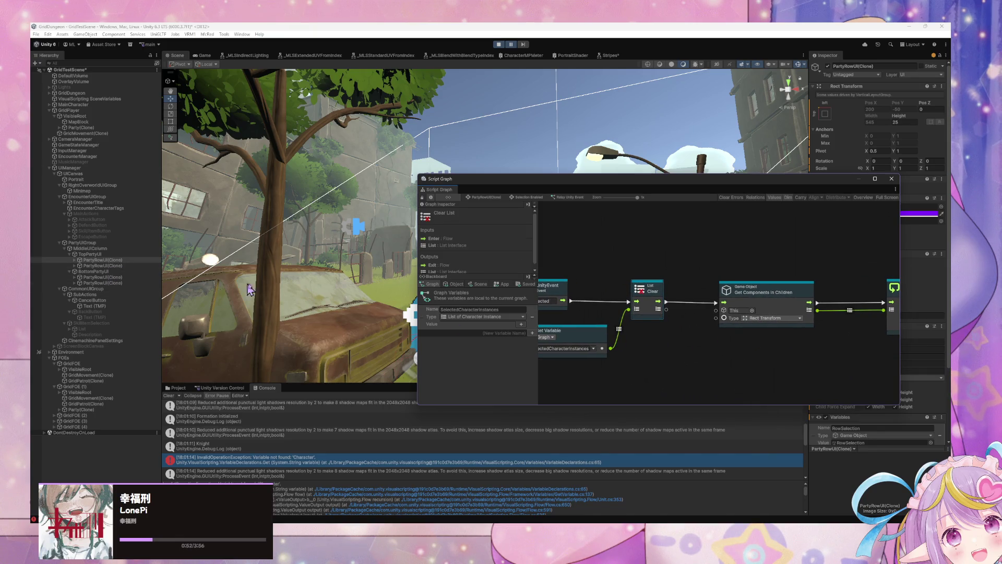
{"action": "left_click", "coordinate": [75, 260]}
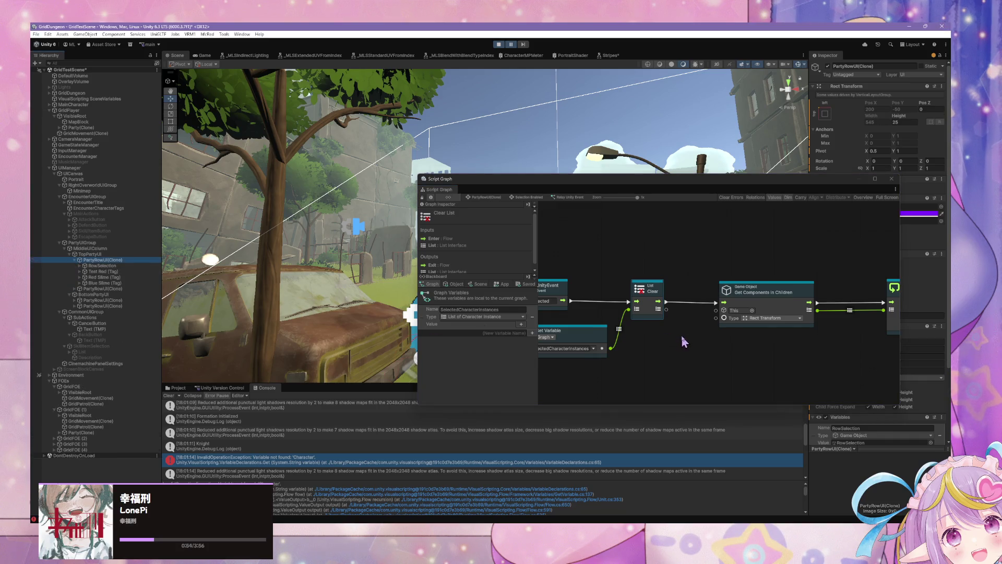
Reposition the If and Add nodes near Compare Tag and the Custom Event Trigger.
{"action": "left_click_drag", "start_coordinate": [710, 347], "coordinate": [655, 345]}
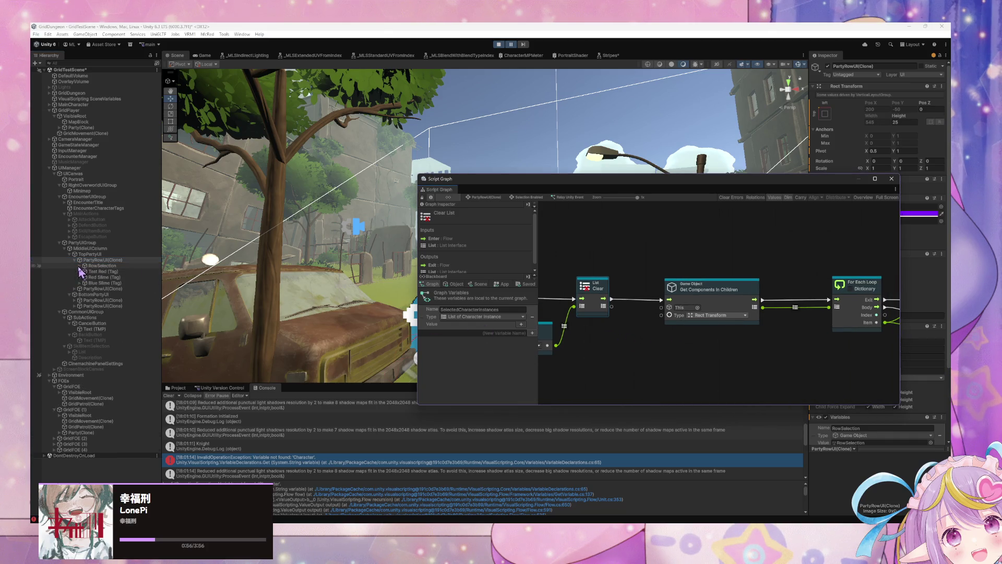
{"action": "left_click_drag", "start_coordinate": [687, 366], "coordinate": [604, 354]}
{"action": "left_click_drag", "start_coordinate": [777, 358], "coordinate": [690, 358]}
{"action": "left_click_drag", "start_coordinate": [878, 361], "coordinate": [626, 359]}
{"action": "mouse_move", "coordinate": [814, 361]}
{"action": "left_mouse_down"}
{"action": "mouse_move", "coordinate": [762, 351]}
{"action": "mouse_move", "coordinate": [752, 323]}
{"action": "mouse_move", "coordinate": [720, 297]}
{"action": "left_mouse_up"}
{"action": "left_click_drag", "start_coordinate": [621, 332], "coordinate": [626, 328]}
{"action": "left_click_drag", "start_coordinate": [700, 327], "coordinate": [744, 295]}
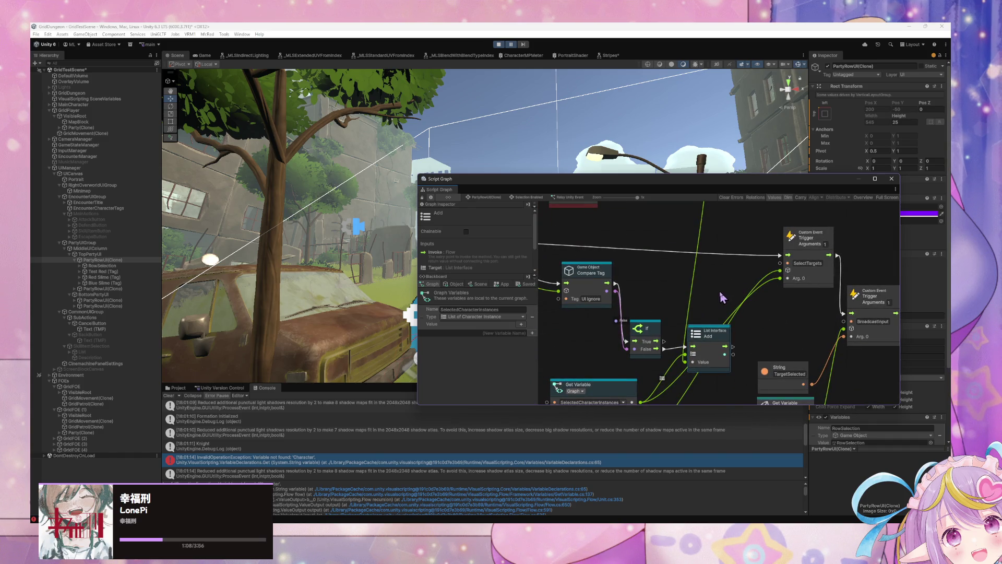
{"action": "left_click_drag", "start_coordinate": [655, 336], "coordinate": [659, 329]}
Move the InputManager Get Variable and String nodes down, then inspect the Character Get Variable error.
{"action": "scroll", "coordinate": [778, 275], "scroll_direction": "down", "scroll_amount": 3}
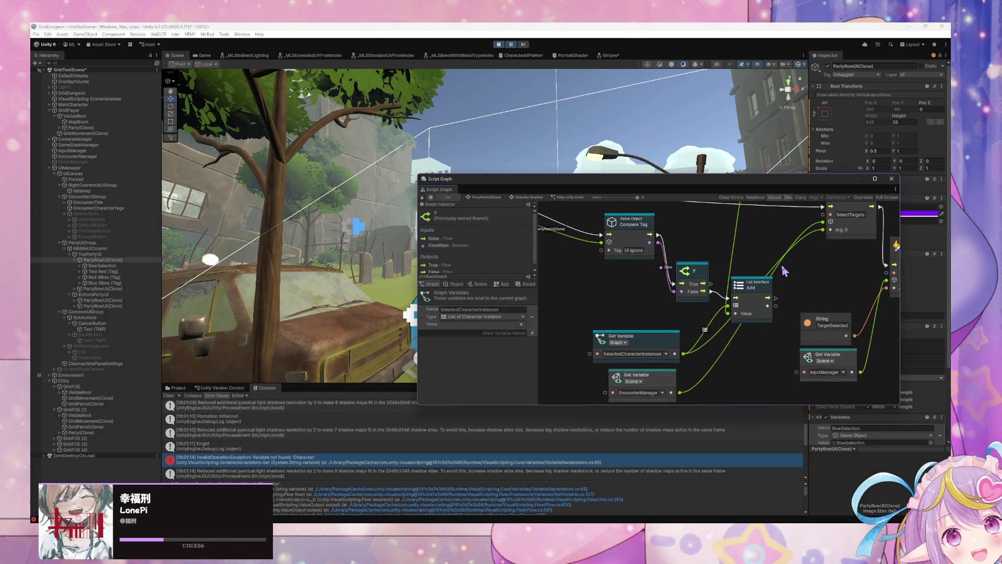
{"action": "left_click_drag", "start_coordinate": [764, 287], "coordinate": [692, 261]}
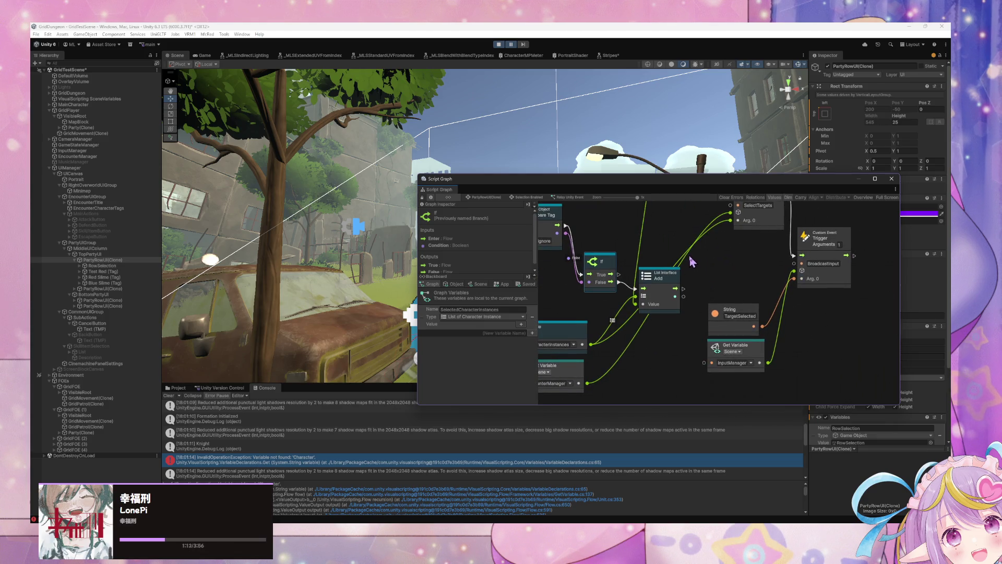
{"action": "scroll", "coordinate": [692, 261], "scroll_direction": "up", "scroll_amount": 2}
{"action": "mouse_move", "coordinate": [738, 374]}
{"action": "left_mouse_down"}
{"action": "mouse_move", "coordinate": [734, 313]}
{"action": "mouse_move", "coordinate": [743, 354]}
{"action": "left_mouse_up"}
{"action": "left_click_drag", "start_coordinate": [740, 306], "coordinate": [744, 327]}
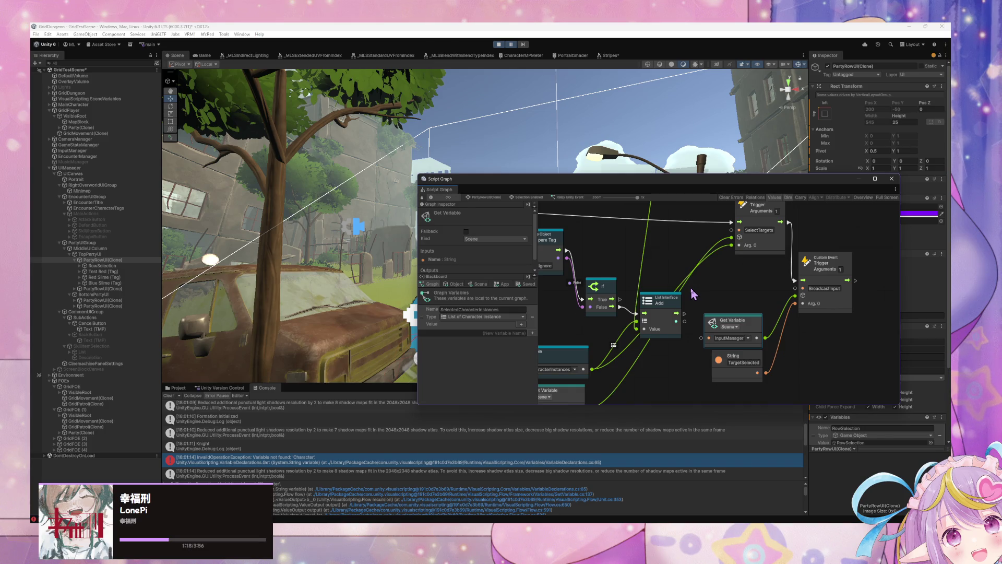
{"action": "mouse_move", "coordinate": [691, 291]}
{"action": "left_mouse_down"}
{"action": "mouse_move", "coordinate": [833, 287]}
{"action": "mouse_move", "coordinate": [826, 346]}
{"action": "left_mouse_up"}
{"action": "mouse_move", "coordinate": [702, 310]}
{"action": "left_mouse_down"}
{"action": "mouse_move", "coordinate": [766, 359]}
{"action": "mouse_move", "coordinate": [661, 310]}
{"action": "mouse_move", "coordinate": [710, 340]}
{"action": "left_mouse_up"}
{"action": "left_click_drag", "start_coordinate": [650, 263], "coordinate": [677, 283]}
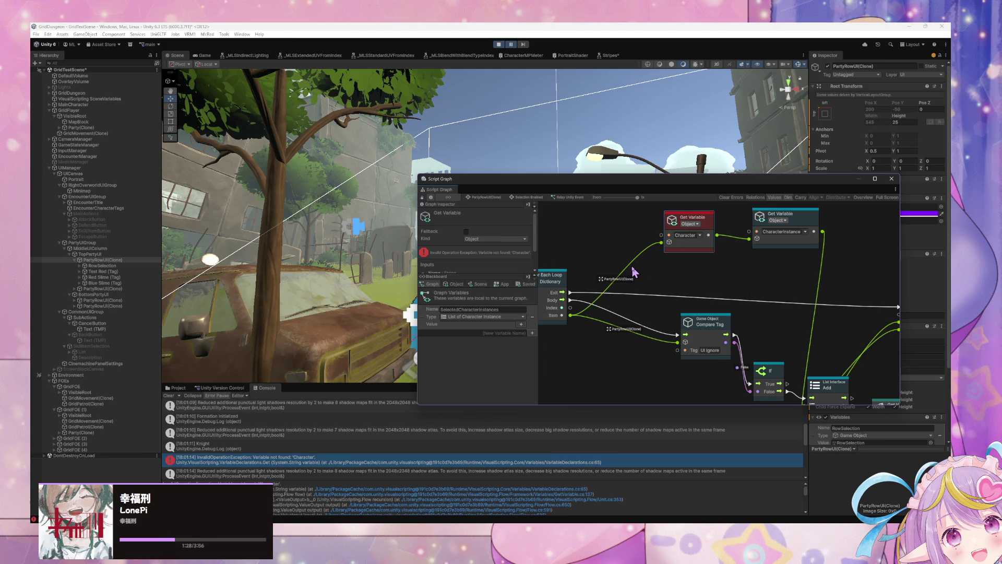
{"action": "mouse_move", "coordinate": [616, 277]}
{"action": "left_mouse_down"}
{"action": "mouse_move", "coordinate": [741, 270]}
{"action": "mouse_move", "coordinate": [715, 290]}
{"action": "mouse_move", "coordinate": [748, 288]}
{"action": "left_mouse_up"}
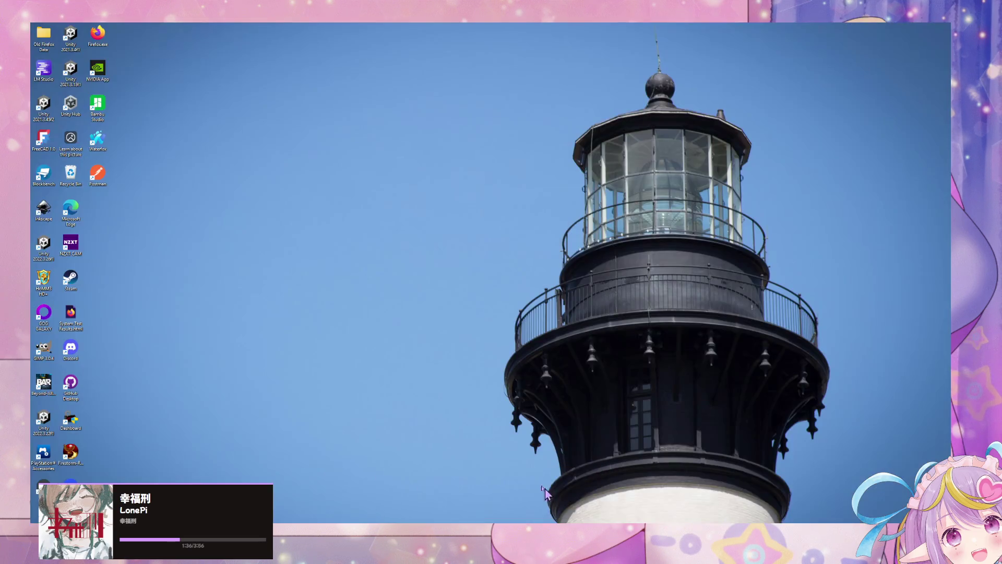
{"action": "left_click", "coordinate": [551, 499]}
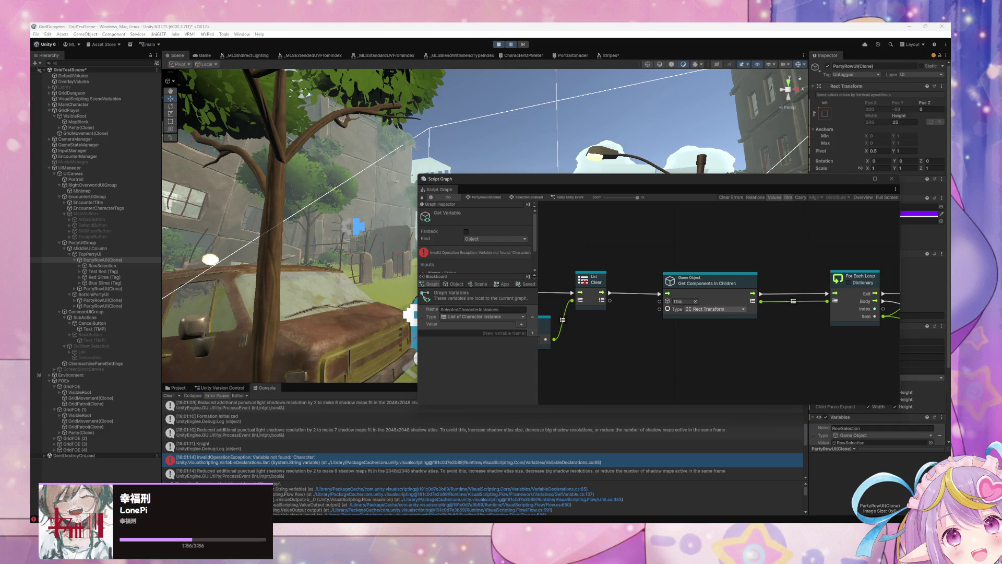
{"action": "left_click_drag", "start_coordinate": [803, 264], "coordinate": [632, 265]}
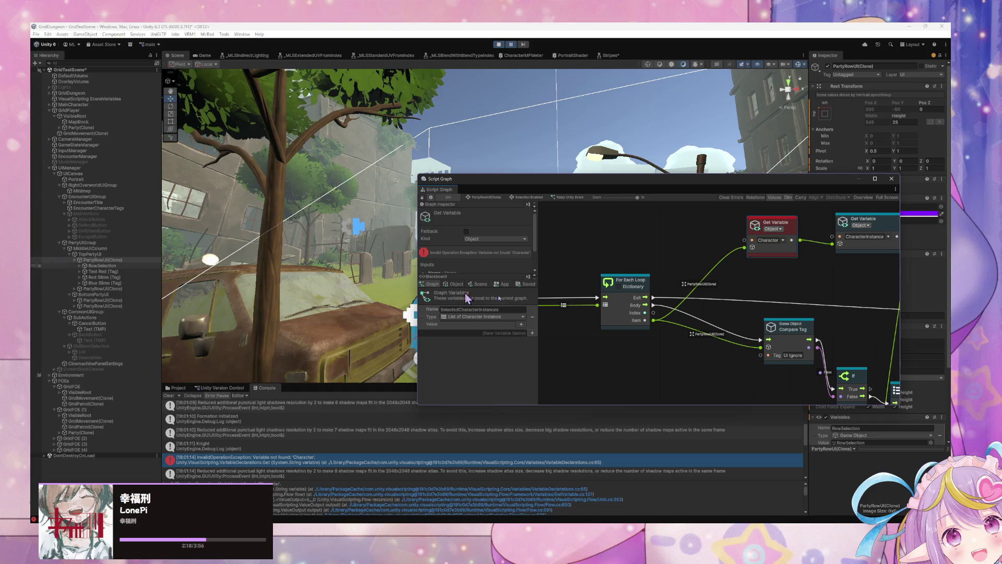
{"action": "right_click", "coordinate": [685, 336]}
{"action": "left_click", "coordinate": [697, 346]}
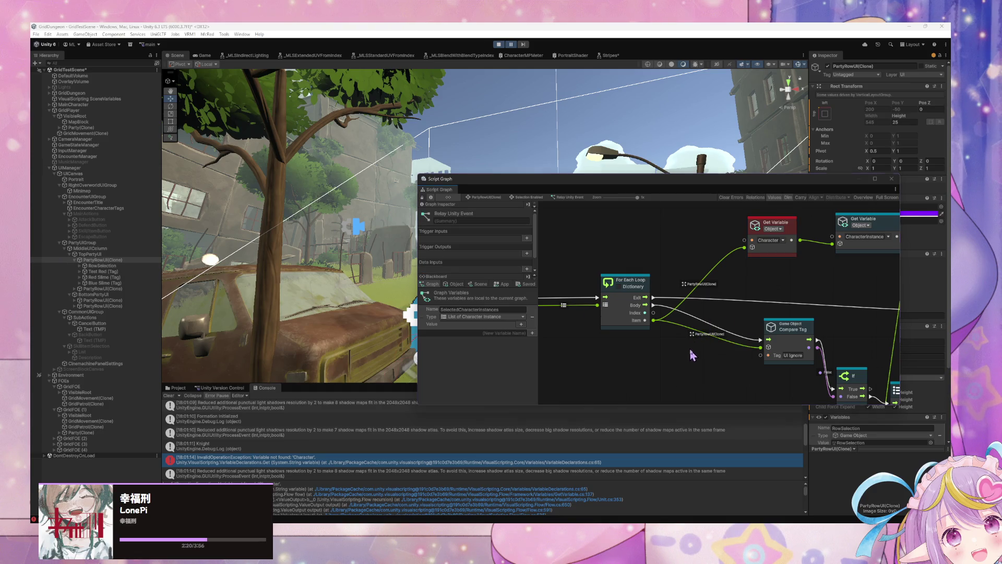
Try adding If and Not Equal nodes beside Compare Tag, then delete both.
{"action": "right_click", "coordinate": [689, 351]}
{"action": "type", "text": "if"}
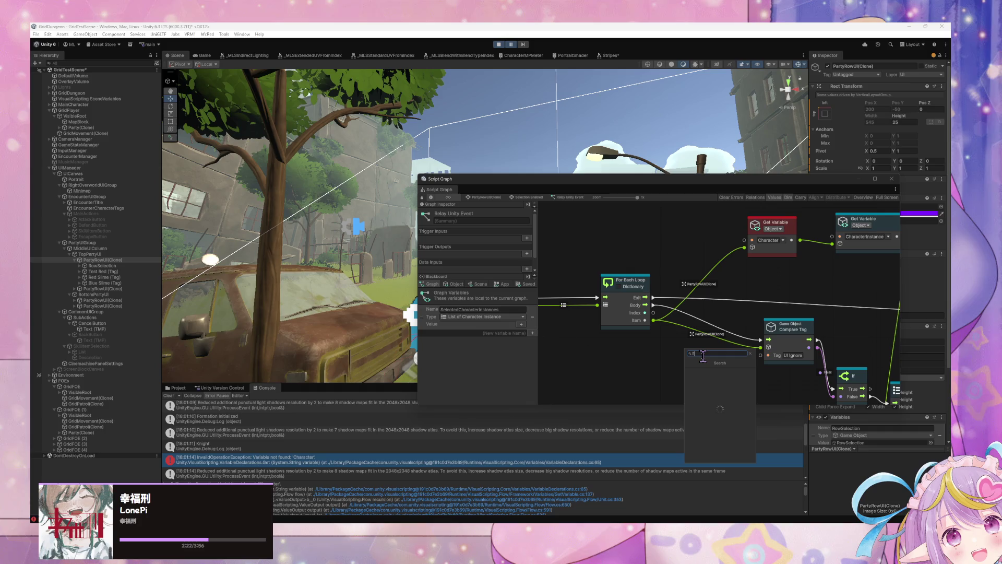
{"action": "key", "text": "Return"}
{"action": "mouse_move", "coordinate": [704, 362]}
{"action": "left_mouse_down"}
{"action": "mouse_move", "coordinate": [709, 317]}
{"action": "mouse_move", "coordinate": [707, 334]}
{"action": "left_mouse_up"}
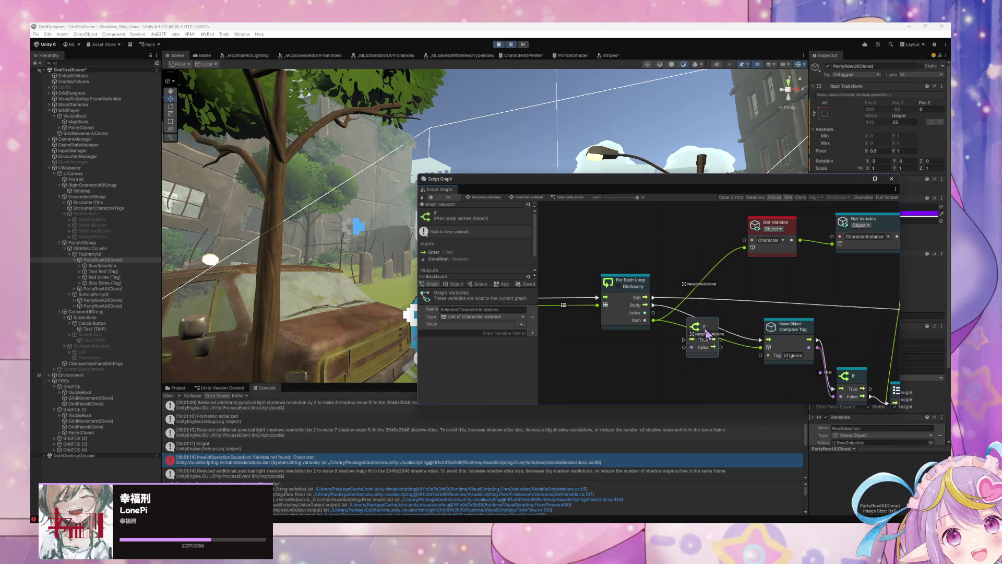
{"action": "key", "text": "Delete"}
{"action": "right_click", "coordinate": [717, 358]}
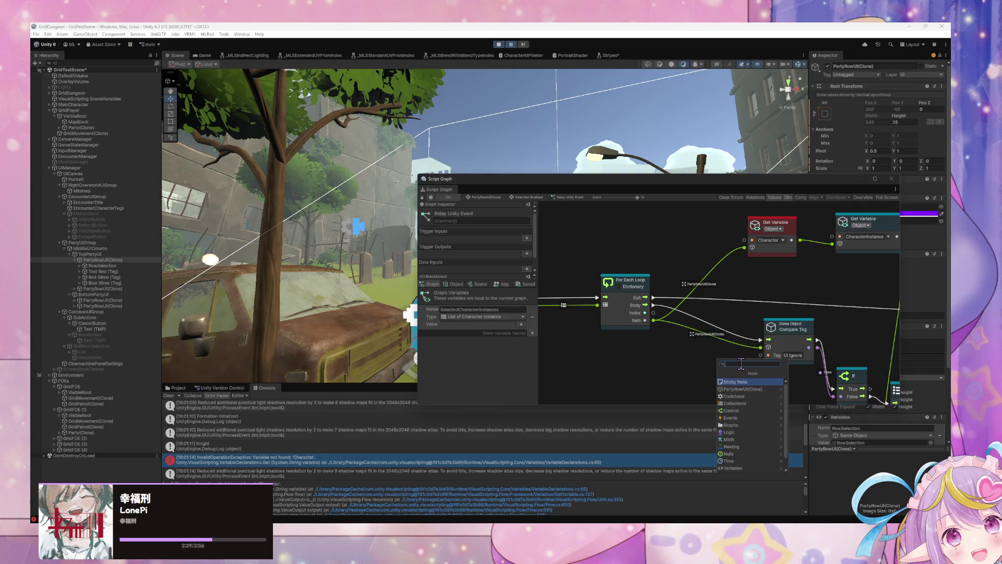
{"action": "type", "text": "equal"}
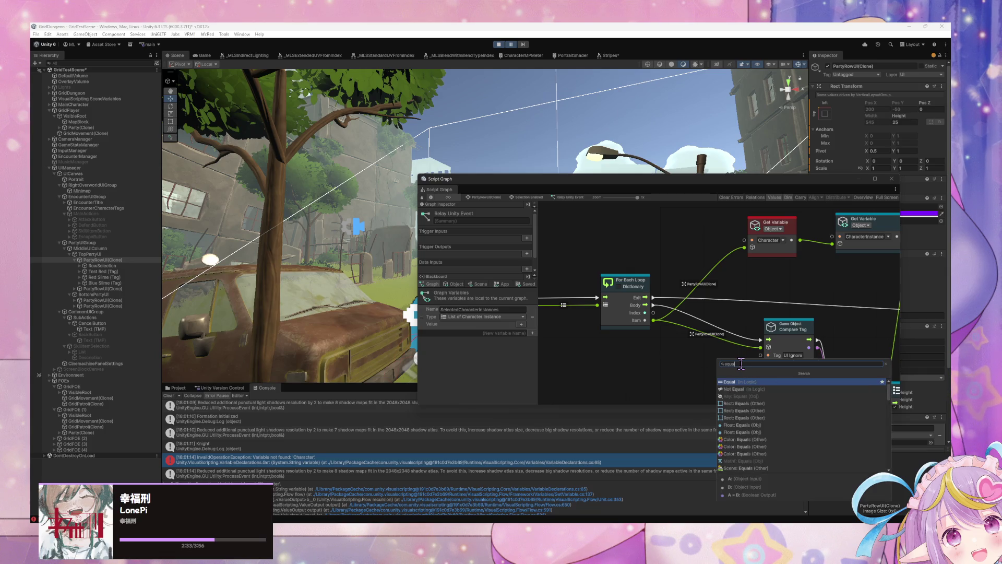
{"action": "left_click", "coordinate": [734, 389]}
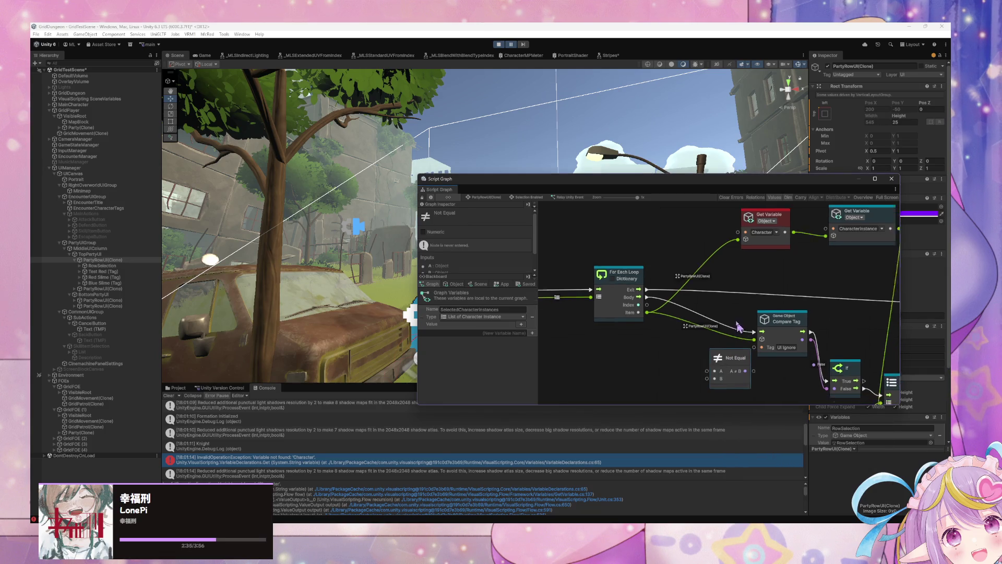
{"action": "left_click_drag", "start_coordinate": [765, 295], "coordinate": [748, 296]}
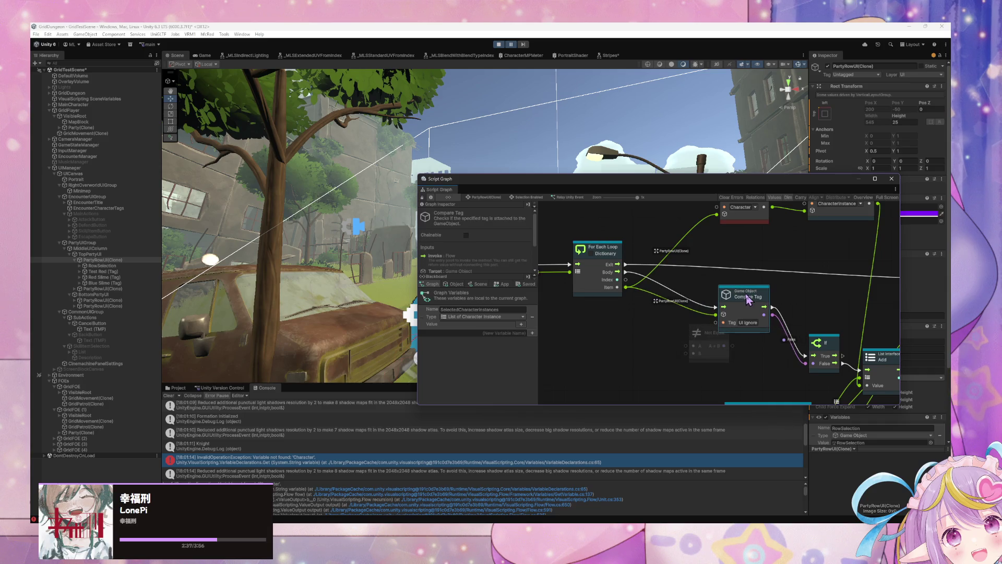
{"action": "left_click_drag", "start_coordinate": [716, 339], "coordinate": [700, 347]}
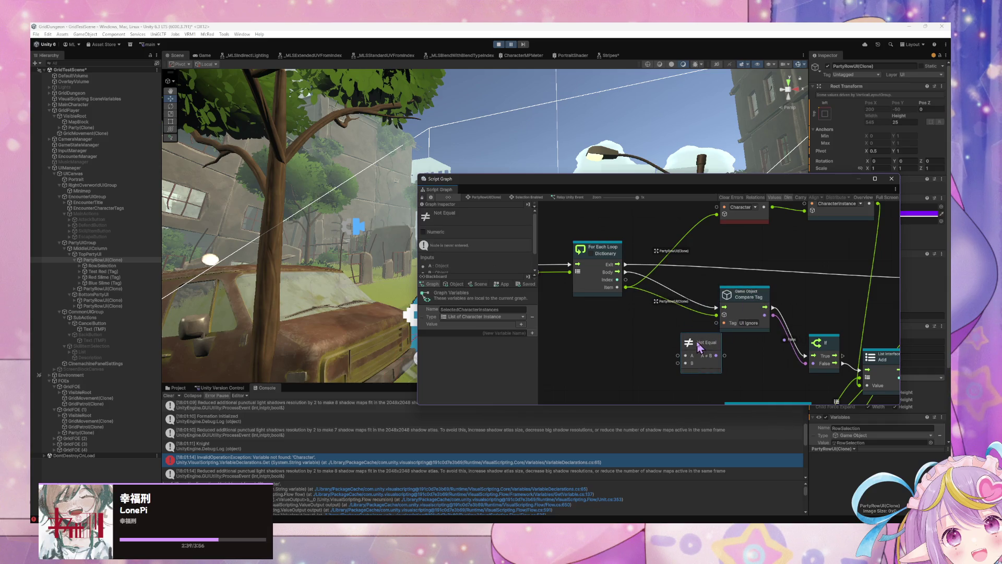
{"action": "key", "text": "Delete"}
Add an Equal node with an Integer 0 literal feeding its B input.
{"action": "right_click", "coordinate": [699, 345]}
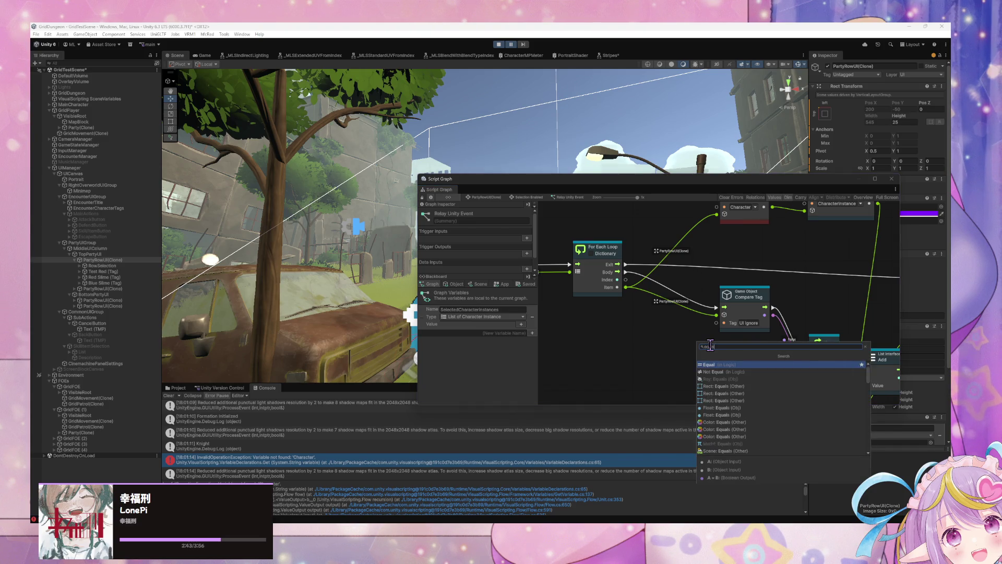
{"action": "key", "text": "Return"}
{"action": "left_click_drag", "start_coordinate": [693, 370], "coordinate": [654, 368]}
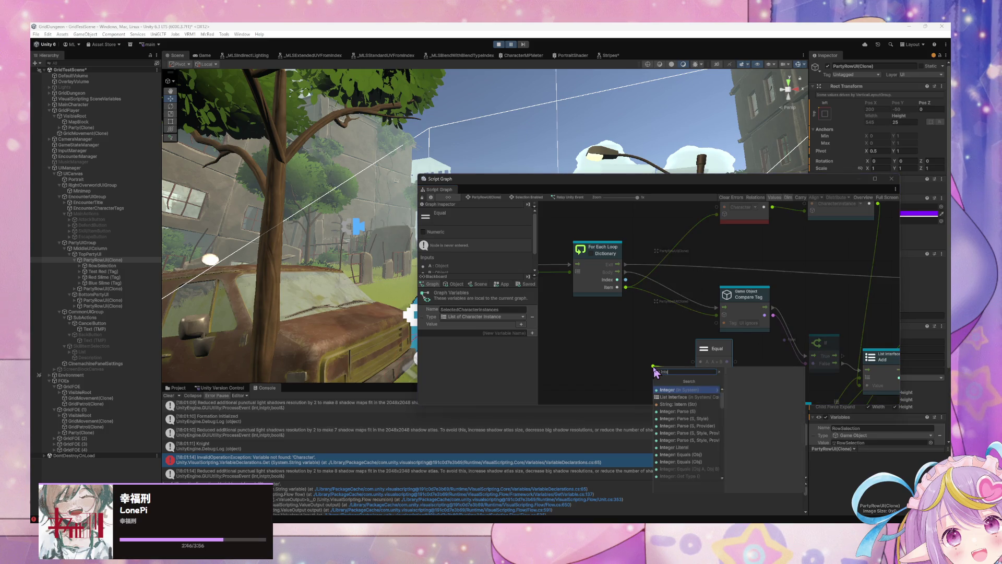
{"action": "key", "text": "Return"}
{"action": "left_click_drag", "start_coordinate": [635, 350], "coordinate": [631, 365]}
{"action": "left_click_drag", "start_coordinate": [750, 300], "coordinate": [675, 285]}
Insert an Or between Compare Tag and If, and wire Equal's result into its B input.
{"action": "right_click", "coordinate": [721, 335]}
{"action": "type", "text": "or"}
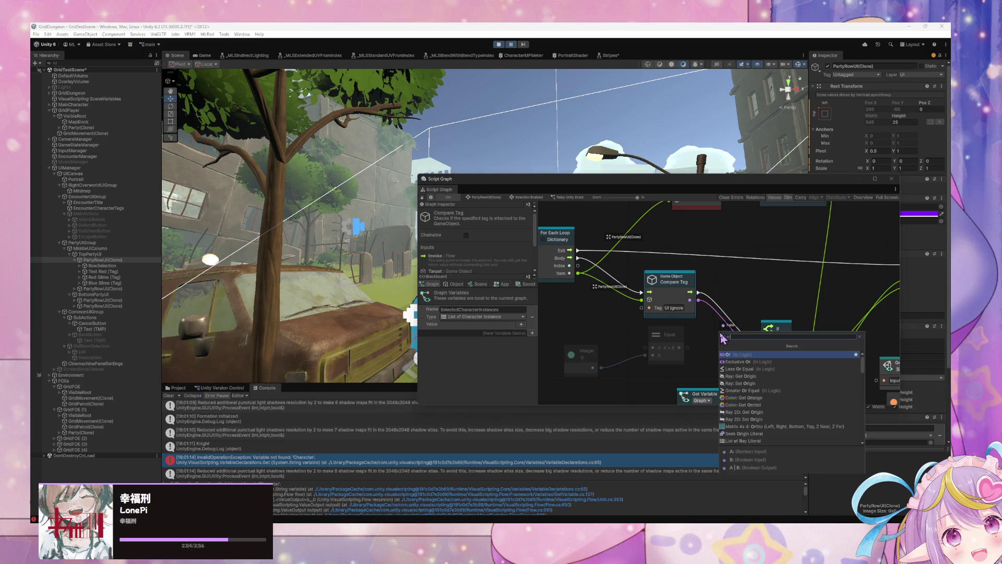
{"action": "key", "text": "Return"}
{"action": "left_click_drag", "start_coordinate": [687, 347], "coordinate": [705, 357]}
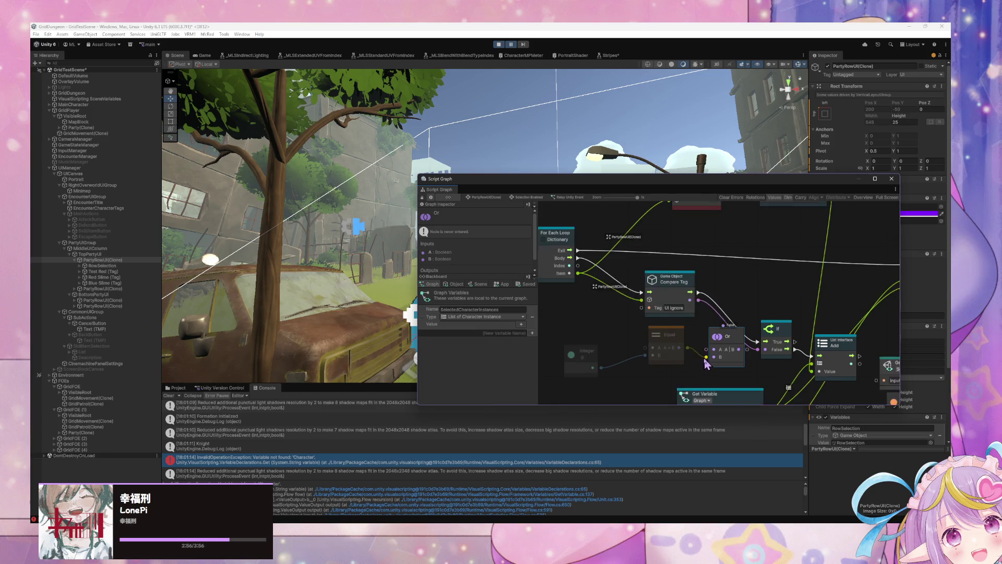
{"action": "mouse_move", "coordinate": [647, 347]}
{"action": "left_mouse_down"}
{"action": "mouse_move", "coordinate": [692, 330]}
{"action": "mouse_move", "coordinate": [667, 333]}
{"action": "left_mouse_up"}
{"action": "mouse_move", "coordinate": [815, 280]}
{"action": "left_mouse_down"}
{"action": "mouse_move", "coordinate": [672, 271]}
{"action": "mouse_move", "coordinate": [716, 290]}
{"action": "left_mouse_up"}
{"action": "scroll", "coordinate": [672, 272], "scroll_direction": "down", "scroll_amount": 3}
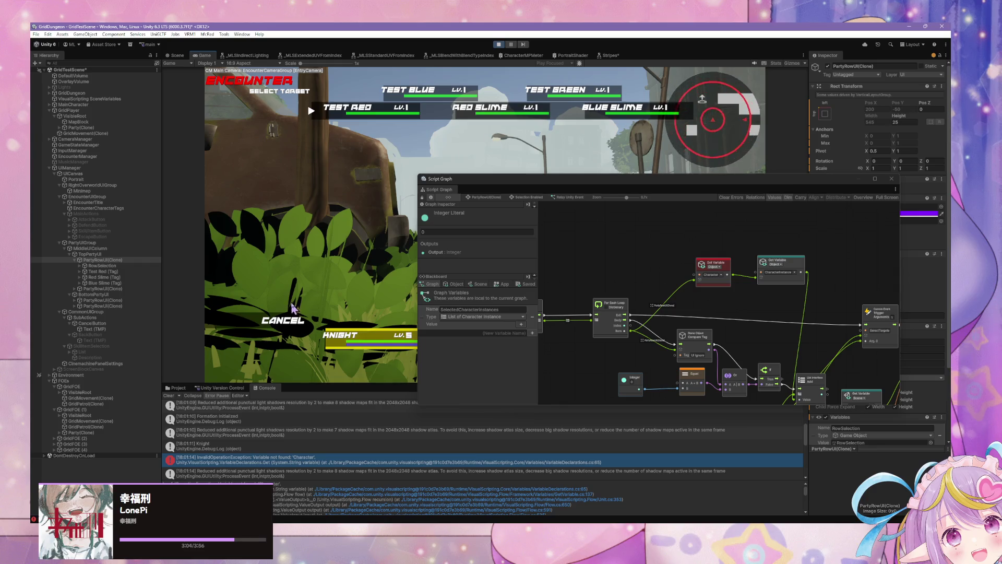
Escape the battle, pick a skill in a new encounter, and pause at target selection.
{"action": "left_click", "coordinate": [281, 322]}
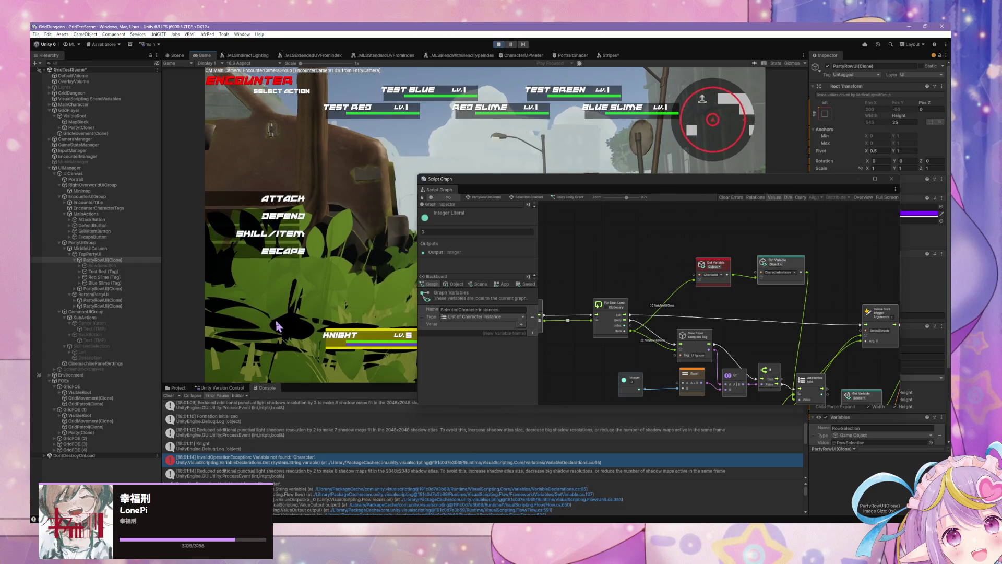
{"action": "left_click", "coordinate": [278, 252]}
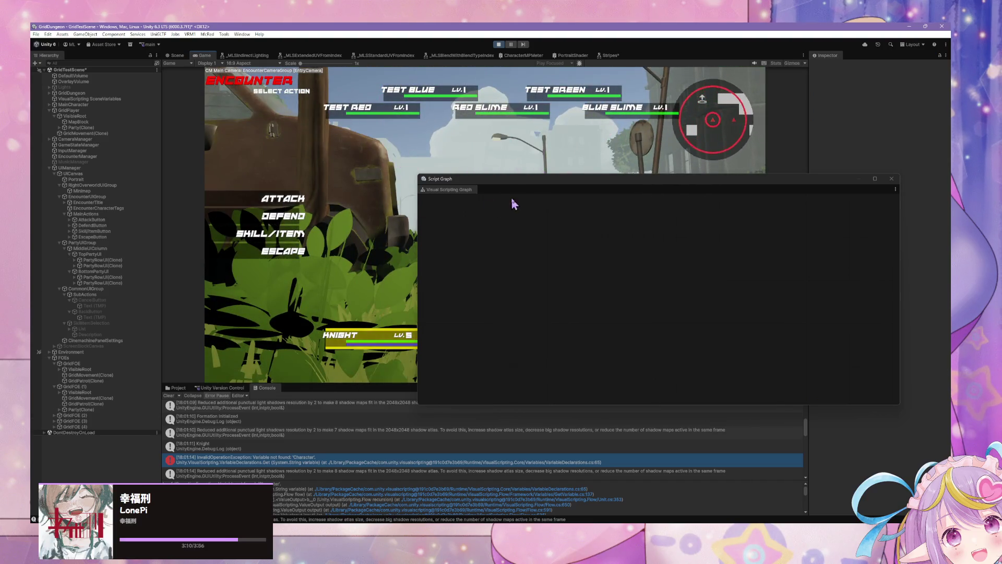
{"action": "left_click_drag", "start_coordinate": [517, 191], "coordinate": [597, 297]}
{"action": "left_click", "coordinate": [270, 234]}
{"action": "left_click", "coordinate": [438, 182]}
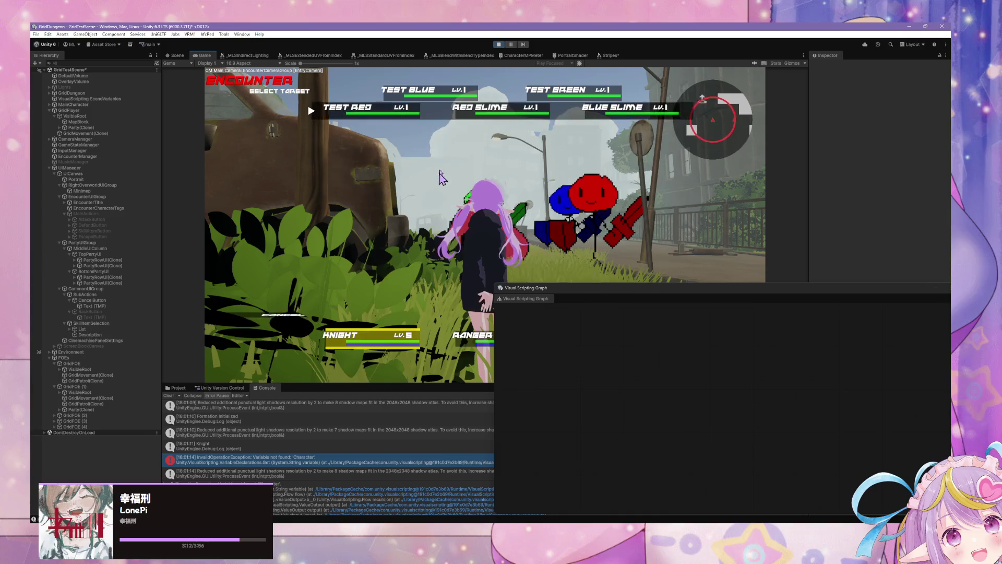
{"action": "left_click", "coordinate": [324, 122]}
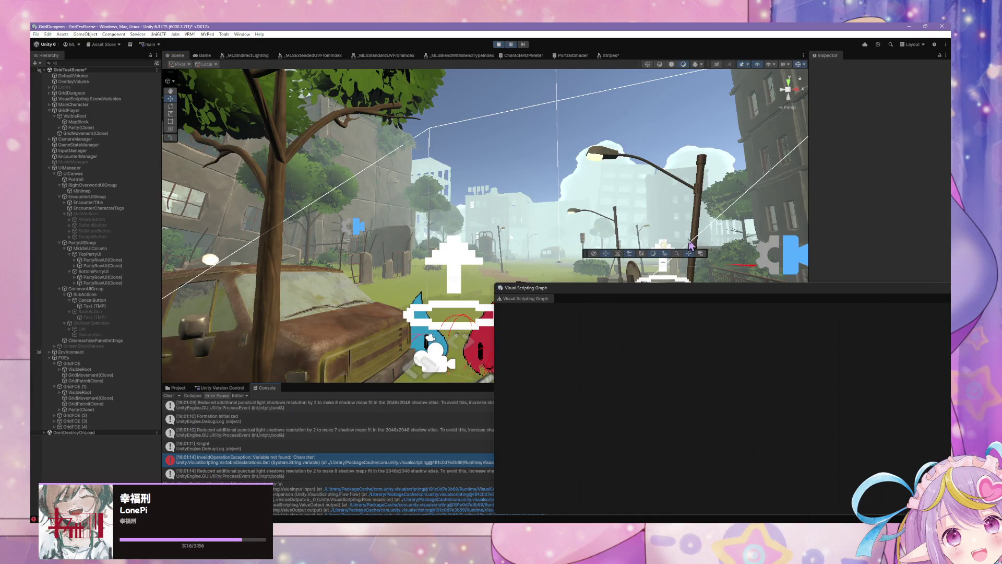
Open the party row's Relay Unity Event graph and wire the For Each index into Equal's A input.
{"action": "left_click", "coordinate": [112, 260]}
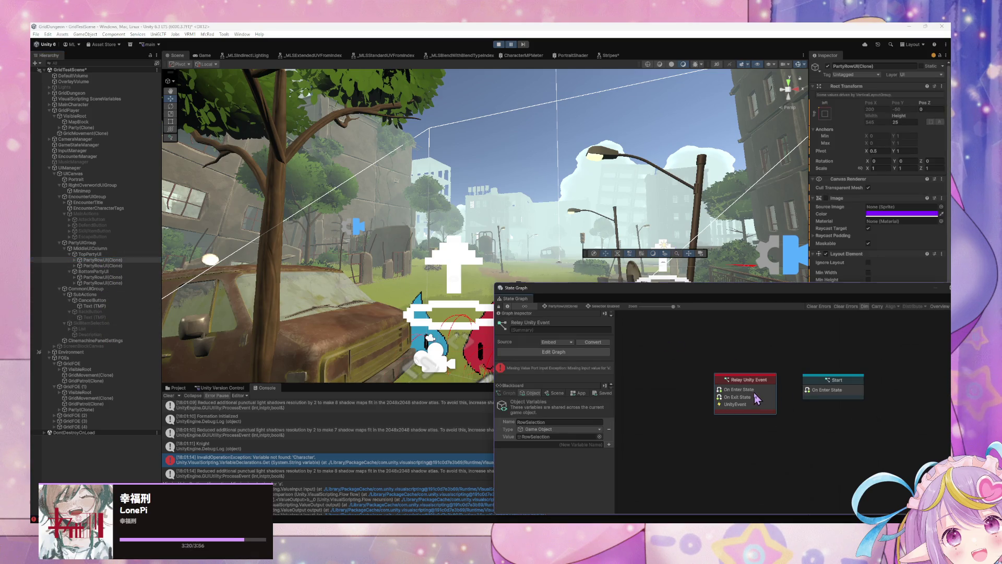
{"action": "double_click", "coordinate": [757, 399]}
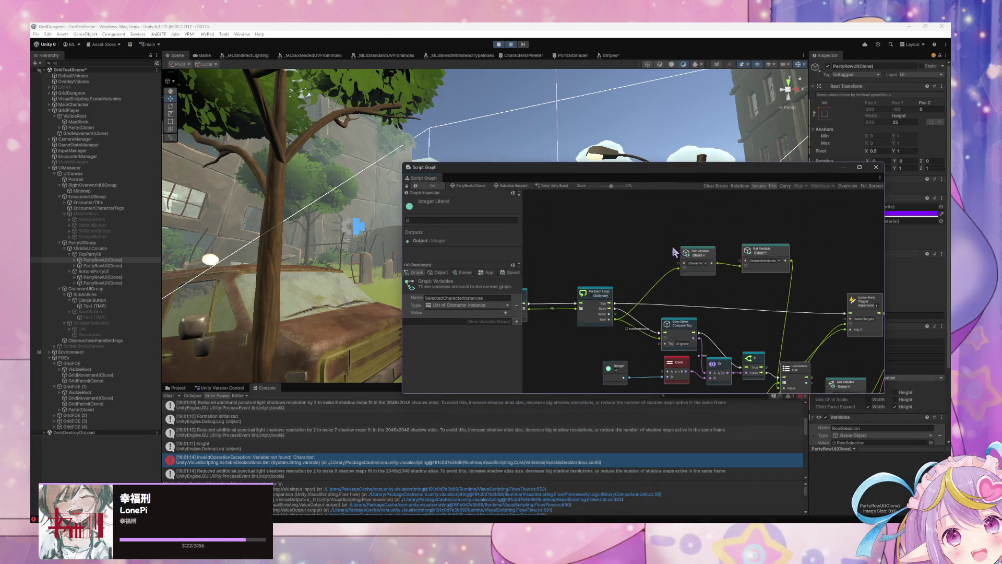
{"action": "scroll", "coordinate": [659, 376], "scroll_direction": "up", "scroll_amount": 3}
{"action": "left_click_drag", "start_coordinate": [586, 287], "coordinate": [668, 369]}
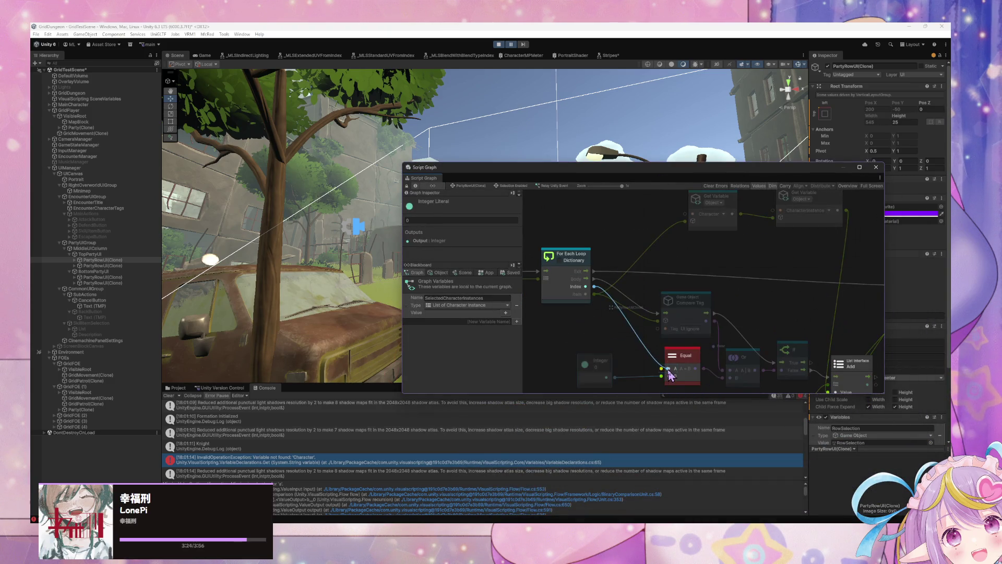
{"action": "left_click_drag", "start_coordinate": [616, 266], "coordinate": [659, 272]}
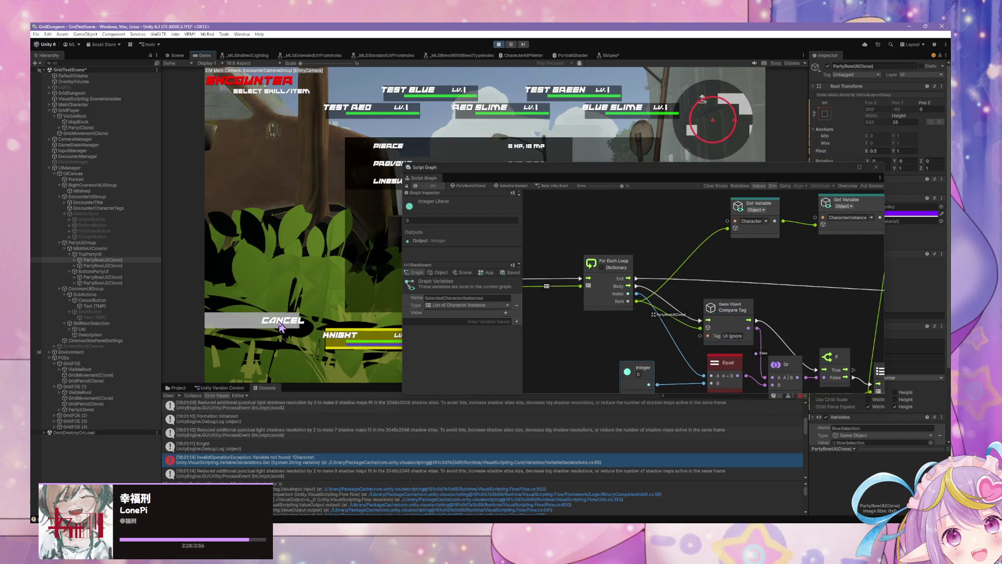
Leave the battle, reach target selection in a fresh encounter, pause, and recheck the Character error.
{"action": "left_click", "coordinate": [280, 326]}
{"action": "left_click", "coordinate": [284, 256]}
{"action": "left_click", "coordinate": [284, 262]}
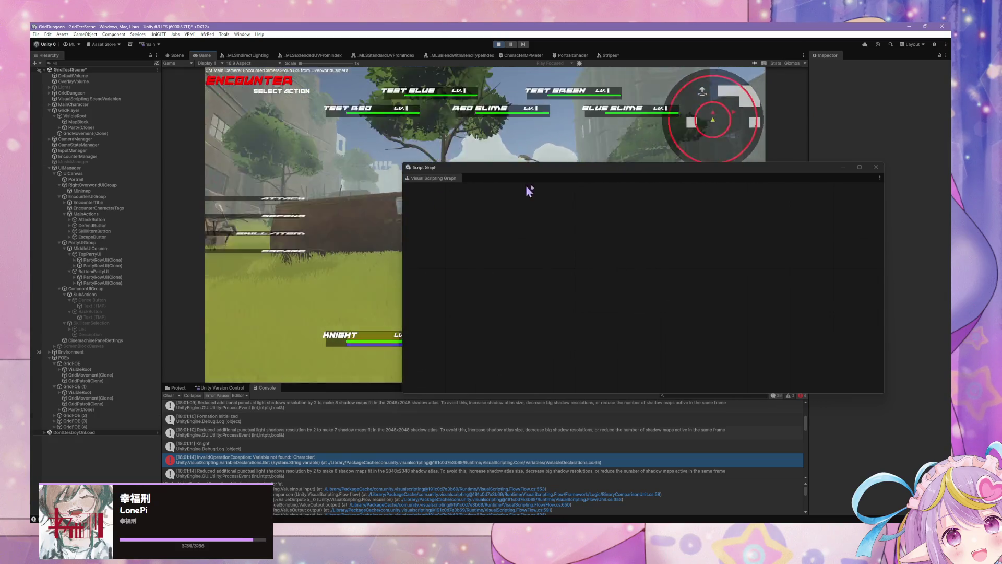
{"action": "left_click", "coordinate": [271, 233]}
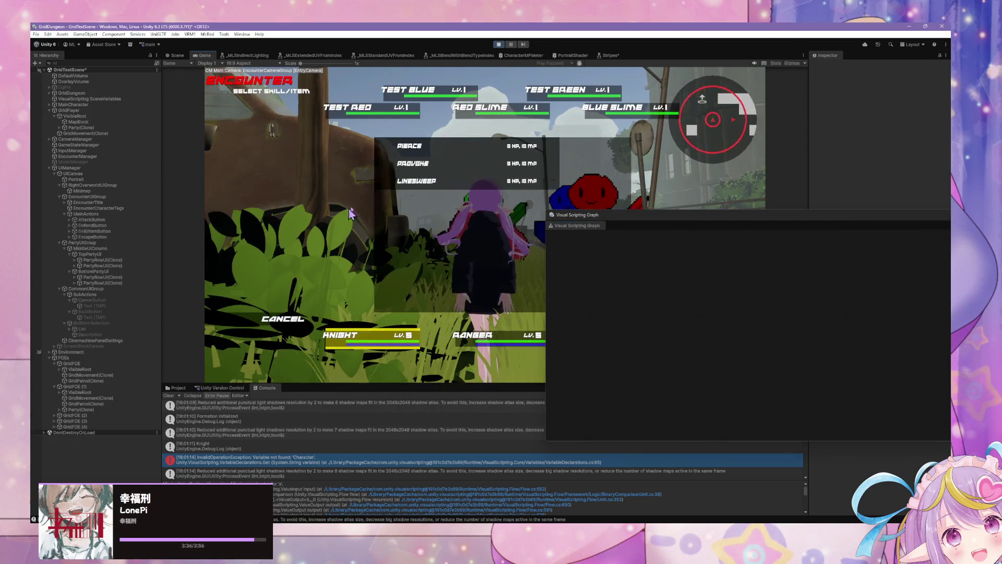
{"action": "left_click", "coordinate": [441, 182]}
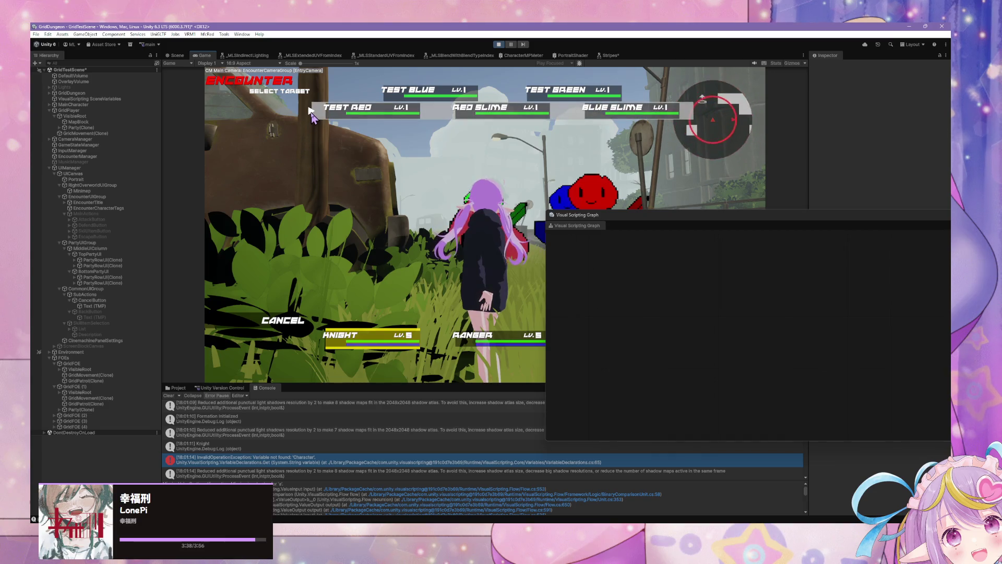
{"action": "left_click", "coordinate": [312, 113]}
{"action": "left_click", "coordinate": [273, 446]}
{"action": "left_click", "coordinate": [268, 460]}
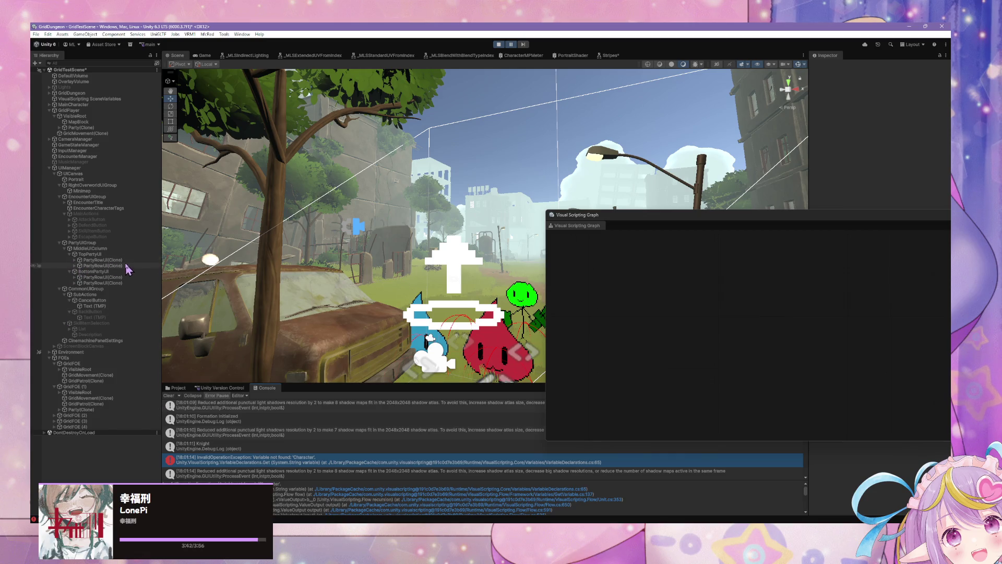
{"action": "left_click", "coordinate": [118, 260]}
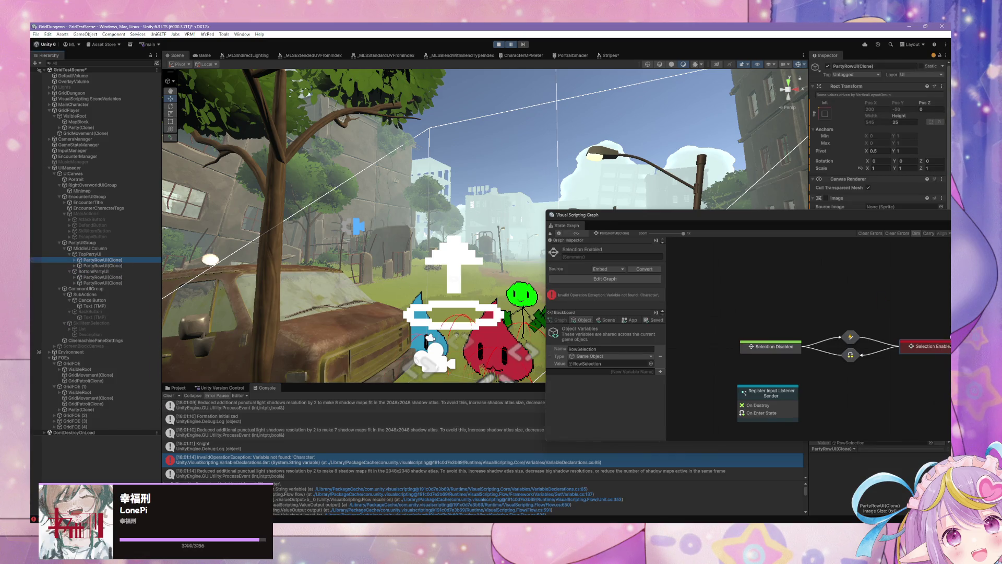
Enter the party row's Selection Enabled state, open its Relay Unity Event graph, and expand the party row.
{"action": "double_click", "coordinate": [922, 347]}
{"action": "double_click", "coordinate": [883, 313]}
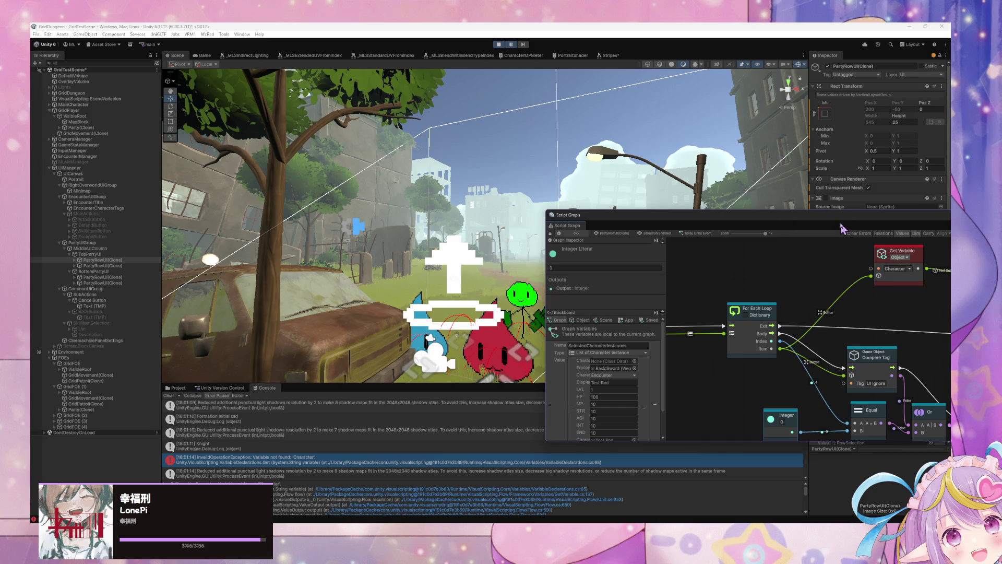
{"action": "left_click_drag", "start_coordinate": [844, 223], "coordinate": [702, 181]}
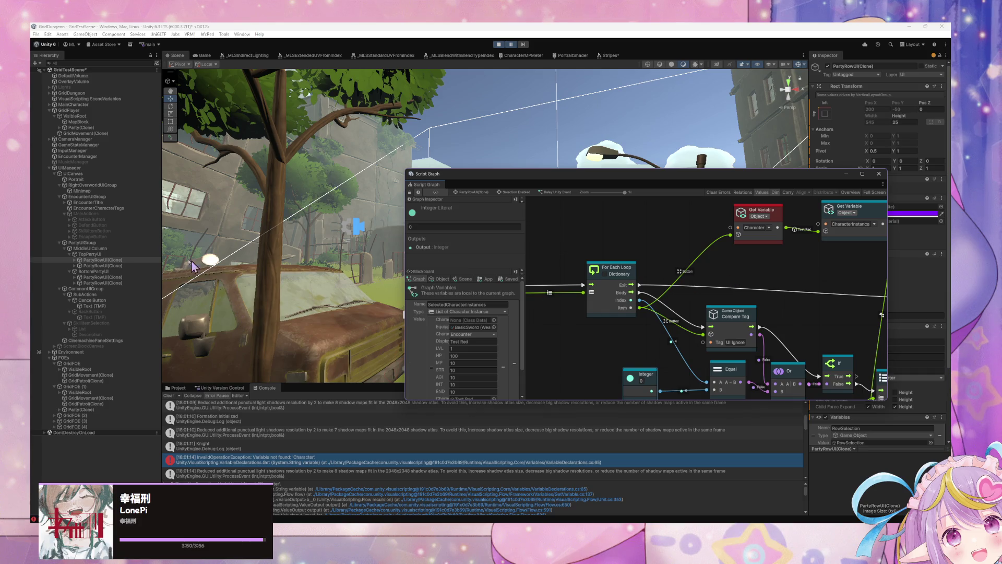
{"action": "left_click", "coordinate": [76, 261]}
{"action": "left_click", "coordinate": [75, 260]}
Check Test Red (Tag), then return to the party row's Selection Enabled graph and nudge the Character Get Variable node.
{"action": "left_click", "coordinate": [97, 271]}
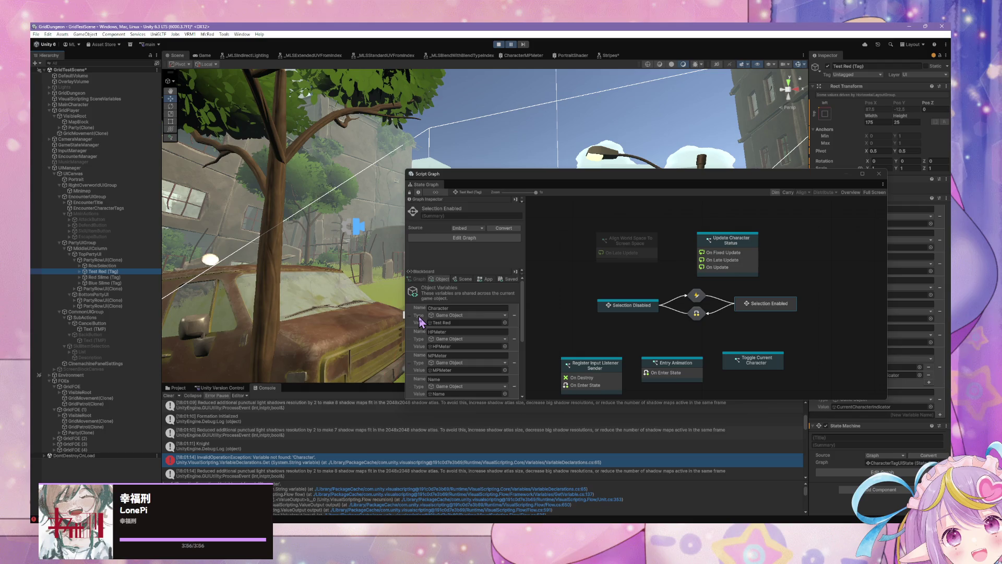
{"action": "left_click", "coordinate": [100, 260]}
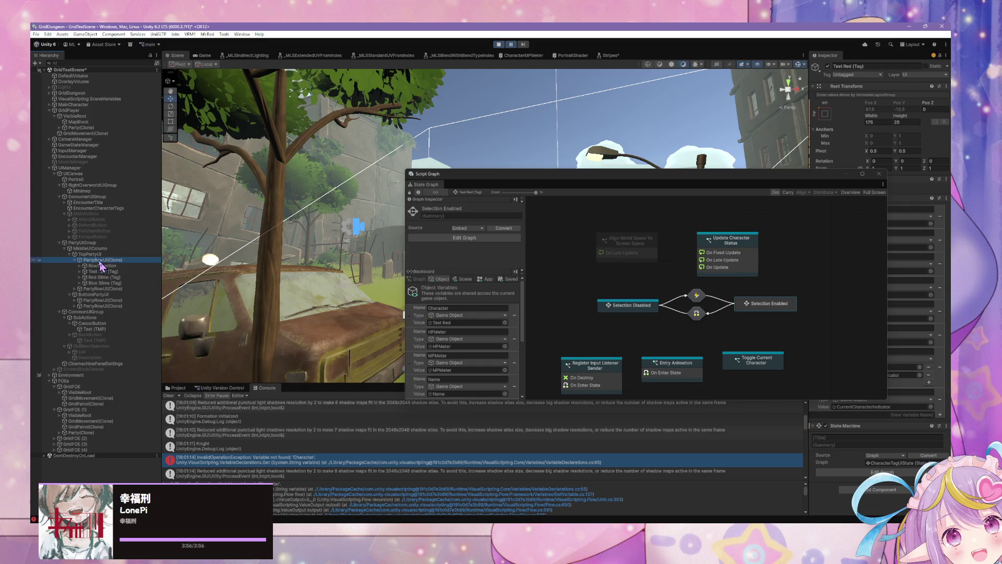
{"action": "double_click", "coordinate": [793, 301]}
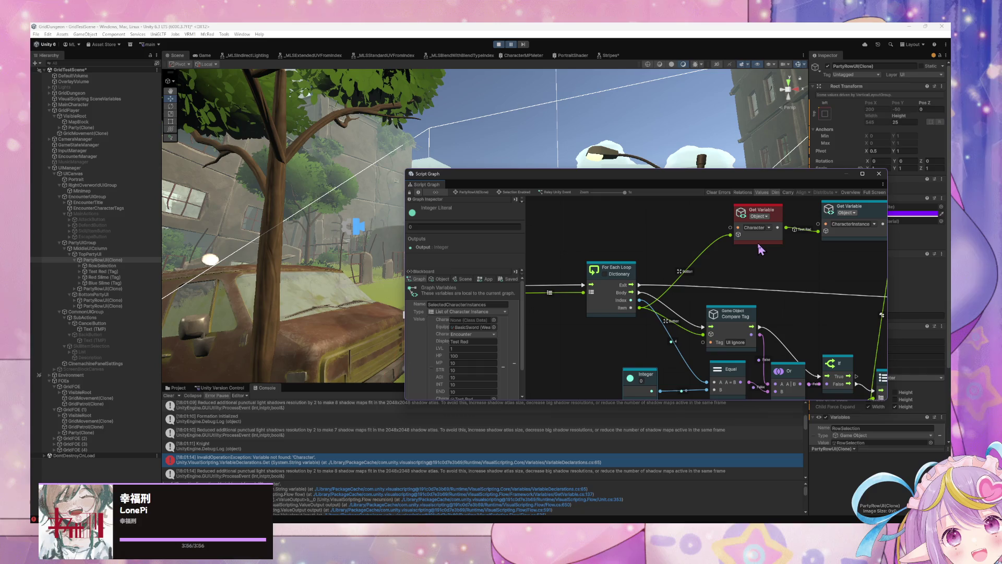
{"action": "mouse_move", "coordinate": [758, 243]}
{"action": "left_mouse_down"}
{"action": "mouse_move", "coordinate": [736, 241]}
{"action": "mouse_move", "coordinate": [744, 246]}
{"action": "left_mouse_up"}
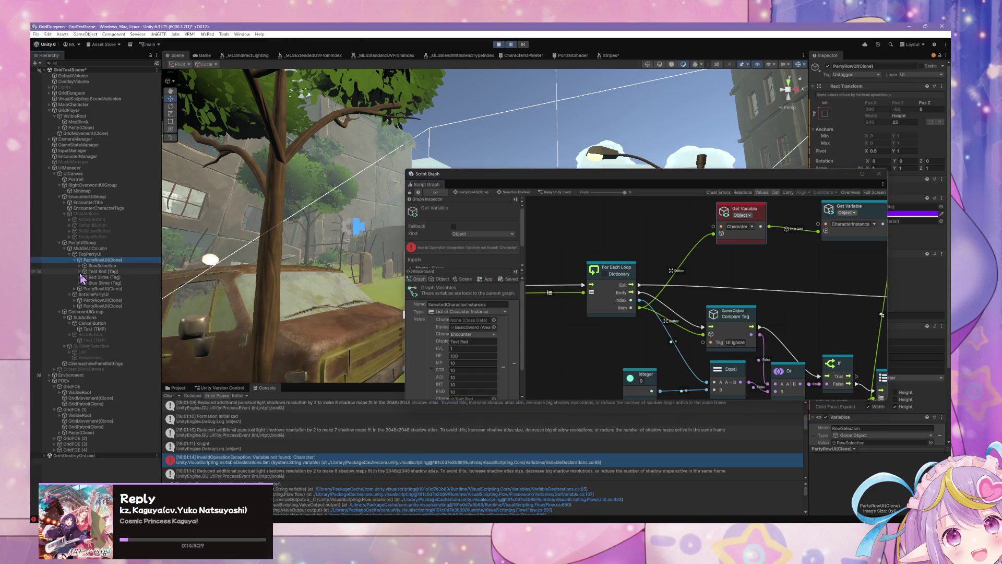
Inspect Test Red (Tag)'s Selection Enabled state and its Relay Unity Event graph with the UnityEvent node.
{"action": "left_click", "coordinate": [80, 272]}
{"action": "left_click", "coordinate": [104, 272]}
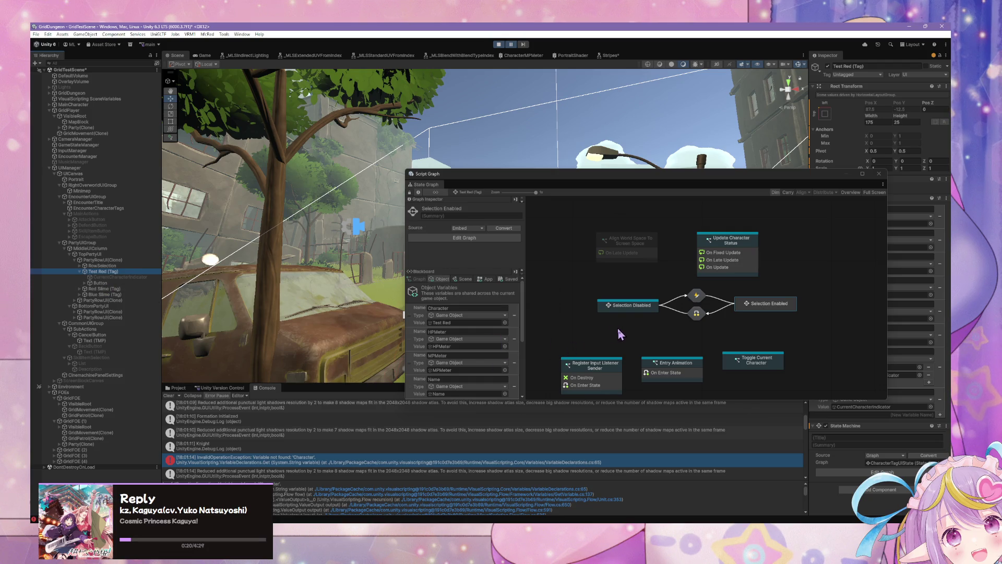
{"action": "double_click", "coordinate": [781, 308]}
{"action": "left_click", "coordinate": [703, 244]}
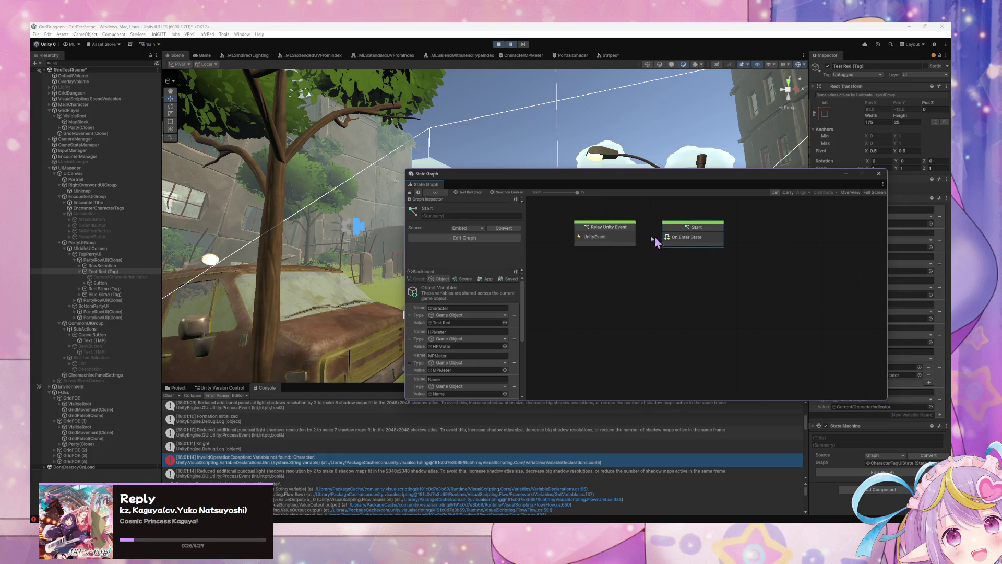
{"action": "double_click", "coordinate": [622, 231]}
{"action": "scroll", "coordinate": [662, 289], "scroll_direction": "up", "scroll_amount": 3}
{"action": "mouse_move", "coordinate": [574, 320]}
{"action": "left_mouse_down"}
{"action": "mouse_move", "coordinate": [662, 290]}
{"action": "mouse_move", "coordinate": [736, 289]}
{"action": "left_mouse_up"}
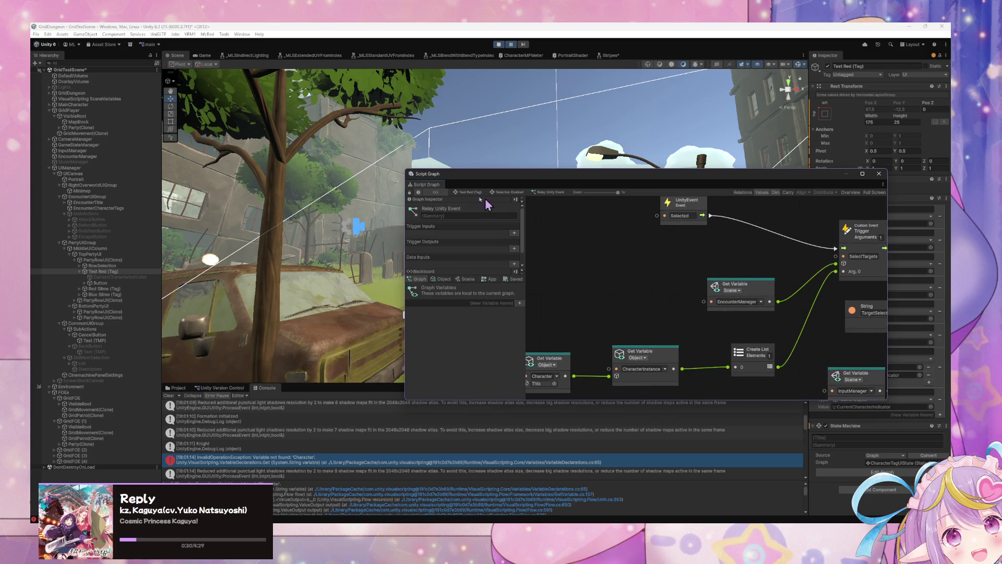
Return to the PartyRowUI(Clone) Relay Unity Event graph to view its SelectedCharacterInstances list.
{"action": "left_click", "coordinate": [471, 197]}
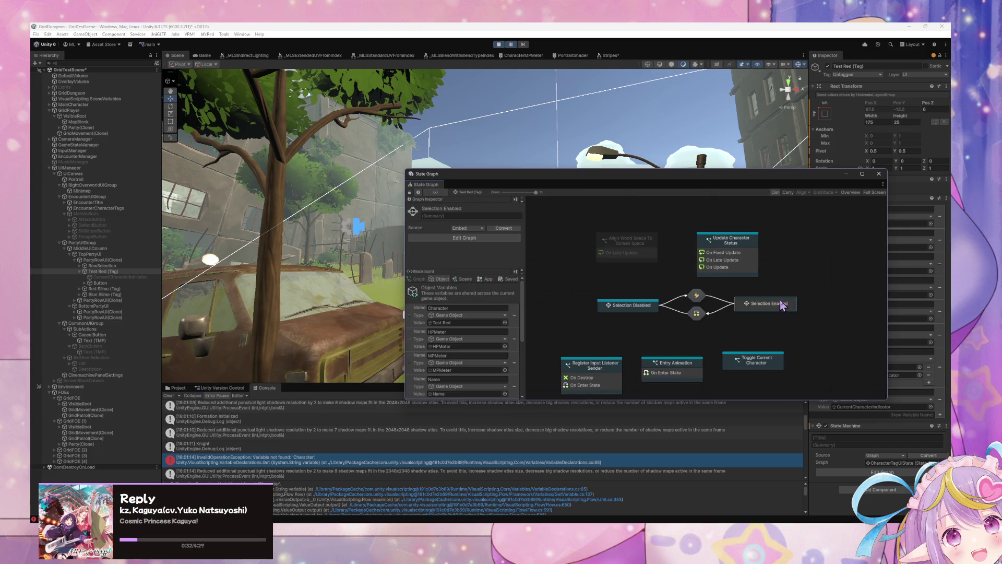
{"action": "double_click", "coordinate": [618, 230]}
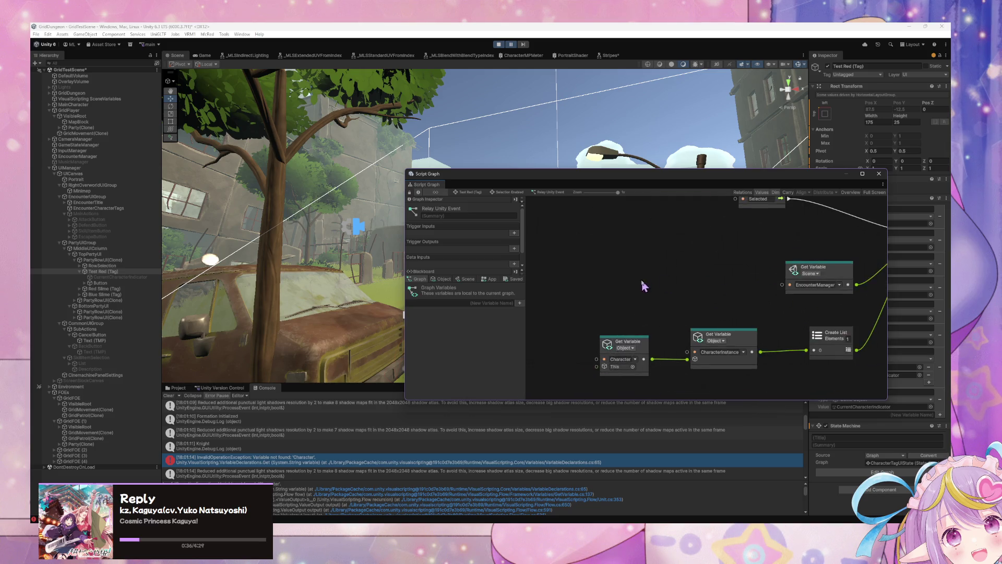
{"action": "left_click", "coordinate": [128, 261]}
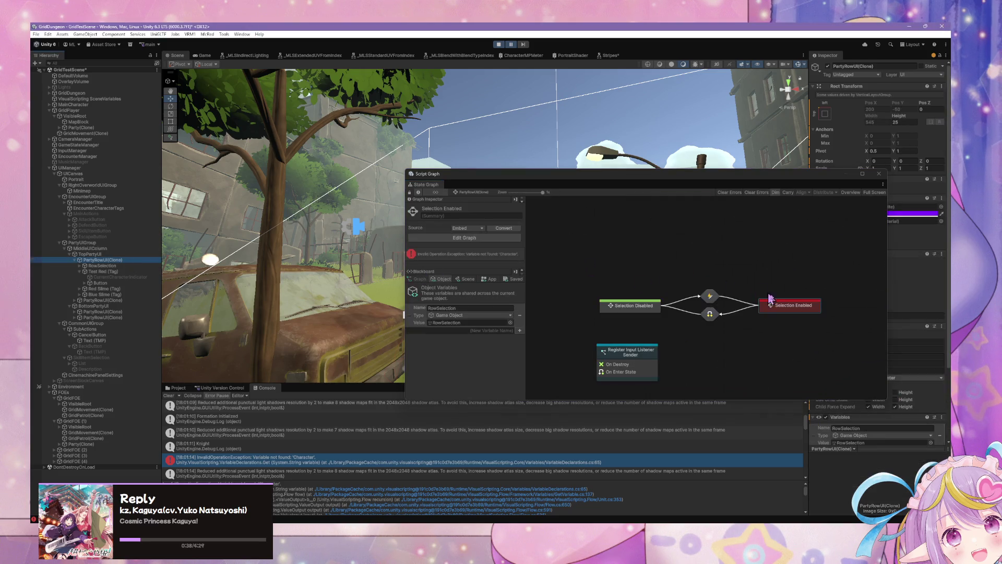
{"action": "double_click", "coordinate": [655, 271]}
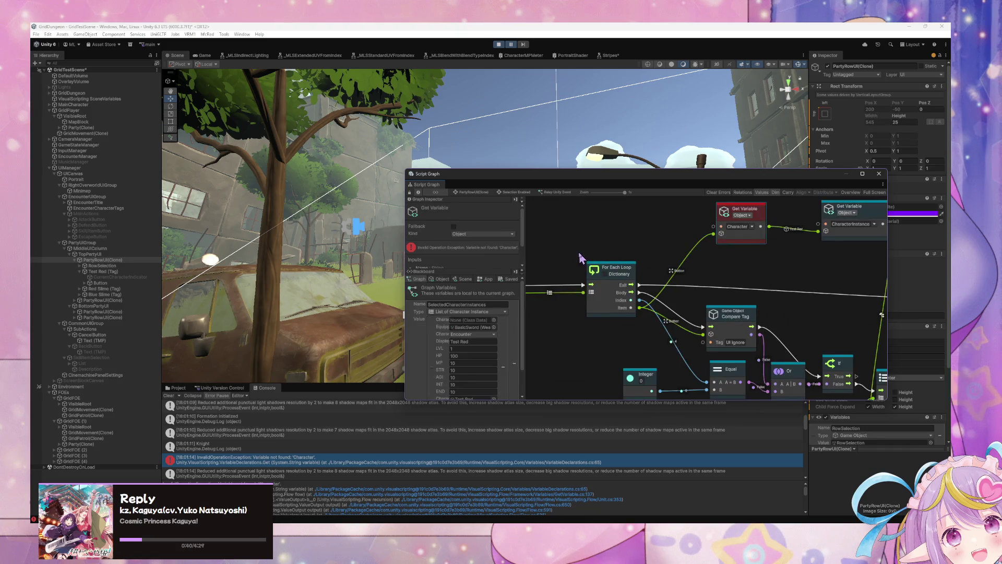
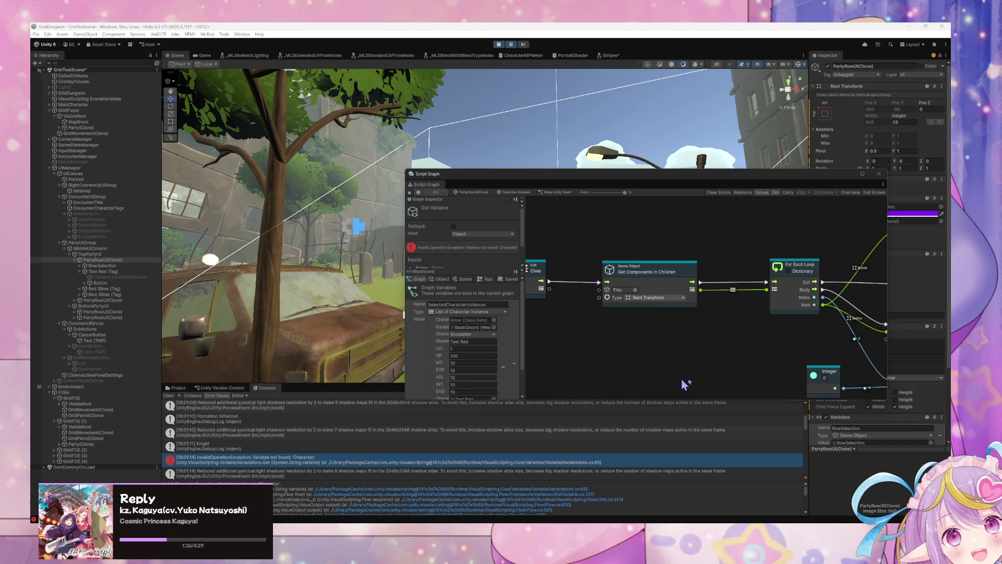
Add a For Loop node and place it above the For Each Loop.
{"action": "scroll", "coordinate": [689, 334], "scroll_direction": "right", "scroll_amount": 3}
{"action": "right_click", "coordinate": [681, 270]}
{"action": "type", "text": "for"}
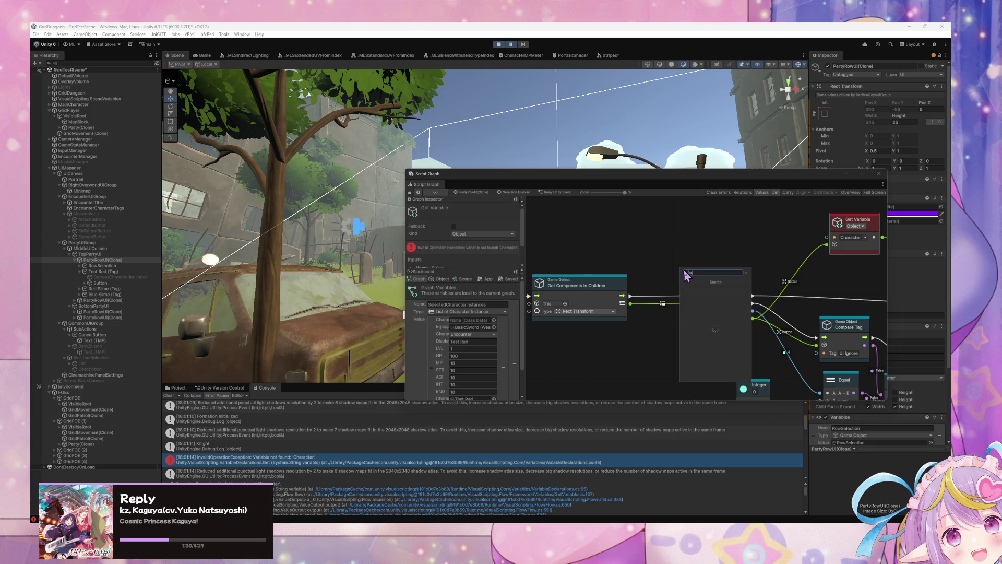
{"action": "key", "text": "Down"}
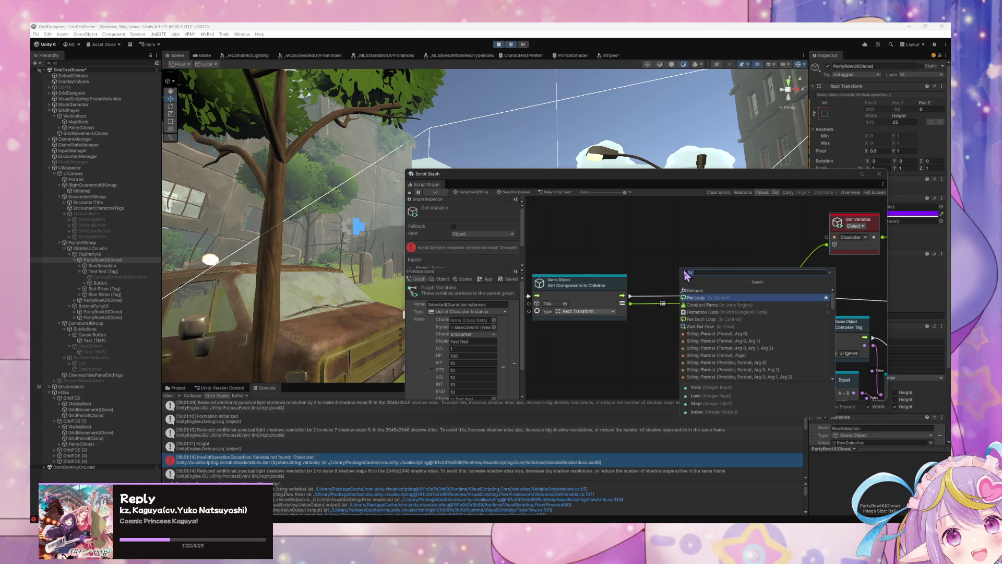
{"action": "key", "text": "Return"}
{"action": "left_click_drag", "start_coordinate": [689, 268], "coordinate": [662, 233]}
Add a Transform Get Child Count node and move it up-left beside the For Loop.
{"action": "right_click", "coordinate": [676, 366]}
{"action": "left_click", "coordinate": [697, 377]}
{"action": "type", "text": "get chil"}
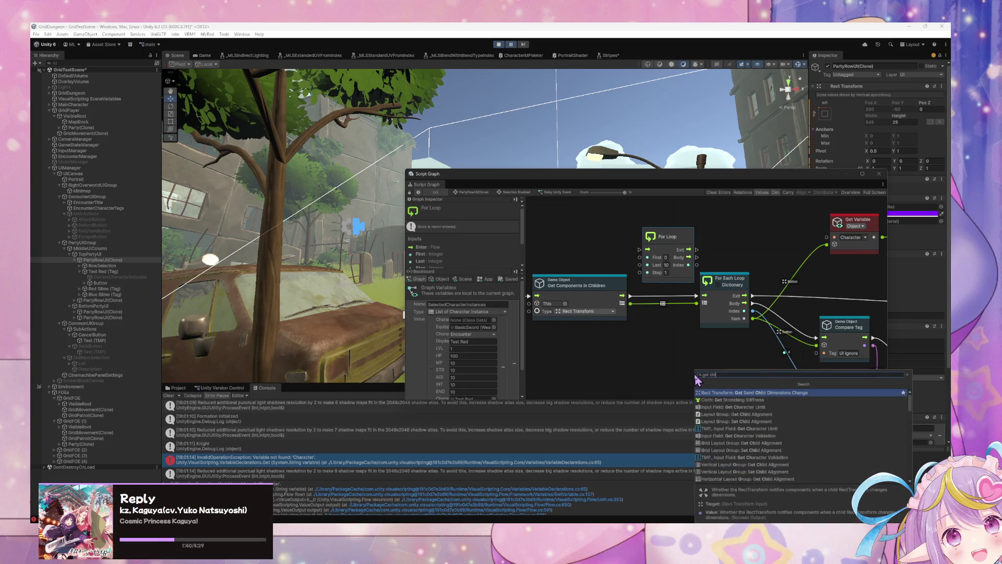
{"action": "key", "text": "ctrl+a"}
{"action": "type", "text": "count"}
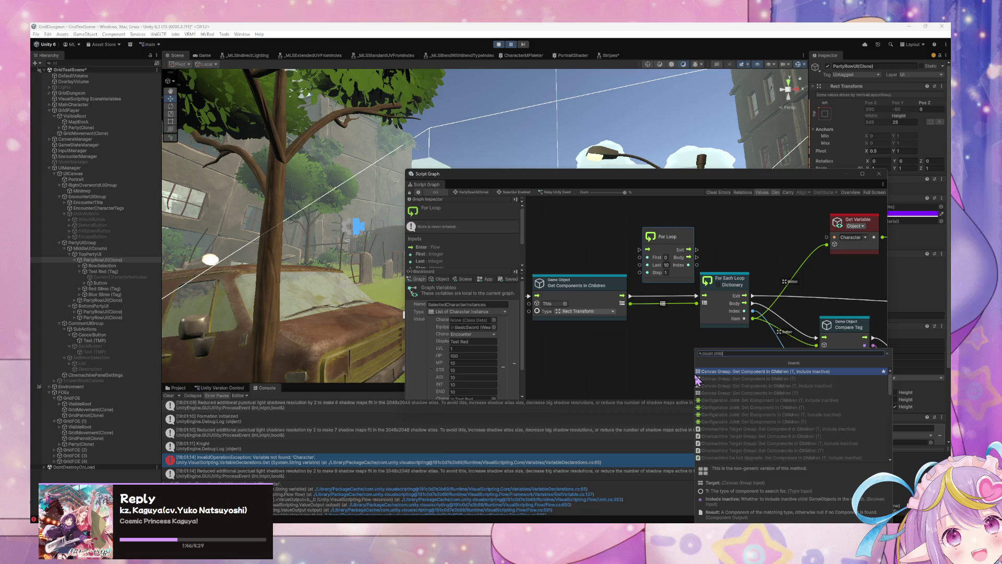
{"action": "key", "text": "ctrl+a"}
{"action": "type", "text": "transf"}
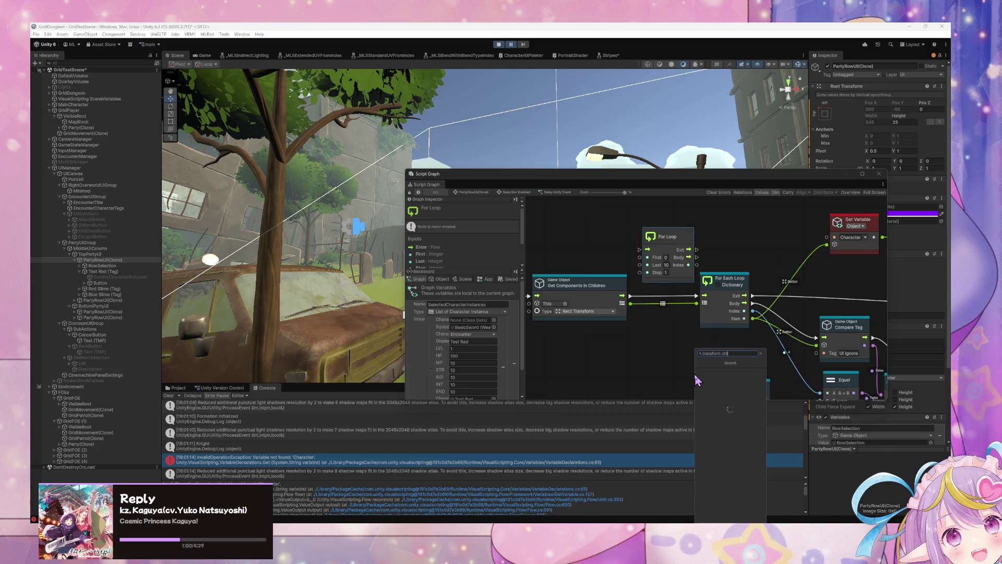
{"action": "type", "text": "co"}
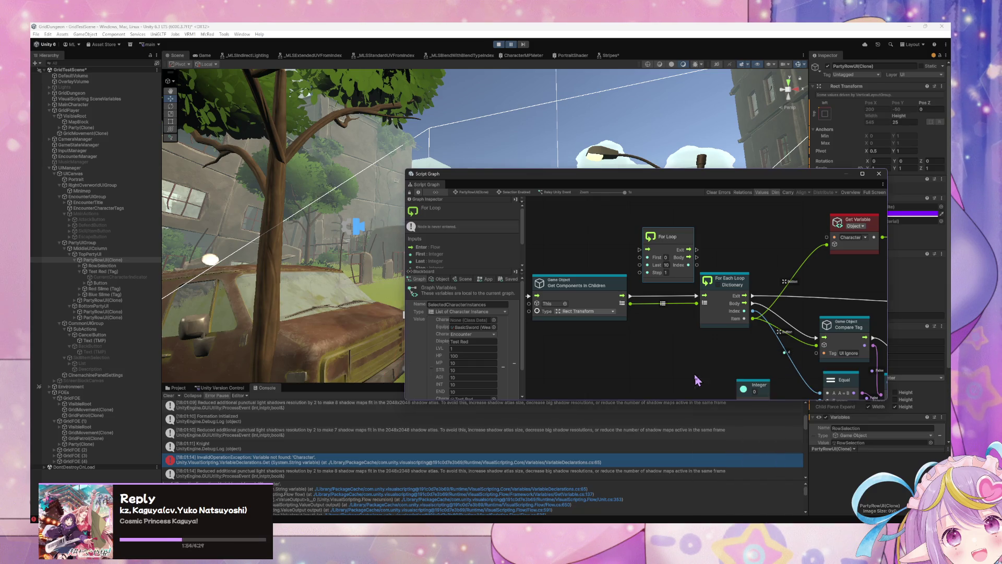
{"action": "key", "text": "Return"}
{"action": "mouse_move", "coordinate": [690, 360]}
{"action": "left_mouse_down"}
{"action": "mouse_move", "coordinate": [569, 232]}
{"action": "mouse_move", "coordinate": [633, 359]}
{"action": "mouse_move", "coordinate": [624, 279]}
{"action": "left_mouse_up"}
Wire List Clear's flow output into the For Loop's input.
{"action": "left_click_drag", "start_coordinate": [628, 347], "coordinate": [689, 338]}
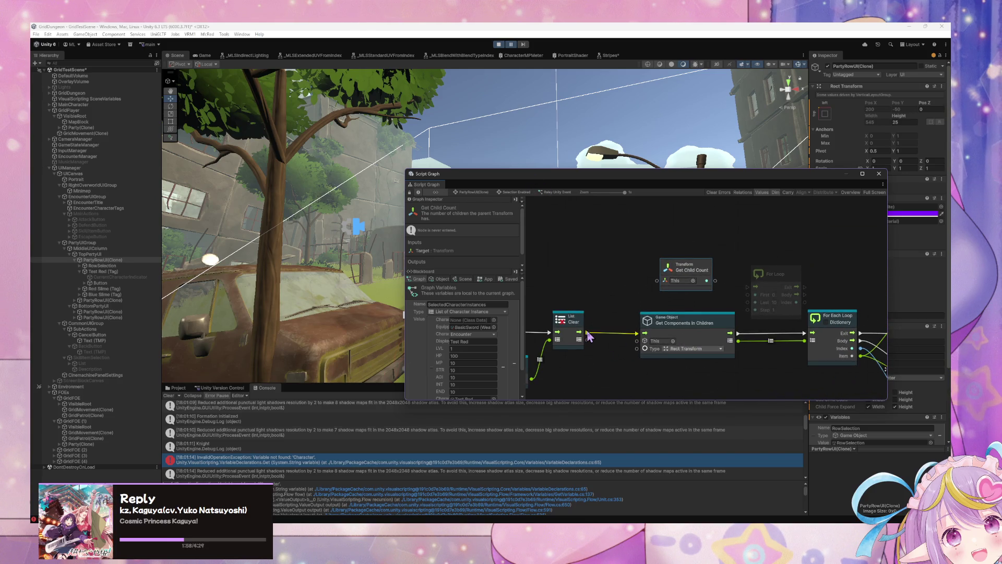
{"action": "left_click_drag", "start_coordinate": [587, 333], "coordinate": [748, 287]}
{"action": "left_click", "coordinate": [726, 324]}
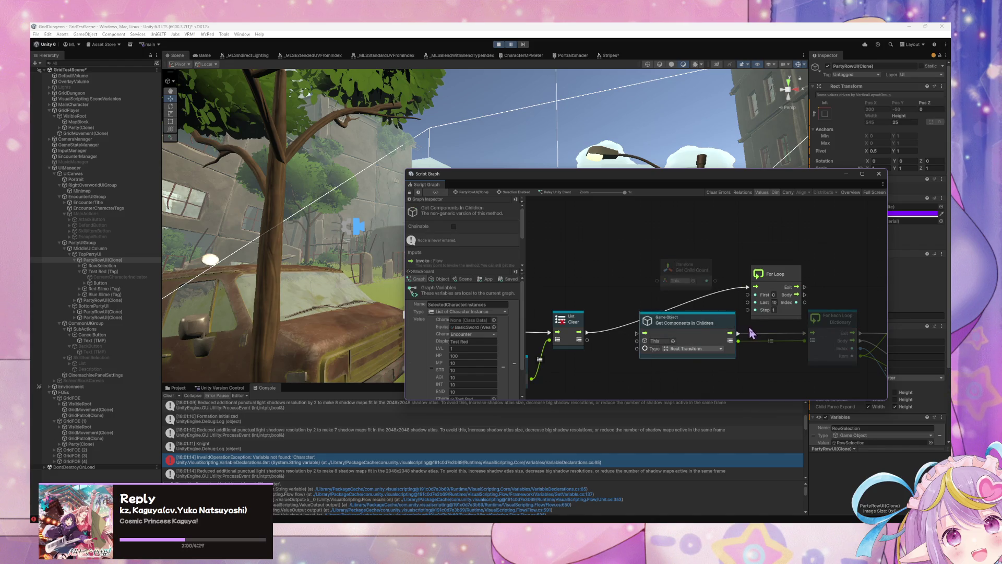
Delete Get Components In Children and link Get Child Count toward the For Loop's Last input.
{"action": "key", "text": "Delete"}
{"action": "mouse_move", "coordinate": [813, 340]}
{"action": "left_mouse_down"}
{"action": "mouse_move", "coordinate": [600, 313]}
{"action": "mouse_move", "coordinate": [652, 293]}
{"action": "mouse_move", "coordinate": [711, 320]}
{"action": "mouse_move", "coordinate": [595, 296]}
{"action": "mouse_move", "coordinate": [752, 311]}
{"action": "mouse_move", "coordinate": [759, 334]}
{"action": "left_mouse_up"}
{"action": "left_click_drag", "start_coordinate": [527, 313], "coordinate": [852, 310]}
{"action": "left_click_drag", "start_coordinate": [731, 296], "coordinate": [727, 314]}
{"action": "mouse_move", "coordinate": [595, 253]}
{"action": "left_mouse_down"}
{"action": "mouse_move", "coordinate": [581, 303]}
{"action": "mouse_move", "coordinate": [649, 280]}
{"action": "left_mouse_up"}
{"action": "mouse_move", "coordinate": [603, 304]}
{"action": "left_mouse_down"}
{"action": "mouse_move", "coordinate": [598, 280]}
{"action": "mouse_move", "coordinate": [592, 289]}
{"action": "left_mouse_up"}
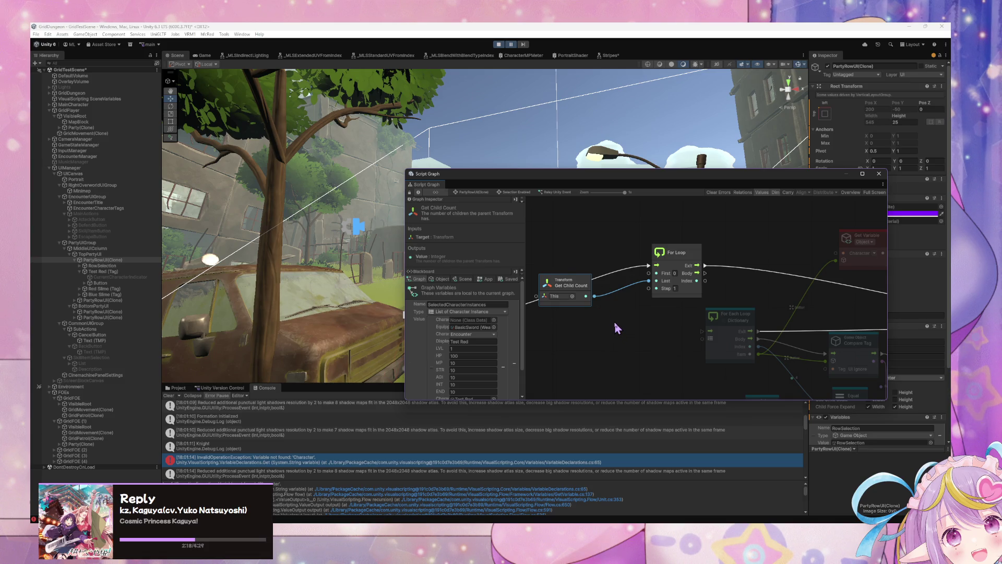
{"action": "left_click_drag", "start_coordinate": [585, 284], "coordinate": [585, 295]}
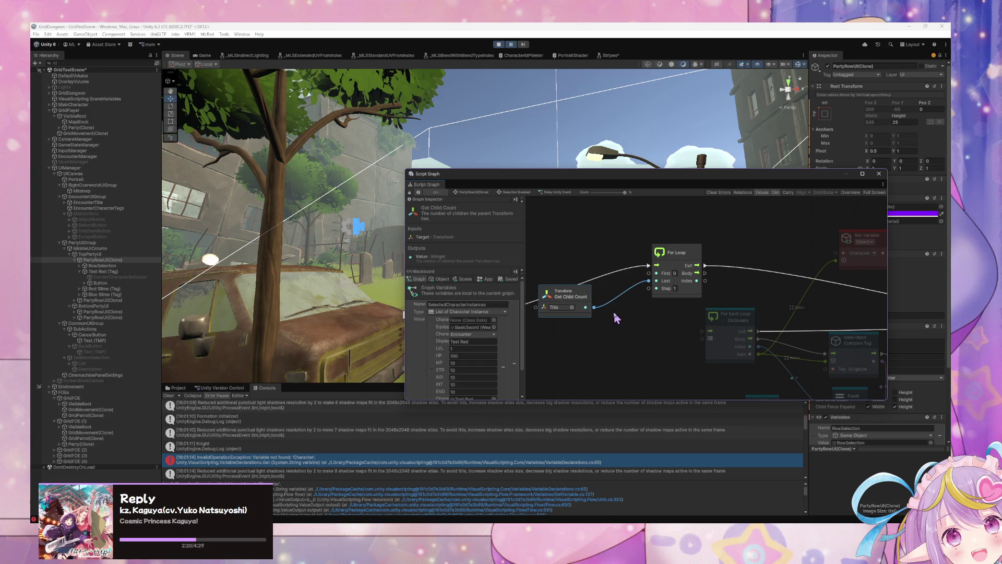
Insert a float Subtract node so child count minus 1 feeds the For Loop's Last.
{"action": "right_click", "coordinate": [635, 324]}
{"action": "type", "text": "subt"}
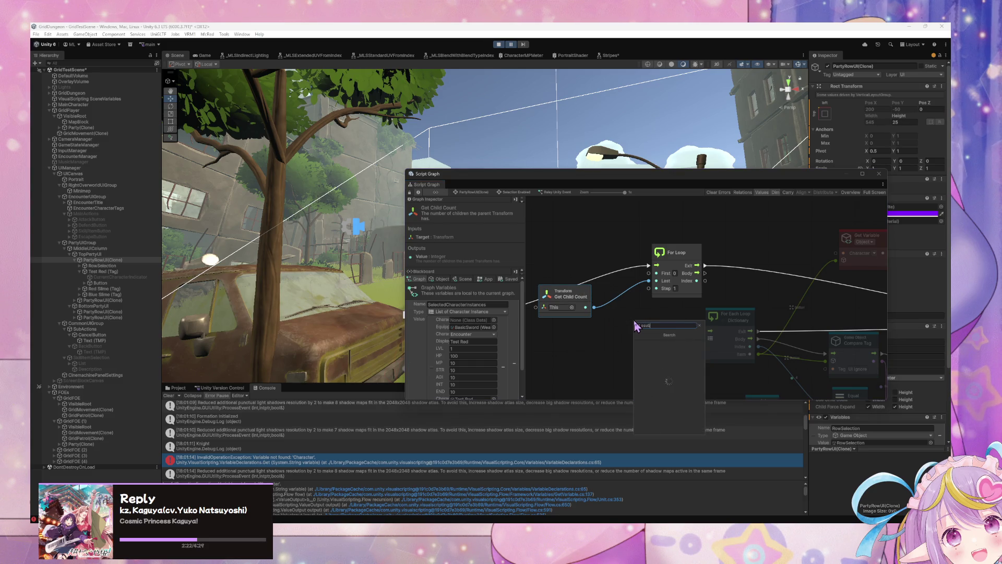
{"action": "type", "text": "rara"}
{"action": "key", "text": "BackSpace"}
{"action": "key", "text": "Down"}
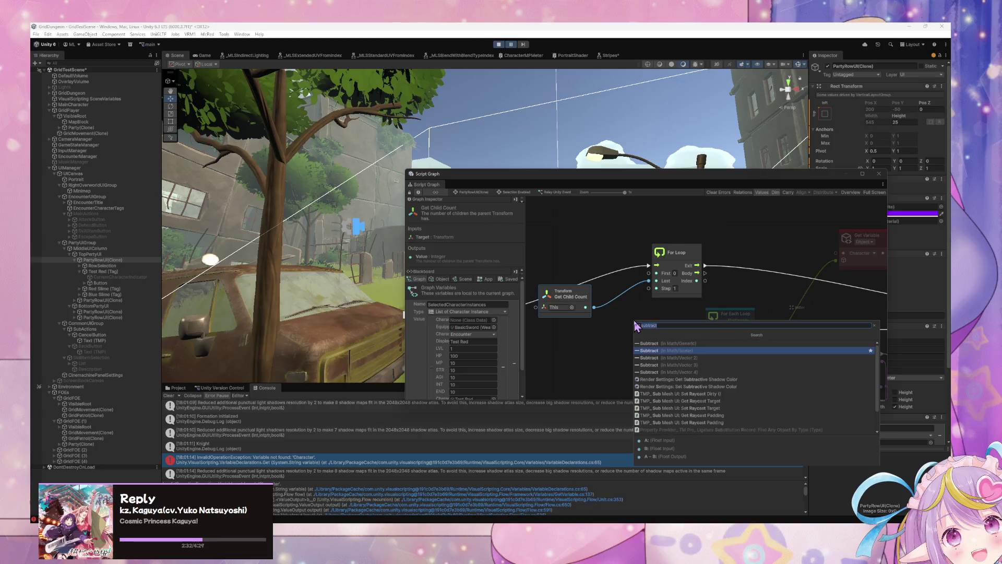
{"action": "key", "text": "Return"}
{"action": "mouse_move", "coordinate": [585, 307]}
{"action": "left_mouse_down"}
{"action": "mouse_move", "coordinate": [614, 335]}
{"action": "mouse_move", "coordinate": [652, 288]}
{"action": "left_mouse_up"}
{"action": "mouse_move", "coordinate": [629, 322]}
{"action": "left_mouse_down"}
{"action": "mouse_move", "coordinate": [612, 279]}
{"action": "mouse_move", "coordinate": [550, 287]}
{"action": "left_mouse_up"}
{"action": "left_click_drag", "start_coordinate": [656, 284], "coordinate": [622, 283]}
{"action": "left_click", "coordinate": [570, 287]}
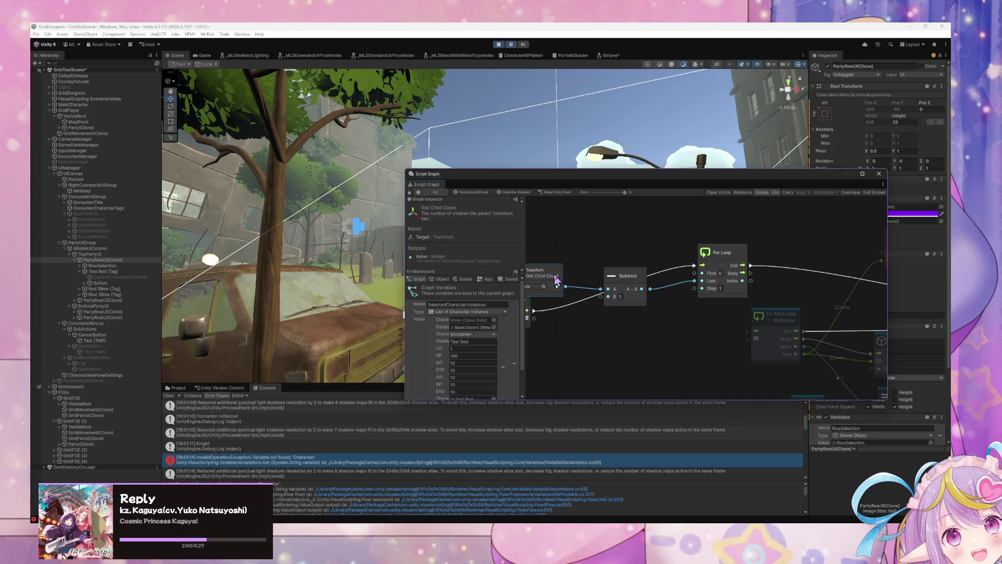
{"action": "mouse_move", "coordinate": [728, 311]}
{"action": "left_mouse_down"}
{"action": "mouse_move", "coordinate": [594, 298]}
{"action": "mouse_move", "coordinate": [671, 276]}
{"action": "left_mouse_up"}
Add a Rect Transform Get Child node driven by the For Loop Body.
{"action": "right_click", "coordinate": [673, 272]}
{"action": "left_click", "coordinate": [699, 272]}
{"action": "type", "text": "get child"}
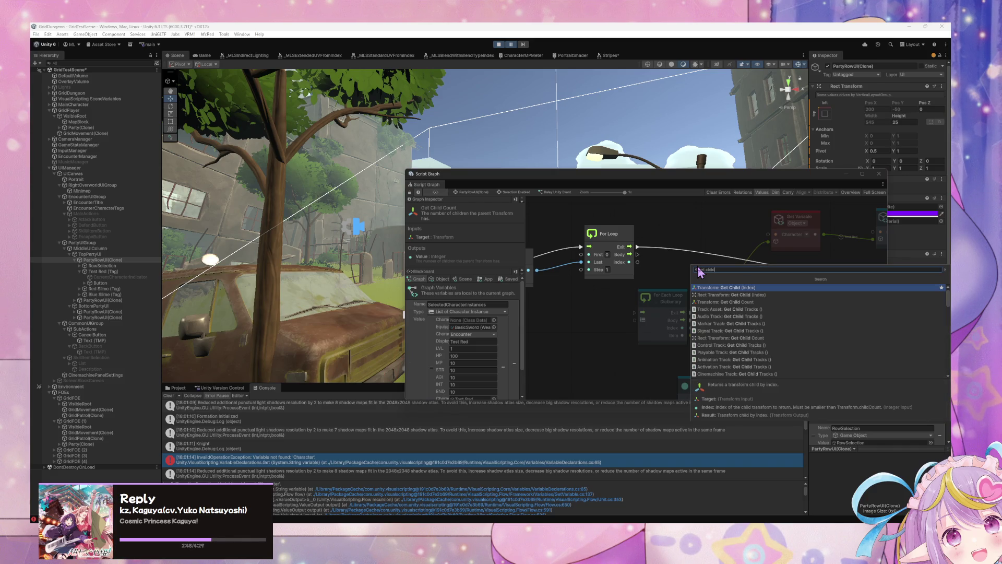
{"action": "key", "text": "Down"}
{"action": "key", "text": "Return"}
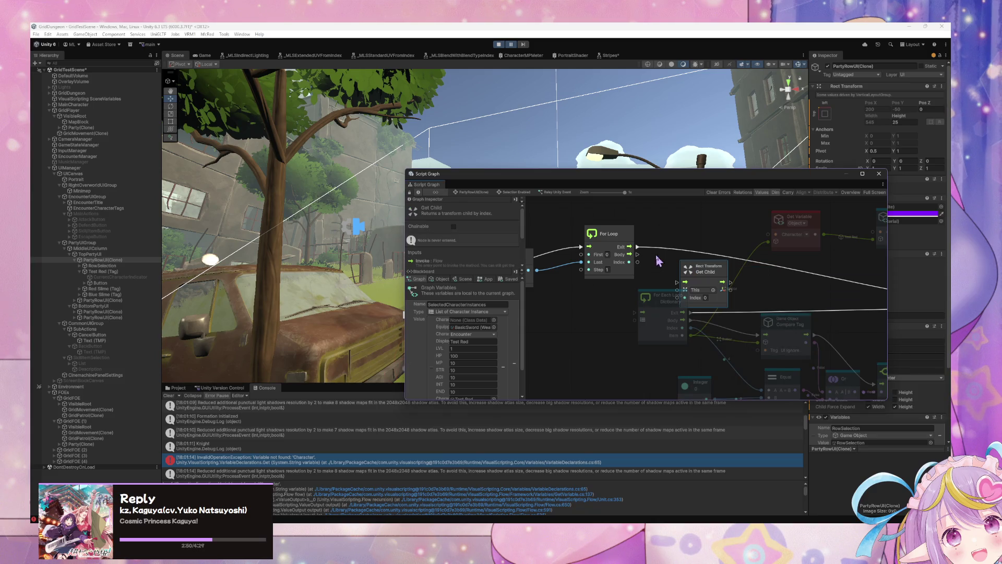
{"action": "mouse_move", "coordinate": [637, 254]}
{"action": "left_mouse_down"}
{"action": "mouse_move", "coordinate": [679, 284]}
{"action": "mouse_move", "coordinate": [657, 318]}
{"action": "left_mouse_up"}
Replace the Transform Get Child Count with a Rect Transform one feeding Subtract A.
{"action": "scroll", "coordinate": [678, 299], "scroll_direction": "left", "scroll_amount": 5}
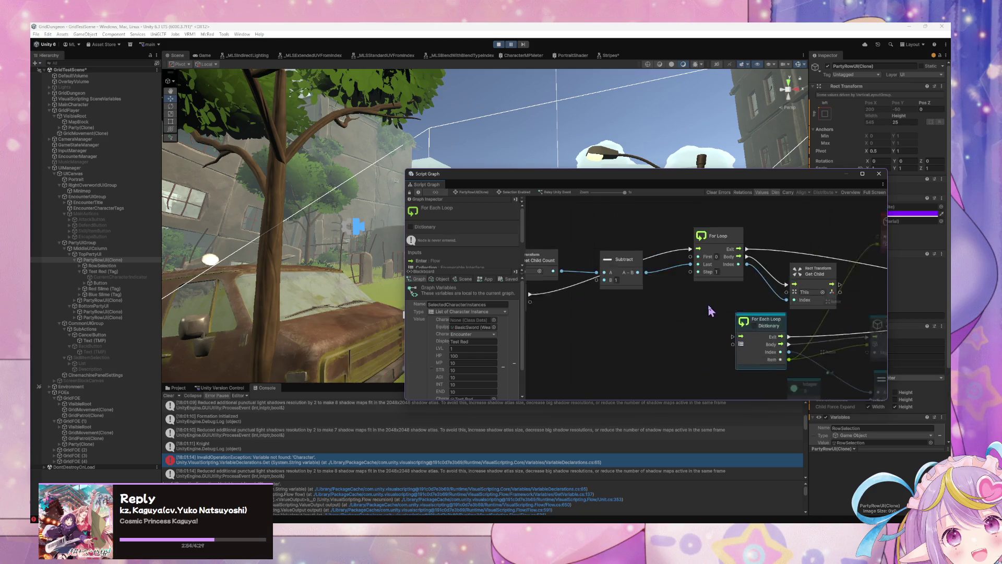
{"action": "right_click", "coordinate": [612, 312]}
{"action": "left_click", "coordinate": [627, 316]}
{"action": "type", "text": "re"}
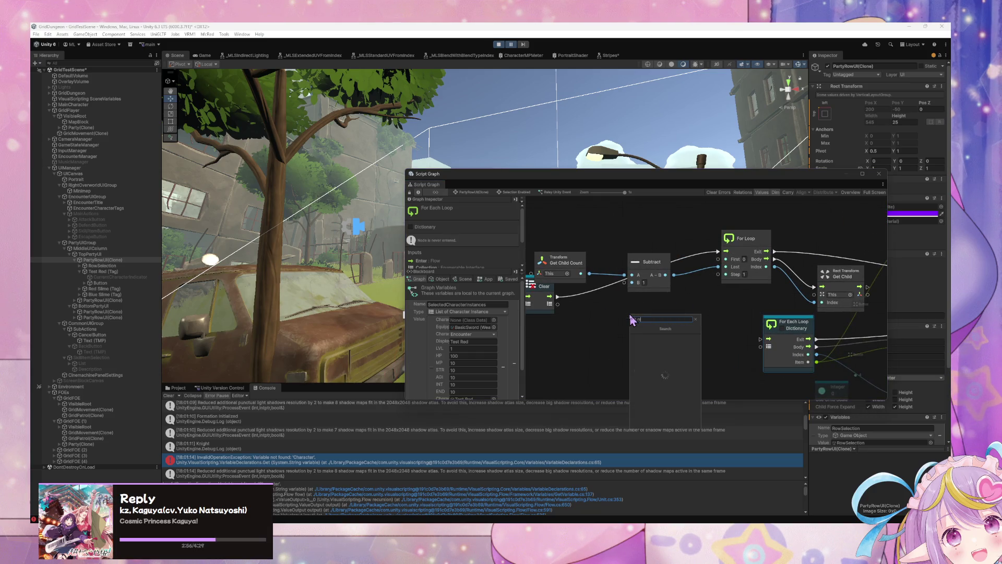
{"action": "type", "text": "ct transfo"}
{"action": "type", "text": "rm get child count"}
{"action": "key", "text": "Escape"}
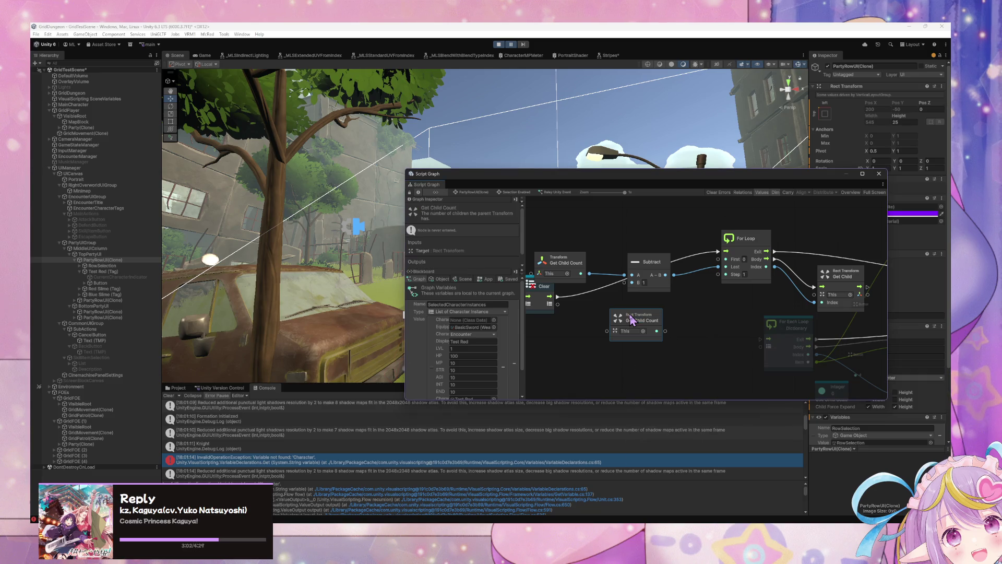
{"action": "left_click_drag", "start_coordinate": [665, 331], "coordinate": [625, 274]}
{"action": "left_click", "coordinate": [561, 262]}
{"action": "key", "text": "Delete"}
Feed Get Child into Compare Tag, delete the For Each Loop Dictionary, and enter play mode.
{"action": "mouse_move", "coordinate": [870, 293]}
{"action": "left_mouse_down"}
{"action": "mouse_move", "coordinate": [767, 281]}
{"action": "mouse_move", "coordinate": [797, 328]}
{"action": "left_mouse_up"}
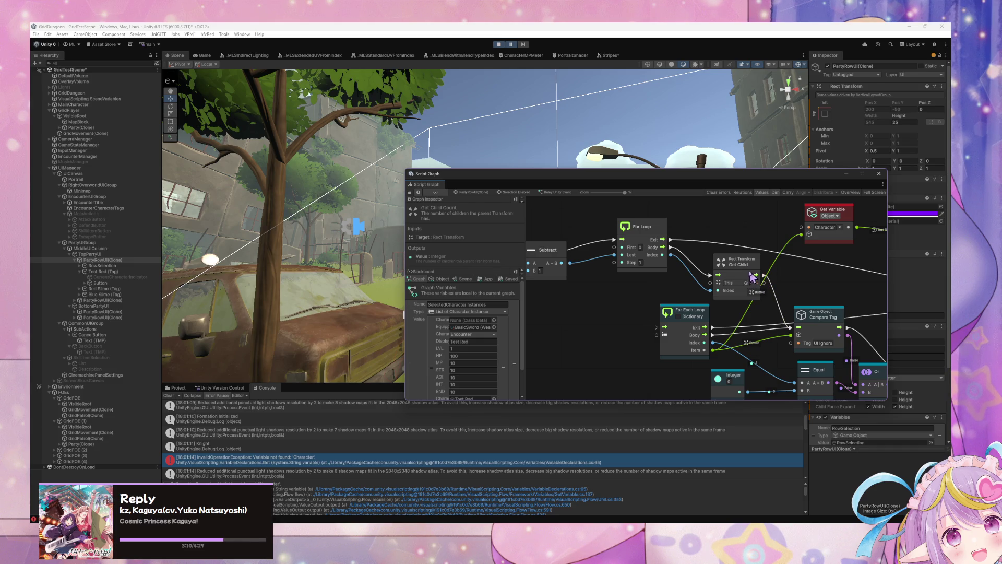
{"action": "mouse_move", "coordinate": [765, 286]}
{"action": "left_mouse_down"}
{"action": "mouse_move", "coordinate": [796, 341]}
{"action": "mouse_move", "coordinate": [727, 328]}
{"action": "mouse_move", "coordinate": [771, 325]}
{"action": "mouse_move", "coordinate": [711, 294]}
{"action": "left_mouse_up"}
{"action": "left_click", "coordinate": [664, 313]}
{"action": "key", "text": "Delete"}
{"action": "left_click_drag", "start_coordinate": [649, 229], "coordinate": [634, 307]}
{"action": "scroll", "coordinate": [642, 279], "scroll_direction": "right", "scroll_amount": 5}
{"action": "left_click_drag", "start_coordinate": [752, 334], "coordinate": [796, 371]}
{"action": "left_click", "coordinate": [499, 44]}
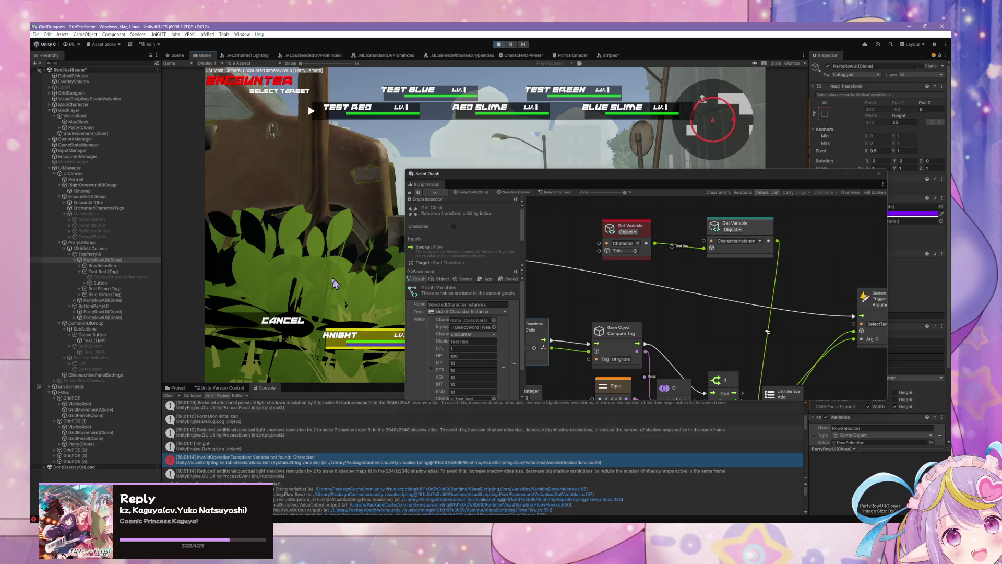
Reach target selection via Skill/Item, then select PartyRowUI(Clone) in the Scene Hierarchy.
{"action": "key", "text": "Escape"}
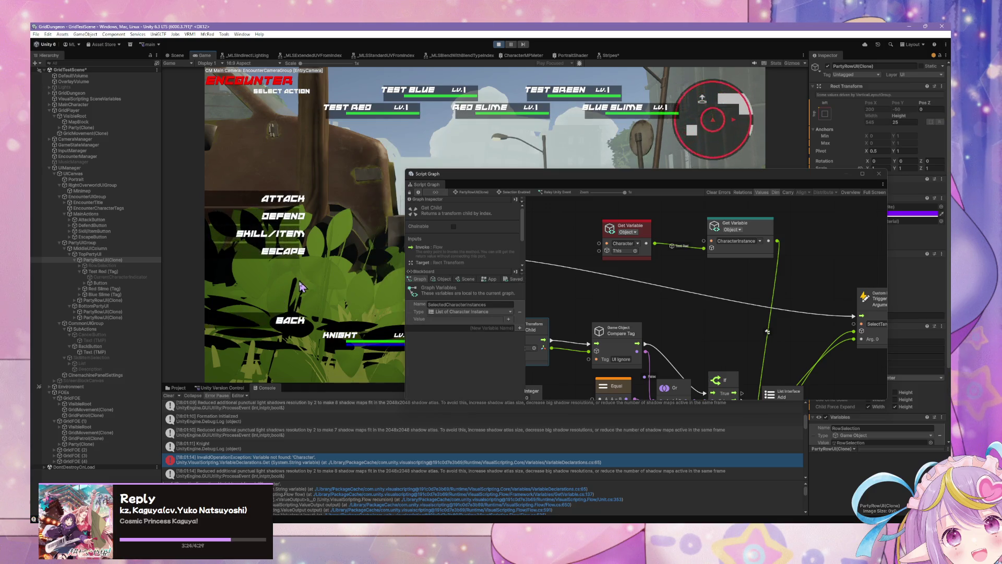
{"action": "left_click", "coordinate": [285, 255]}
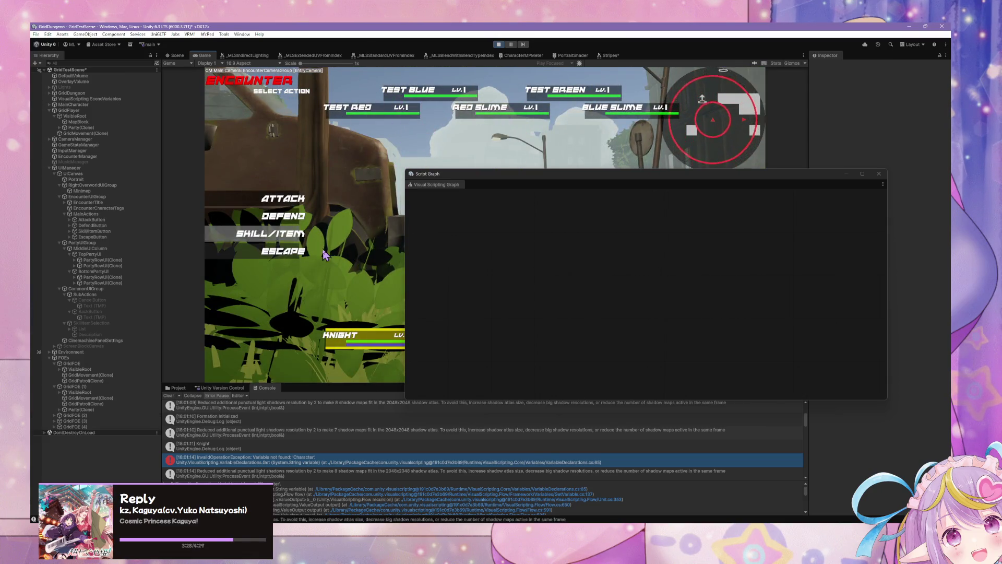
{"action": "left_click", "coordinate": [287, 234]}
{"action": "left_click", "coordinate": [339, 156]}
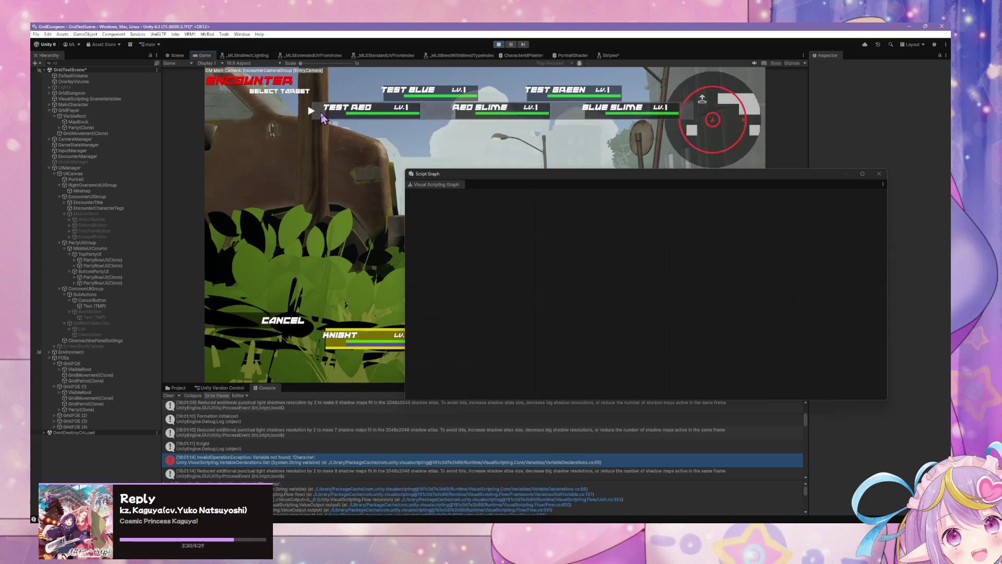
{"action": "left_click", "coordinate": [322, 119]}
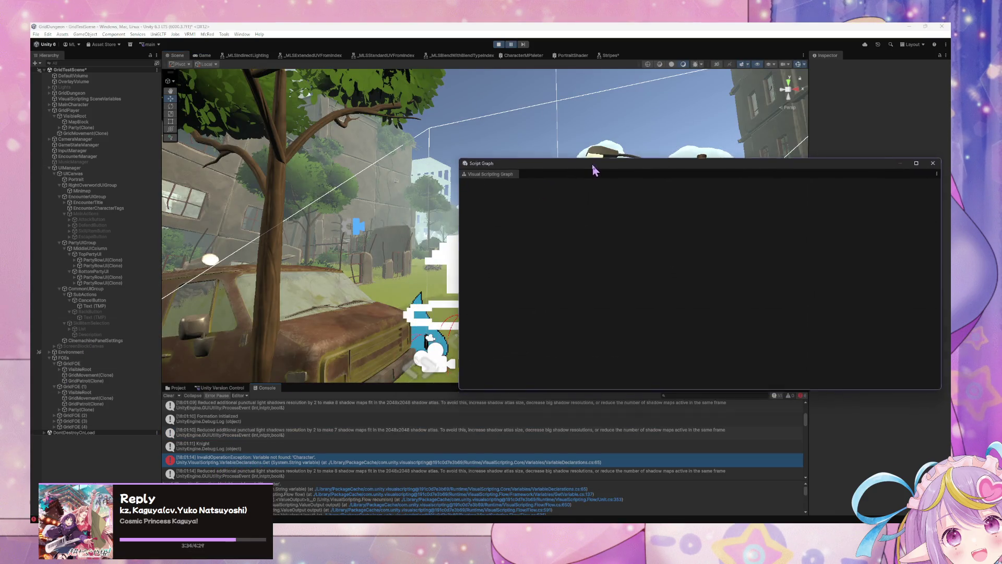
{"action": "left_click", "coordinate": [104, 260]}
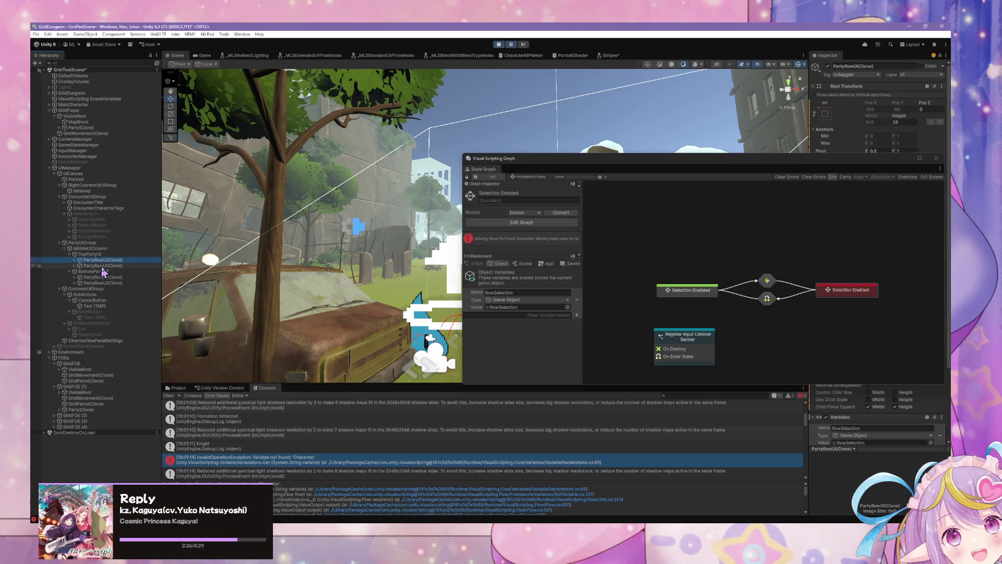
Drill into the Selection Enabled state's Relay Unity Event script graph.
{"action": "double_click", "coordinate": [851, 290]}
{"action": "double_click", "coordinate": [723, 275]}
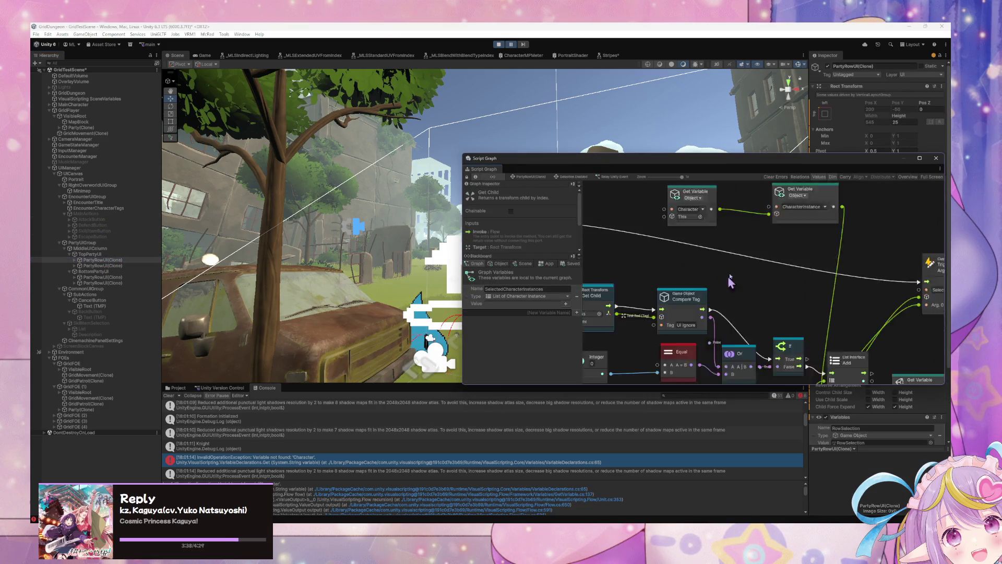
{"action": "left_click_drag", "start_coordinate": [670, 281], "coordinate": [680, 281]}
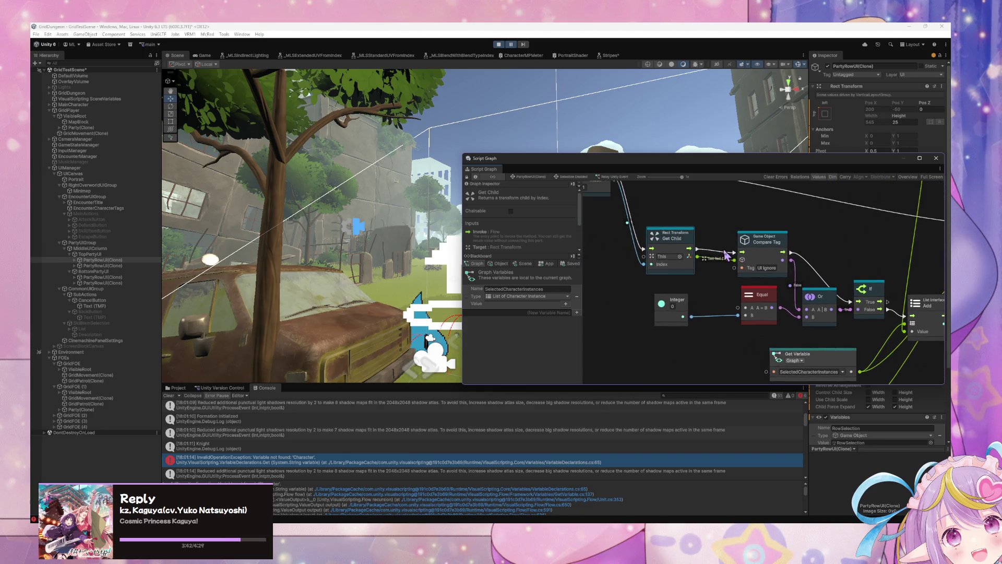
{"action": "scroll", "coordinate": [740, 296], "scroll_direction": "down", "scroll_amount": 1}
{"action": "left_click_drag", "start_coordinate": [690, 337], "coordinate": [692, 349]}
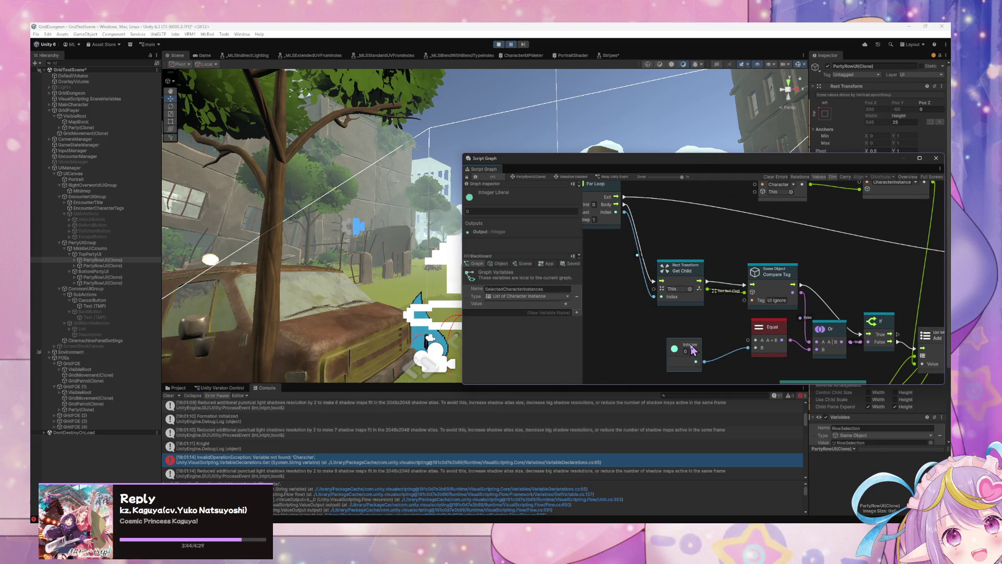
{"action": "scroll", "coordinate": [758, 310], "scroll_direction": "right", "scroll_amount": 5}
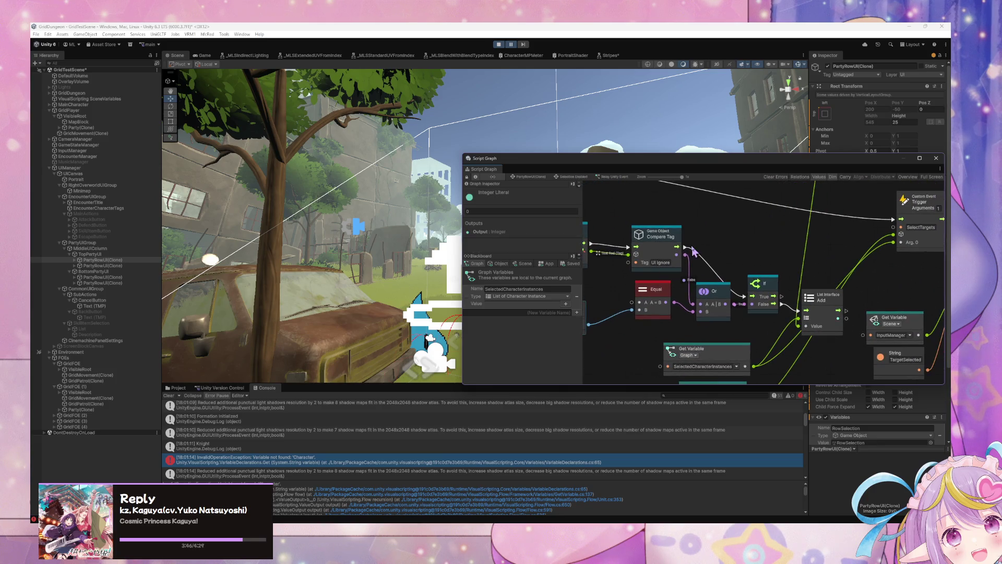
Link Compare Tag's result directly and delete the Or and Equal nodes.
{"action": "left_click_drag", "start_coordinate": [687, 260], "coordinate": [686, 256]}
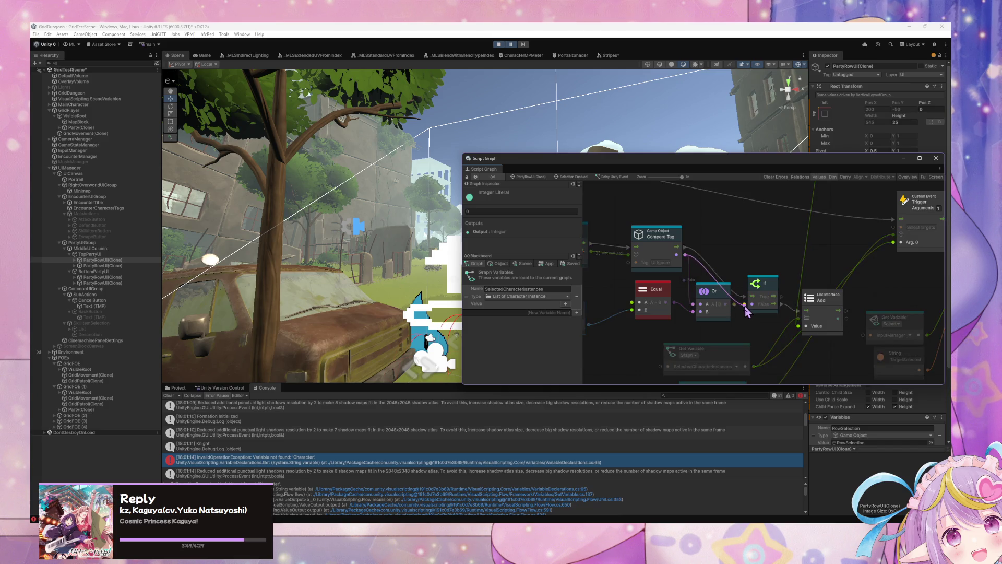
{"action": "left_click", "coordinate": [706, 295]}
{"action": "left_click", "coordinate": [639, 292], "text": "shift"}
{"action": "key", "text": "Delete"}
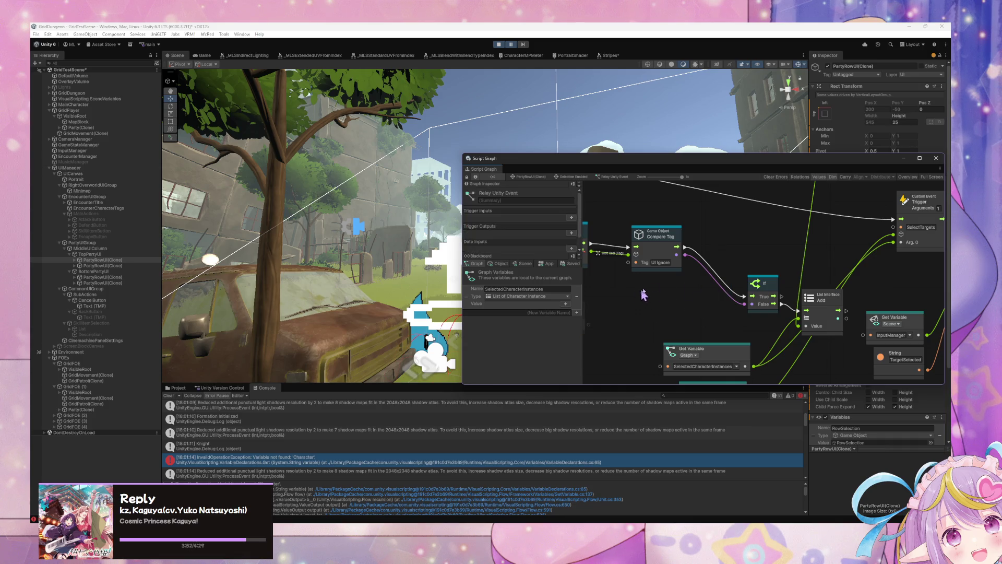
{"action": "scroll", "coordinate": [637, 294], "scroll_direction": "left", "scroll_amount": 5}
{"action": "scroll", "coordinate": [763, 322], "scroll_direction": "up", "scroll_amount": 3}
{"action": "scroll", "coordinate": [662, 217], "scroll_direction": "left", "scroll_amount": 3}
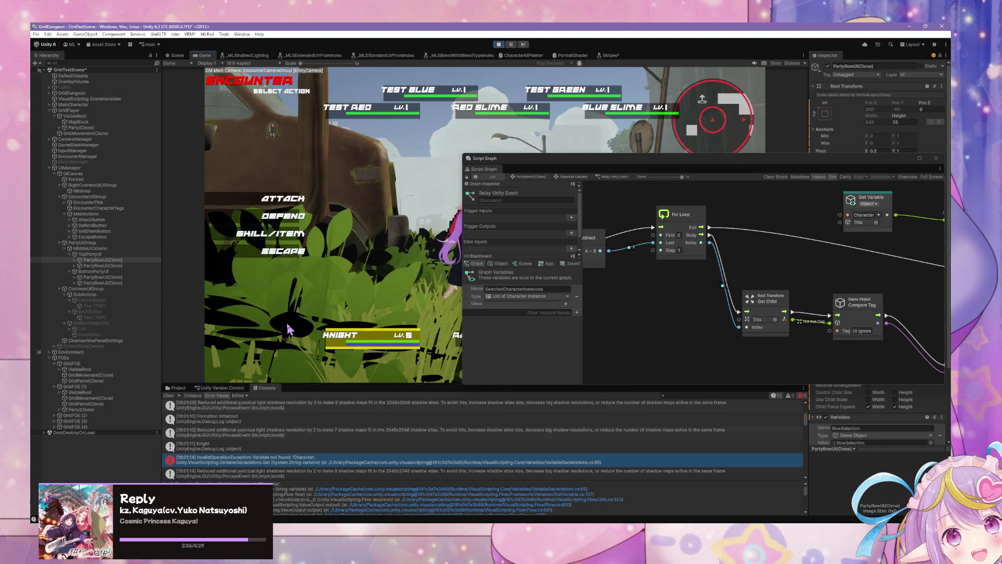
Escape the current battle, stop play mode, and start the game again.
{"action": "key", "text": "Escape"}
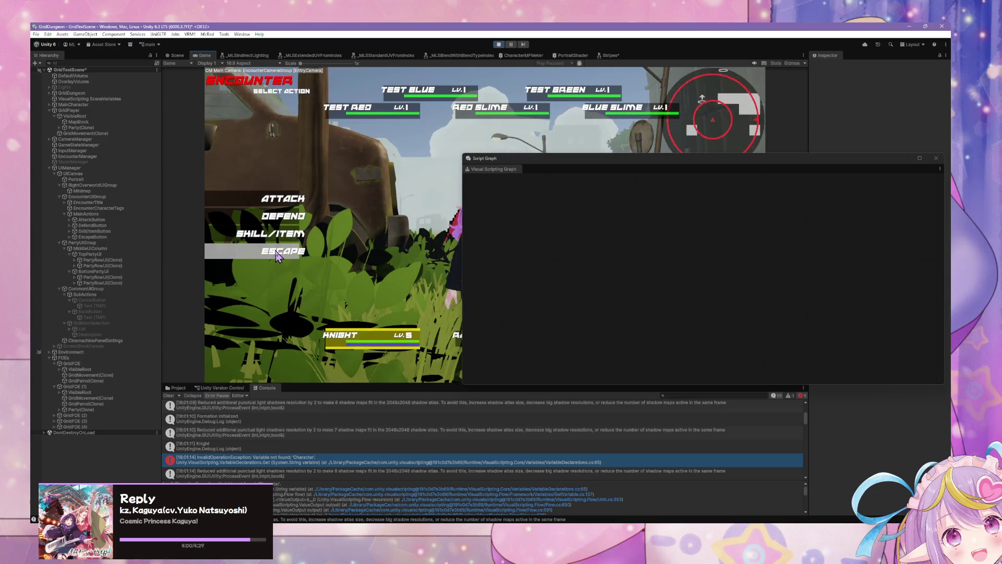
{"action": "left_click", "coordinate": [276, 255]}
{"action": "key", "text": "ctrl+1"}
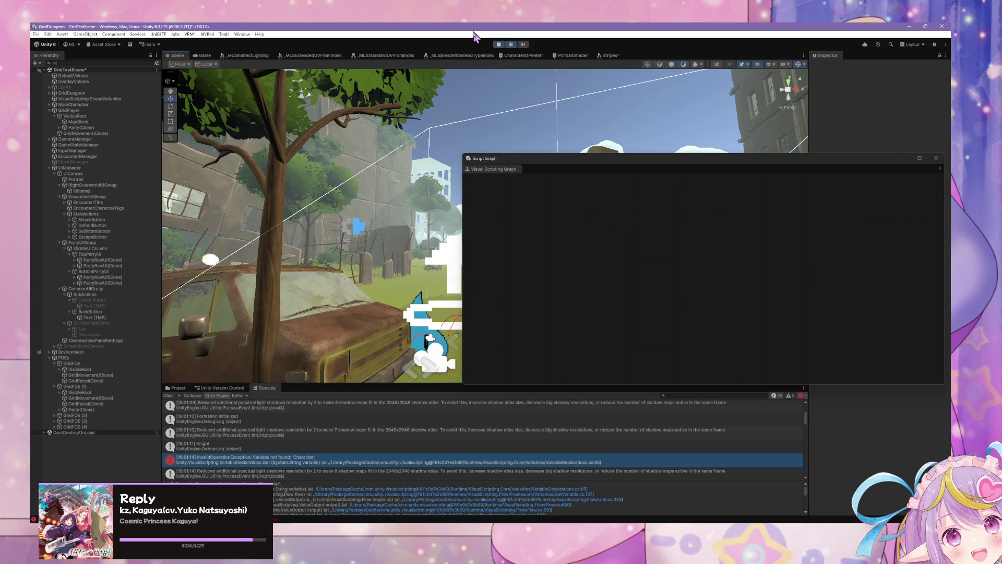
{"action": "left_click", "coordinate": [498, 45]}
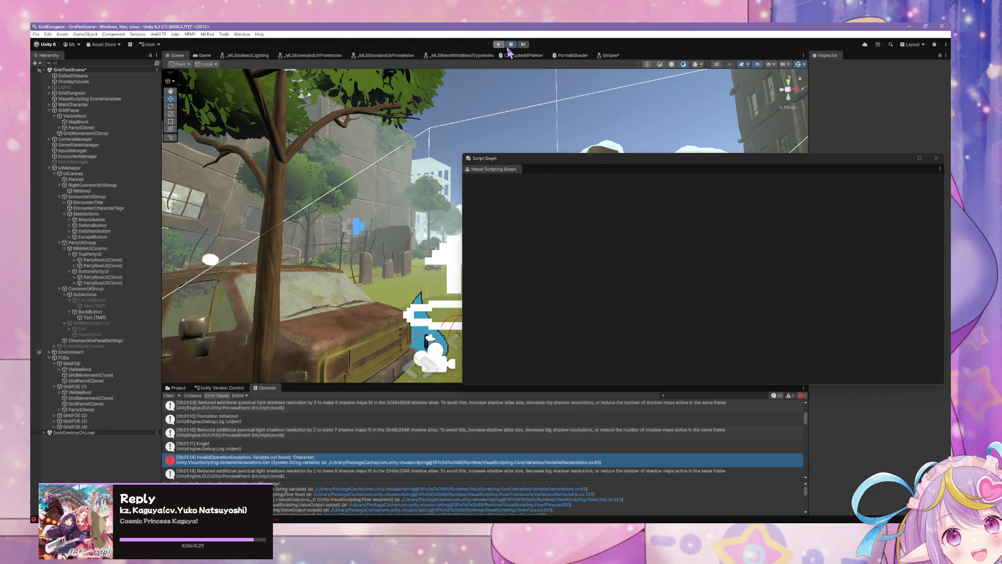
{"action": "left_click", "coordinate": [500, 45]}
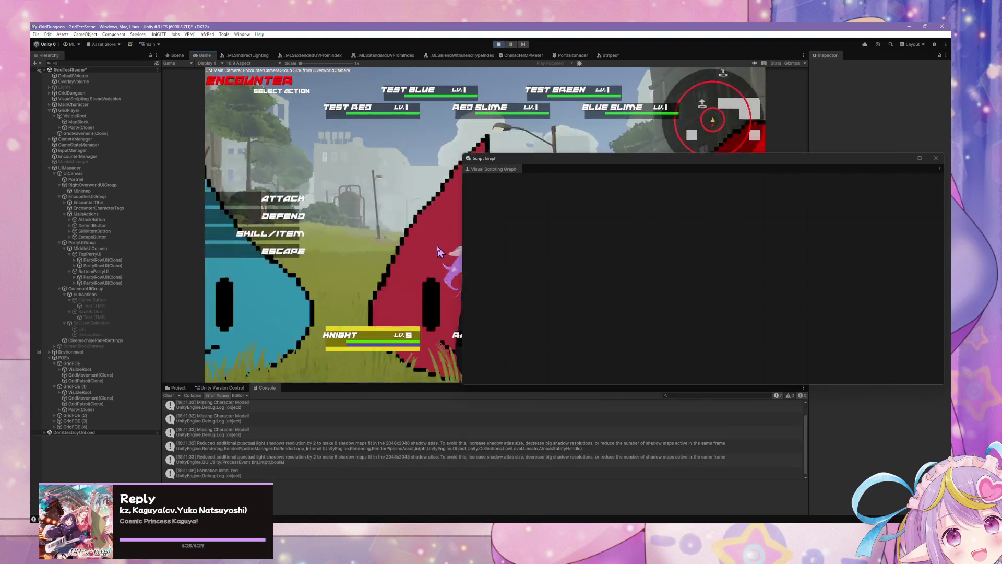
Use a skill on TEST RED and inspect the 'Character' InvalidOperationException in the Console.
{"action": "left_click", "coordinate": [272, 244]}
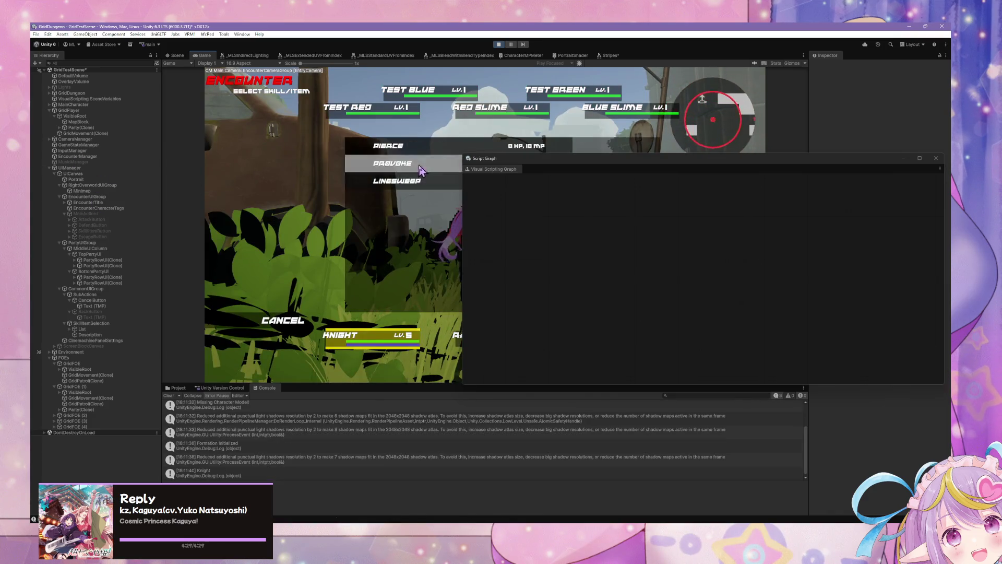
{"action": "left_click", "coordinate": [366, 145]}
{"action": "left_click", "coordinate": [320, 119]}
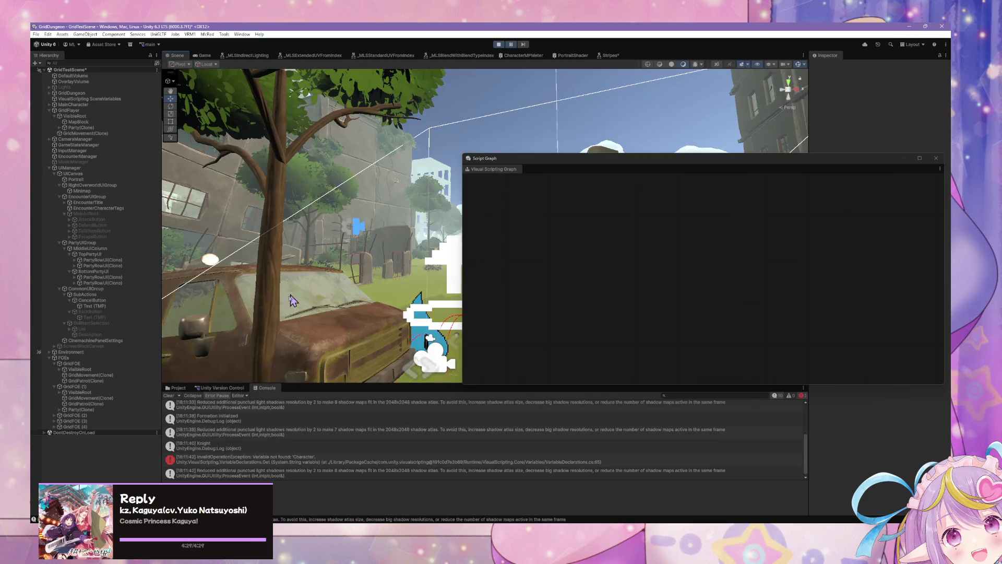
{"action": "left_click", "coordinate": [230, 462]}
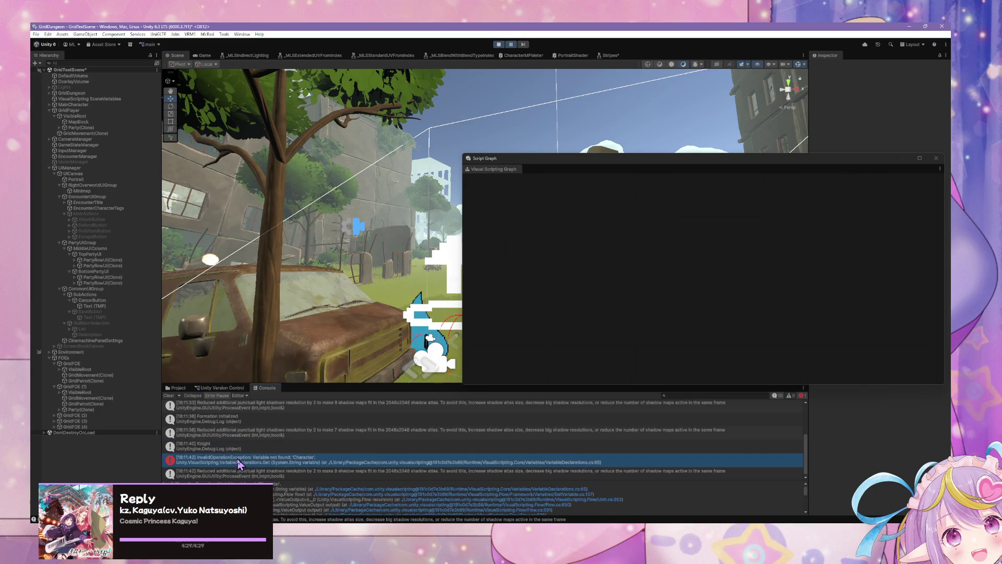
{"action": "left_click_drag", "start_coordinate": [598, 167], "coordinate": [721, 253]}
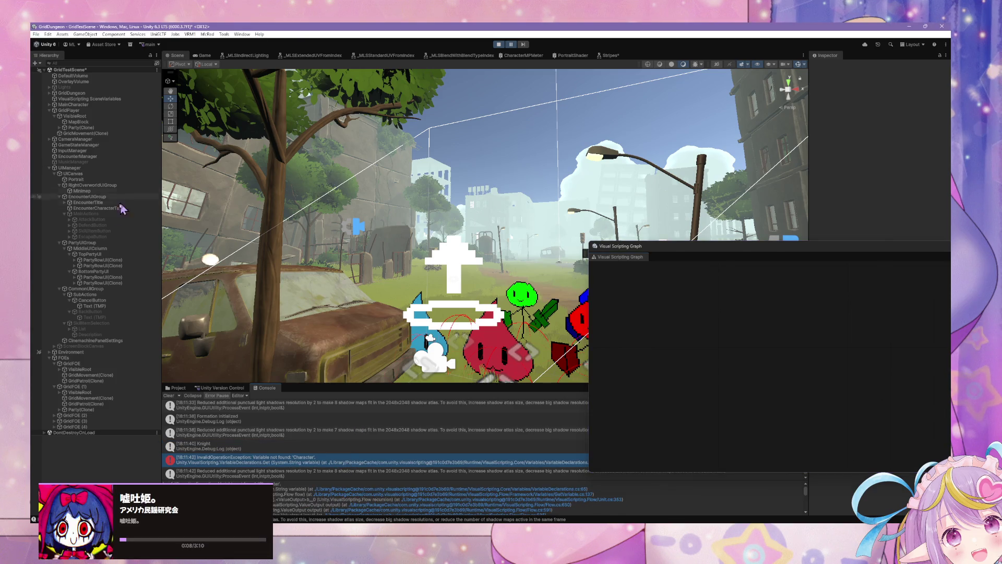
In PartyRowUI(Clone)'s Relay Unity Event graph, connect Get Child's output to Get Variable's This.
{"action": "left_click", "coordinate": [118, 277]}
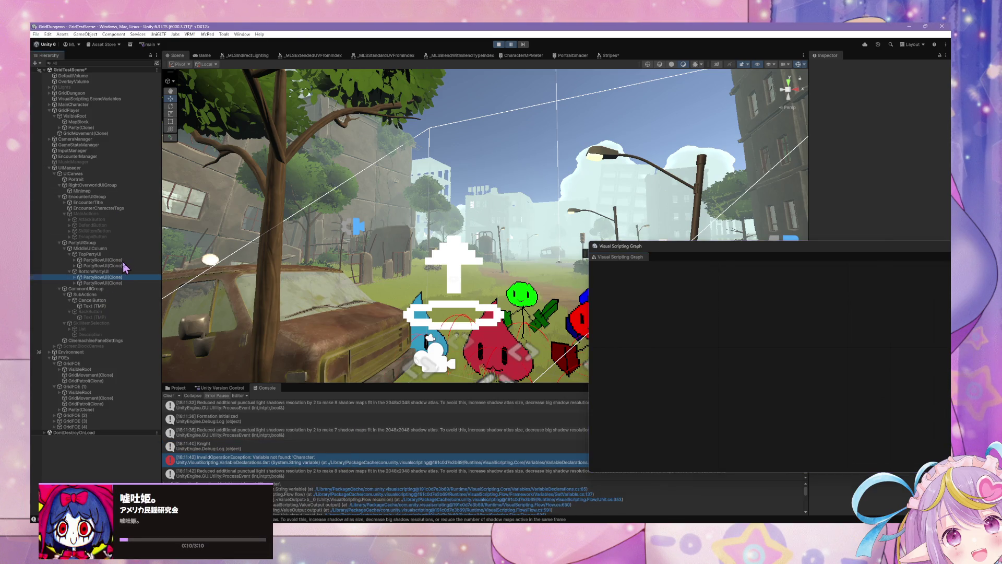
{"action": "left_click", "coordinate": [118, 260]}
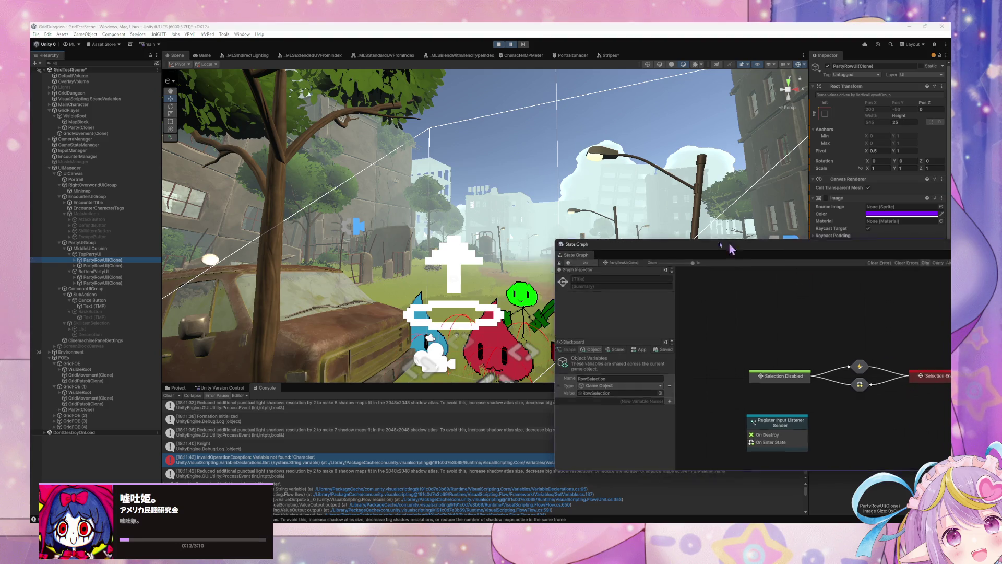
{"action": "double_click", "coordinate": [665, 343]}
{"action": "left_click", "coordinate": [531, 307]}
{"action": "double_click", "coordinate": [531, 307]}
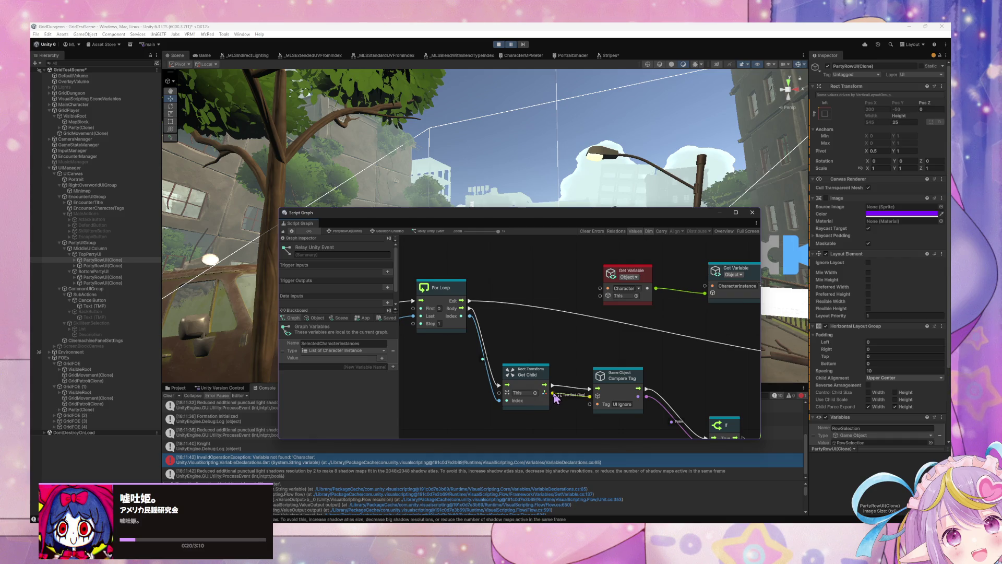
{"action": "left_click_drag", "start_coordinate": [553, 395], "coordinate": [605, 299]}
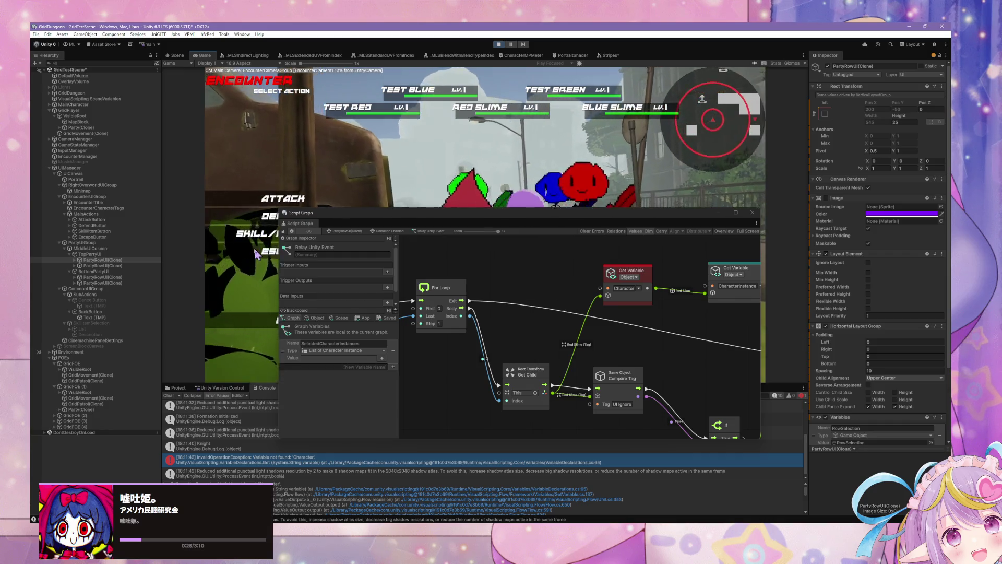
Escape the encounter, then have the first party member defend in the new battle.
{"action": "left_click", "coordinate": [256, 254]}
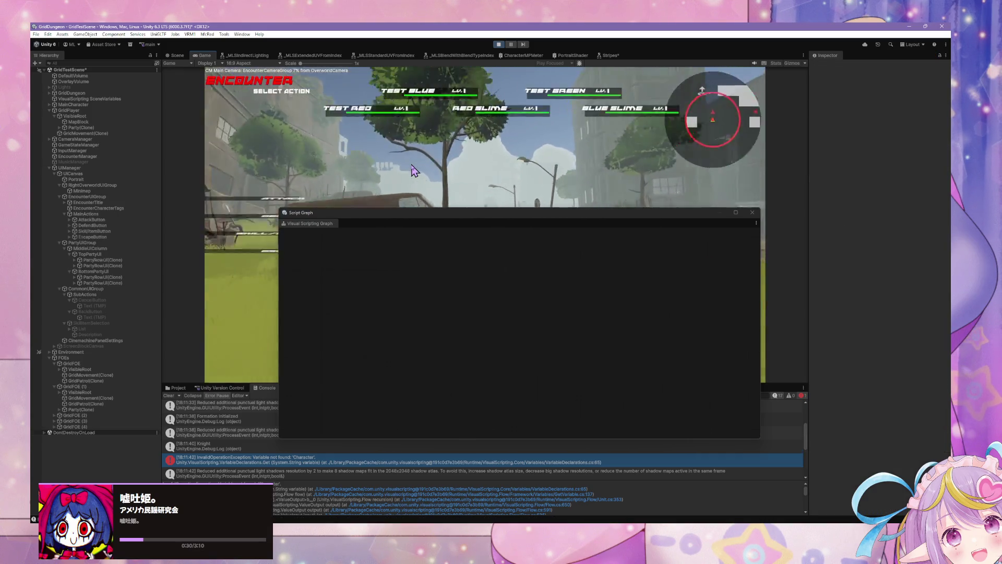
{"action": "left_click", "coordinate": [264, 241]}
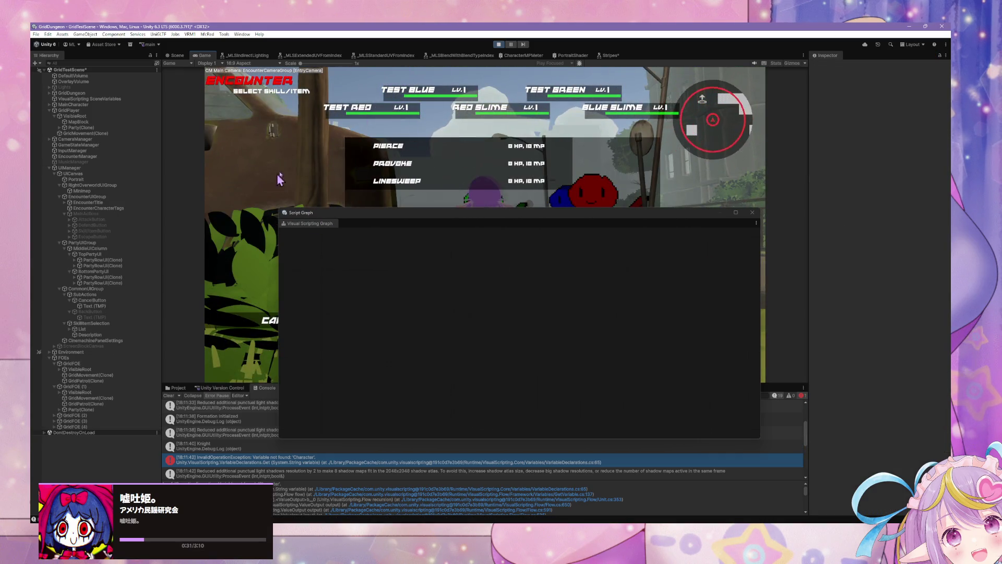
{"action": "left_click", "coordinate": [379, 183]}
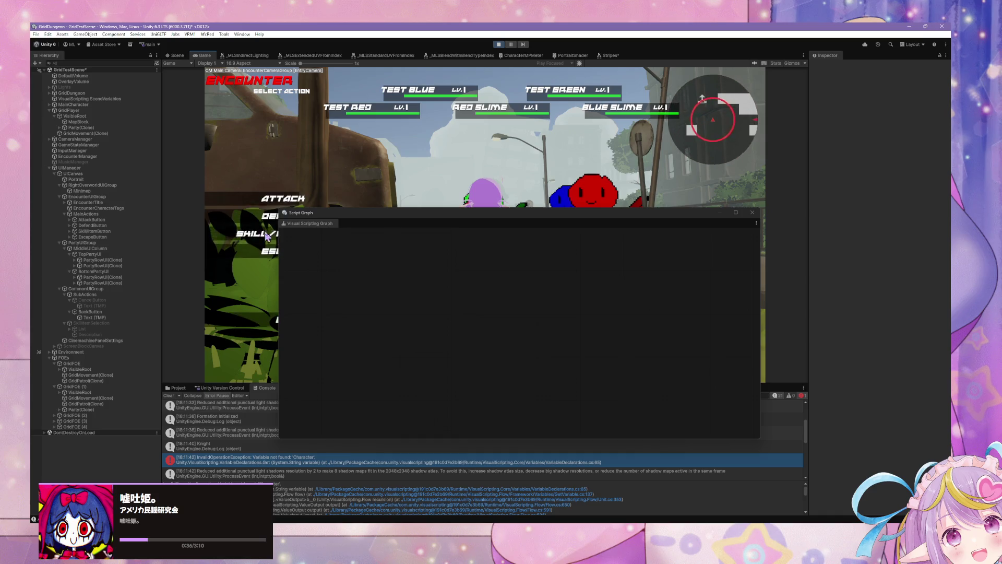
{"action": "left_click_drag", "start_coordinate": [327, 214], "coordinate": [457, 219]}
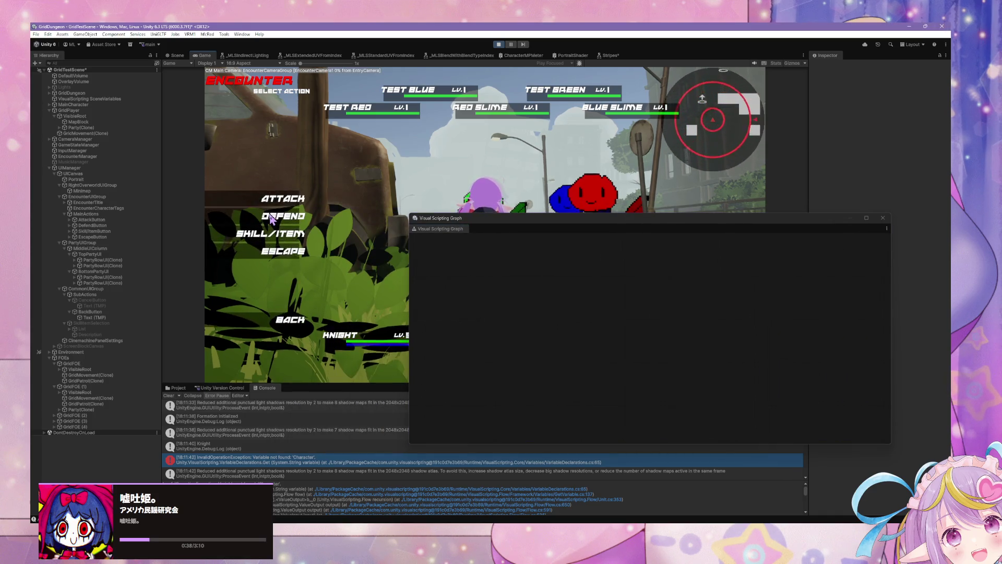
{"action": "left_click", "coordinate": [270, 220]}
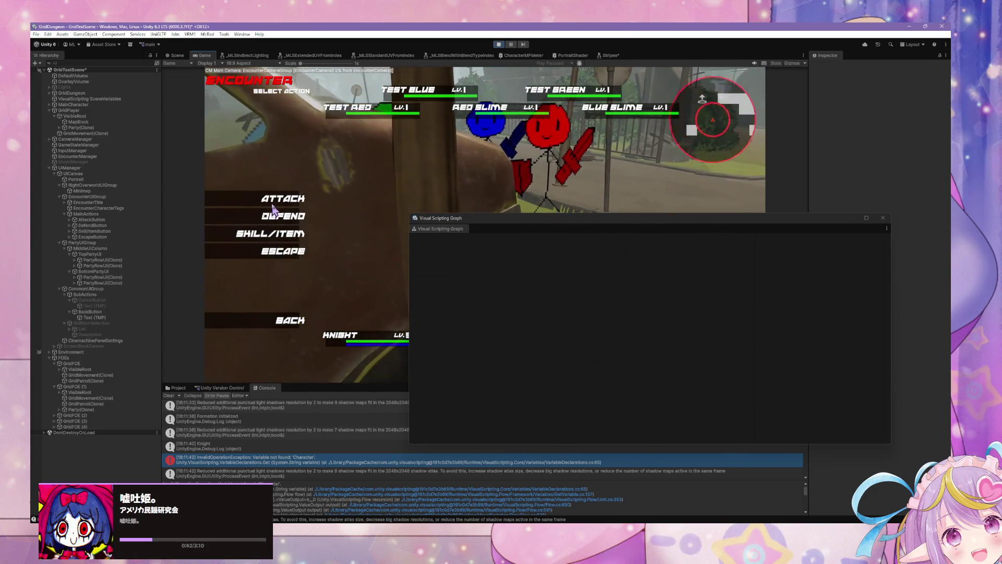
{"action": "left_click", "coordinate": [284, 234]}
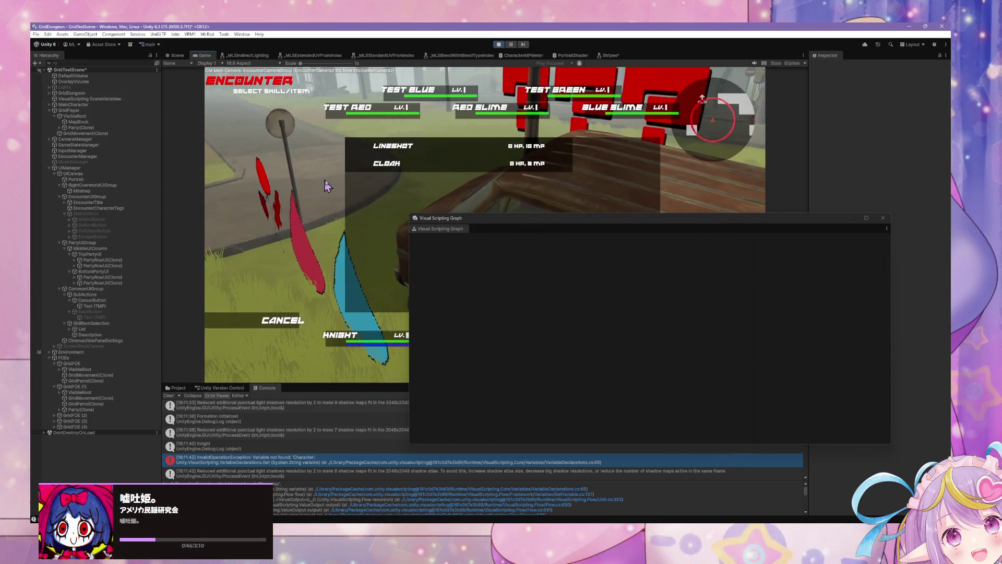
{"action": "left_click", "coordinate": [275, 312]}
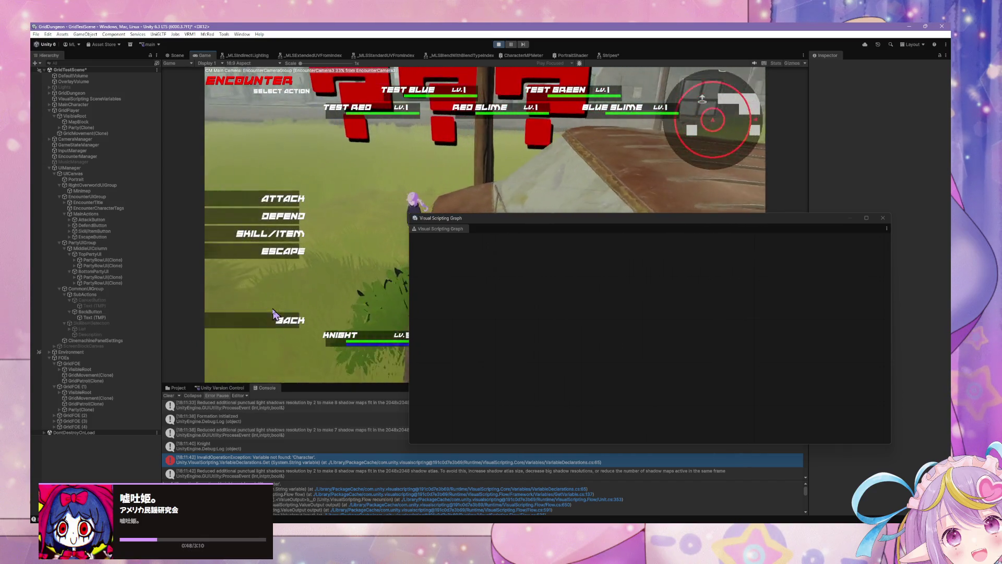
Use Linesweep on a target, then escape the encounter and stop play mode.
{"action": "left_click", "coordinate": [285, 233]}
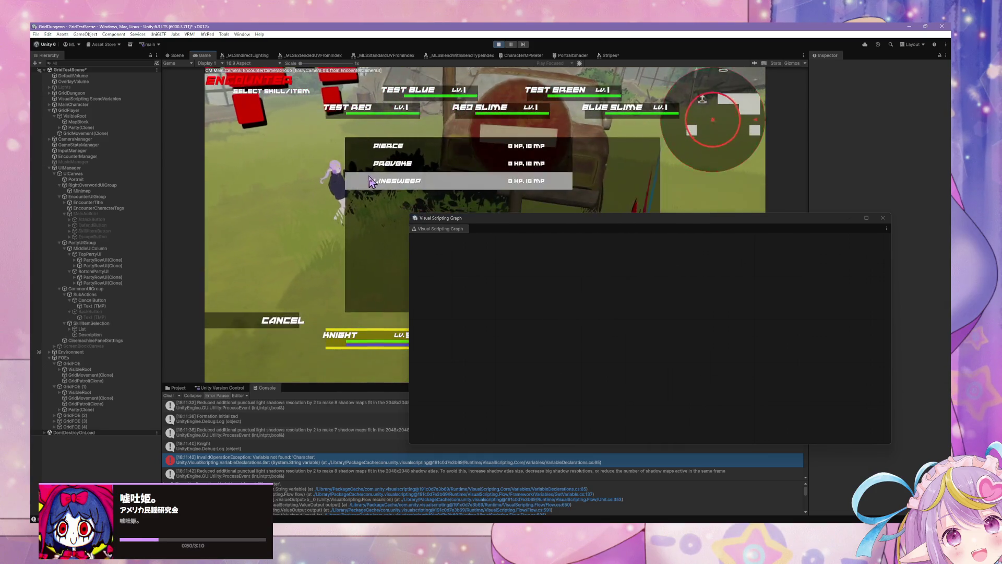
{"action": "left_click", "coordinate": [370, 181]}
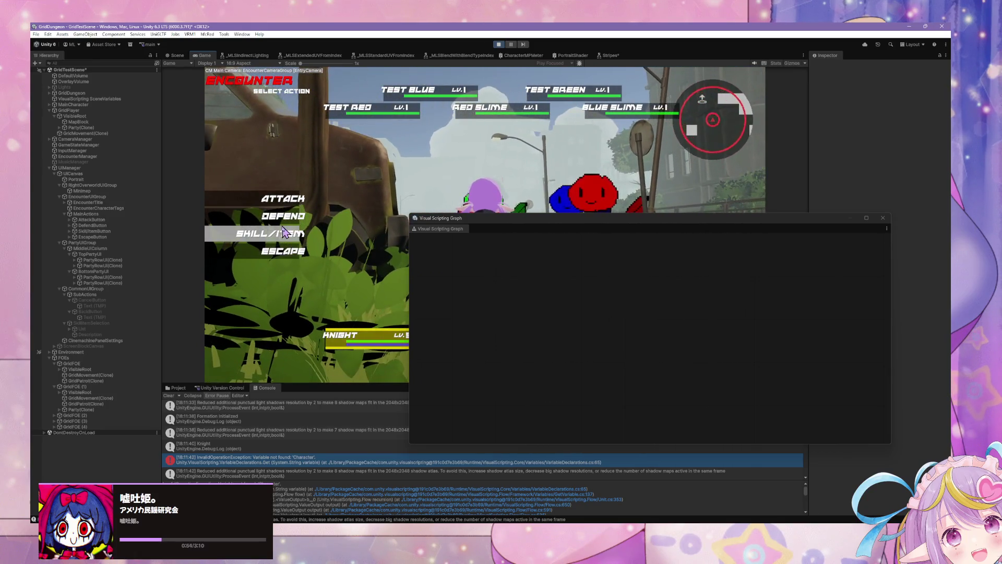
{"action": "left_click", "coordinate": [284, 233]}
{"action": "left_click", "coordinate": [365, 180]}
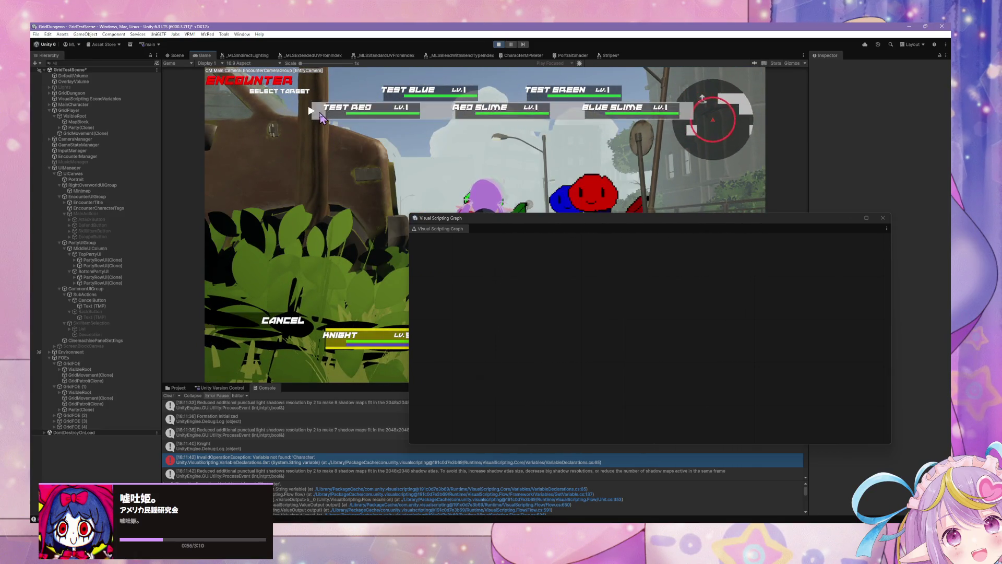
{"action": "left_click", "coordinate": [320, 114]}
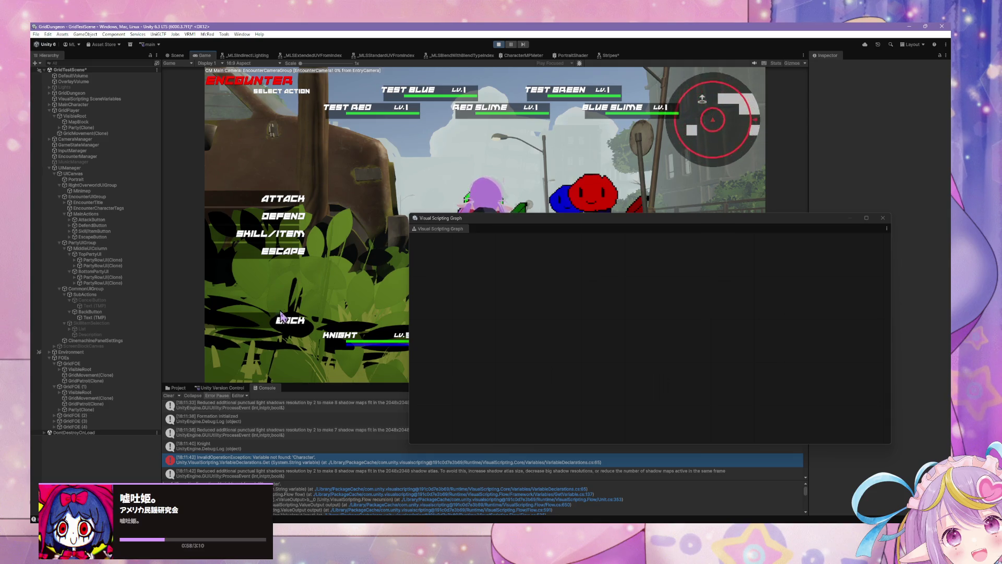
{"action": "left_click", "coordinate": [281, 253]}
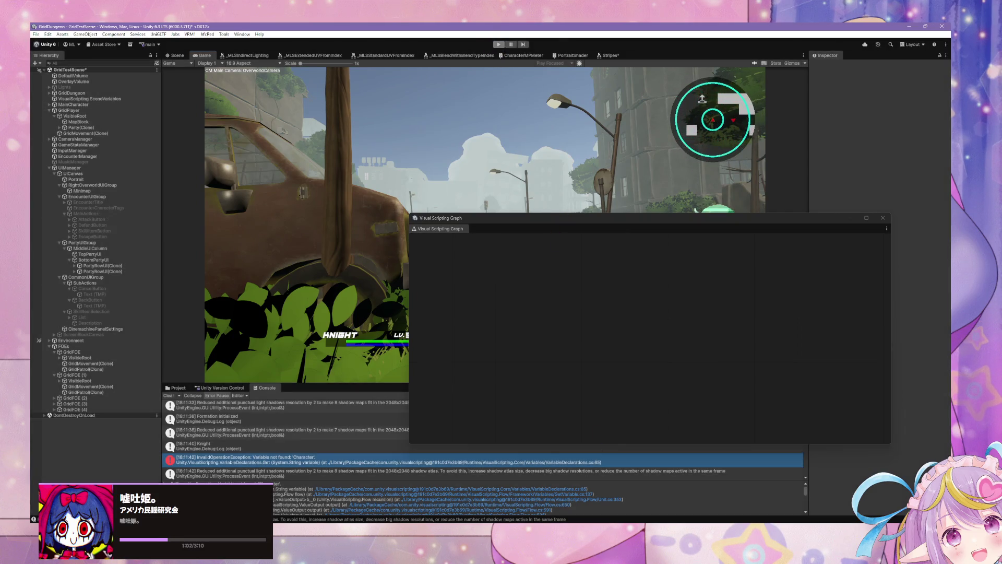
{"action": "key", "text": "ctrl+p"}
{"action": "key", "text": "alt+Tab"}
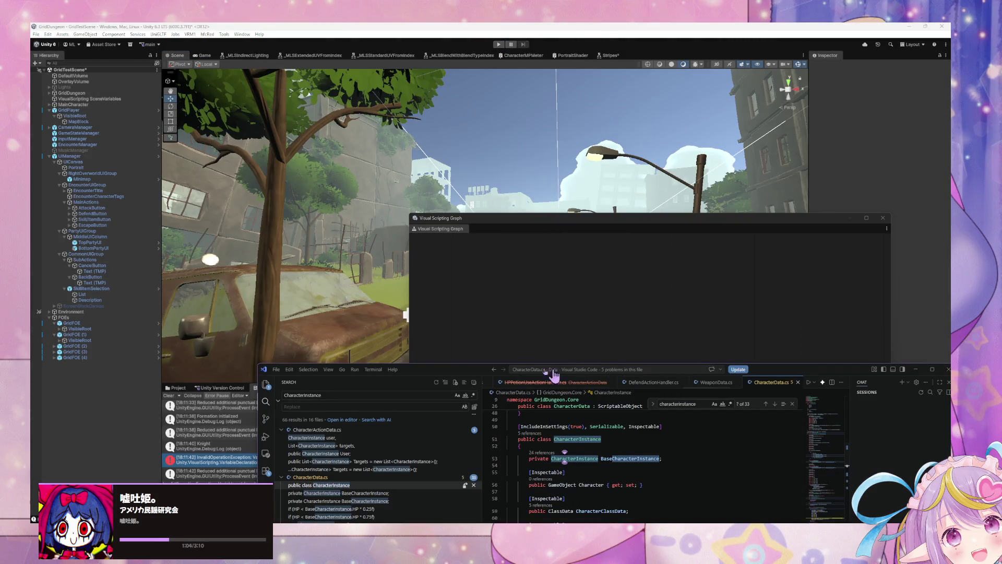
Open AttackActionHandler.cs from the CharacterInstance search results, then start Unity's play mode.
{"action": "left_click_drag", "start_coordinate": [428, 375], "coordinate": [406, 216]}
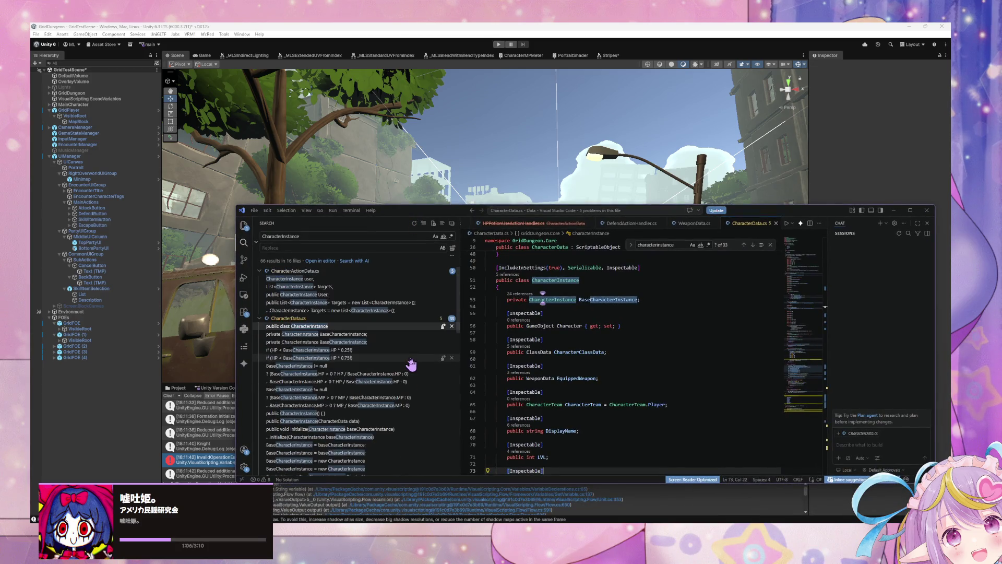
{"action": "scroll", "coordinate": [411, 362], "scroll_direction": "down", "scroll_amount": 10}
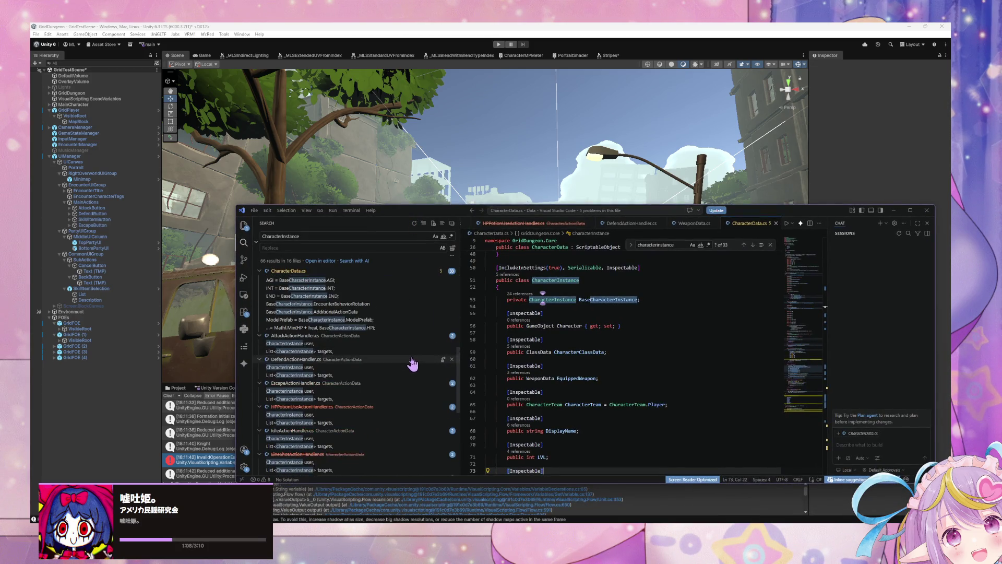
{"action": "left_click", "coordinate": [393, 351]}
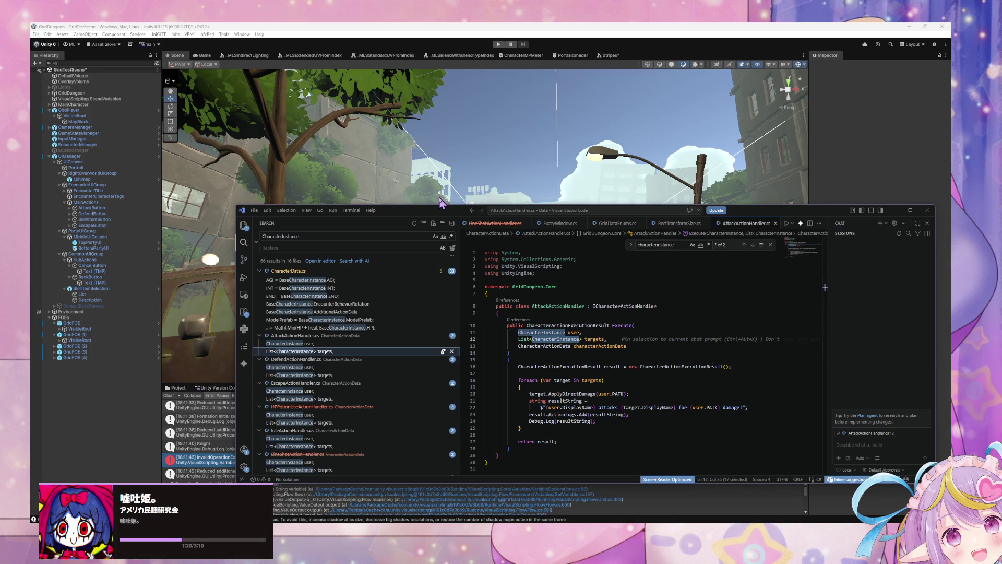
{"action": "left_click_drag", "start_coordinate": [424, 214], "coordinate": [590, 238]}
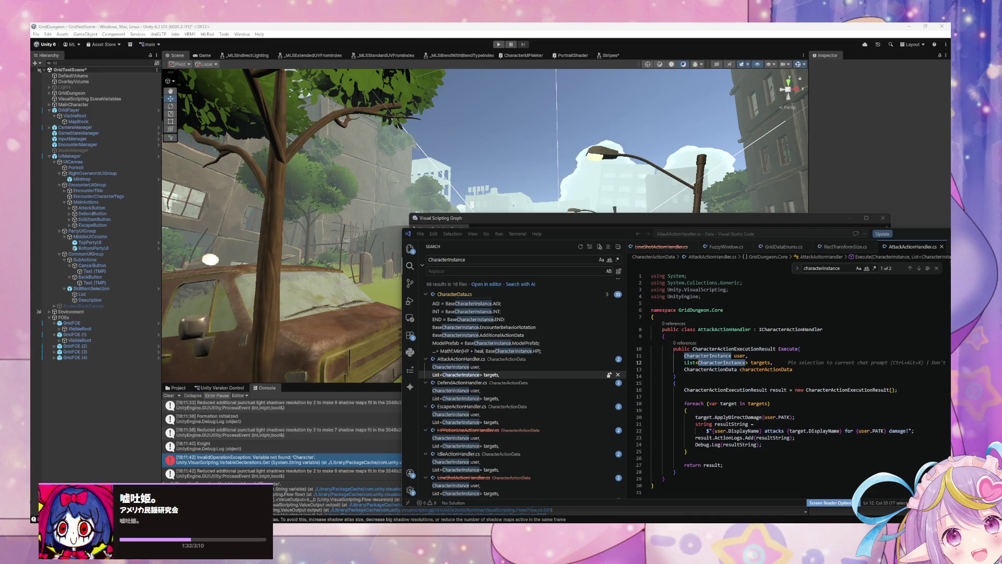
{"action": "left_click", "coordinate": [499, 45]}
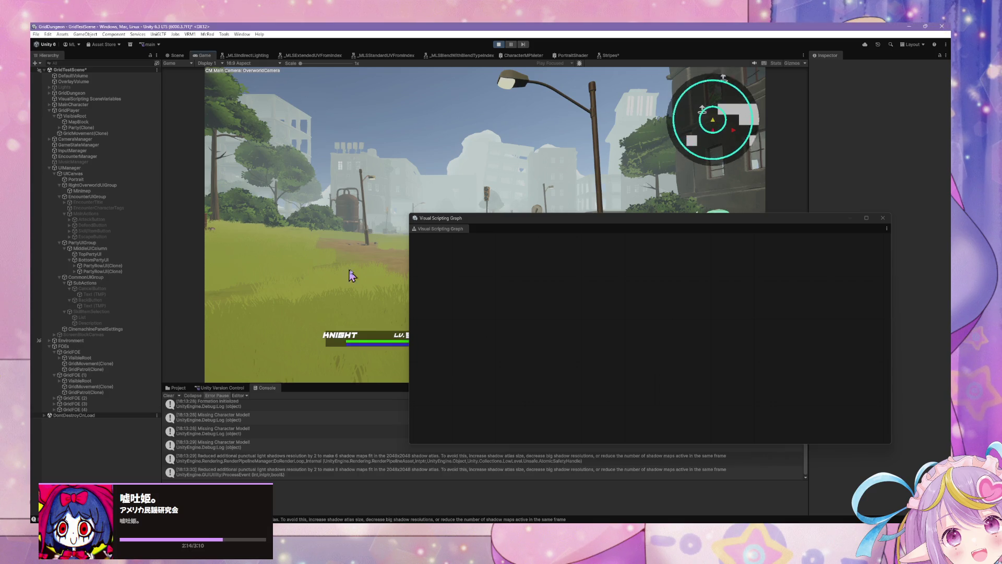
{"action": "left_click_drag", "start_coordinate": [510, 218], "coordinate": [661, 263]}
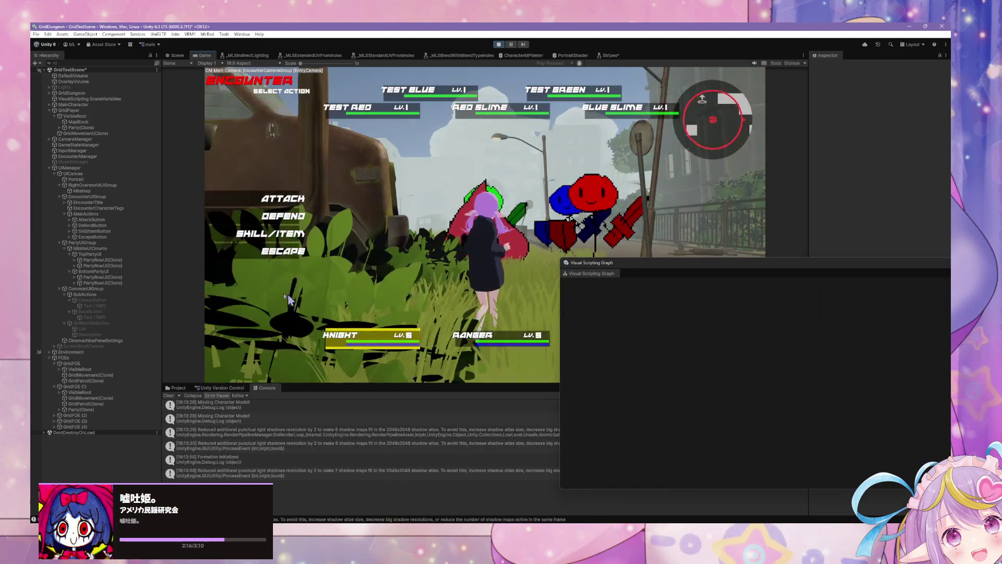
Play two turns with the Knight using Linesweep and the Ranger defending, checking the console log.
{"action": "left_click", "coordinate": [271, 243]}
{"action": "left_click", "coordinate": [411, 188]}
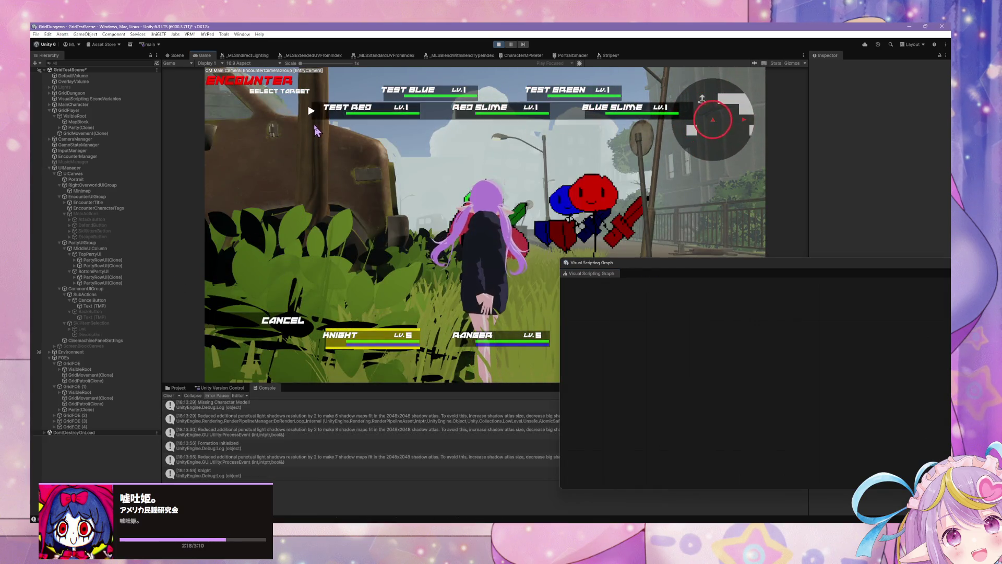
{"action": "left_click", "coordinate": [259, 218]}
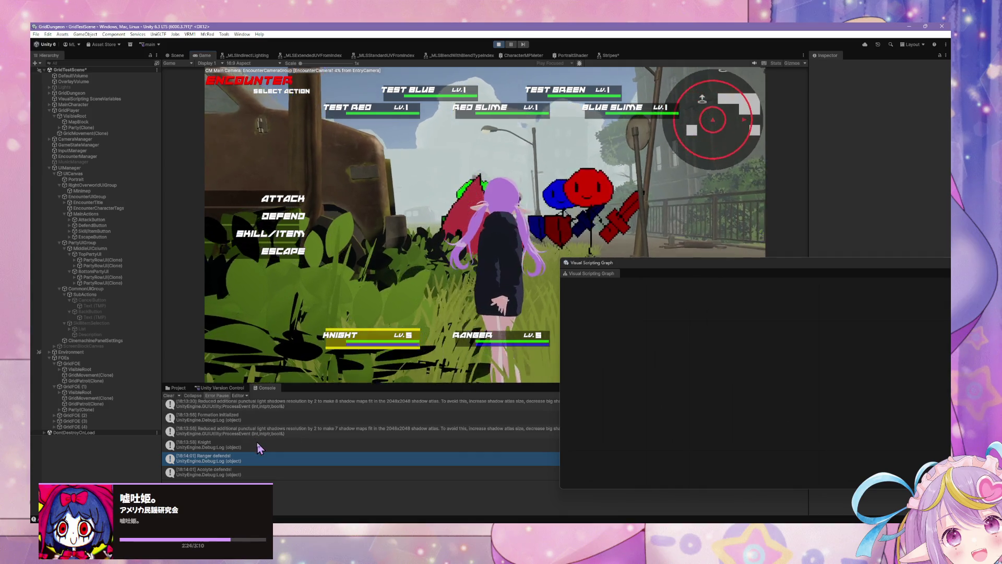
{"action": "left_click", "coordinate": [257, 442]}
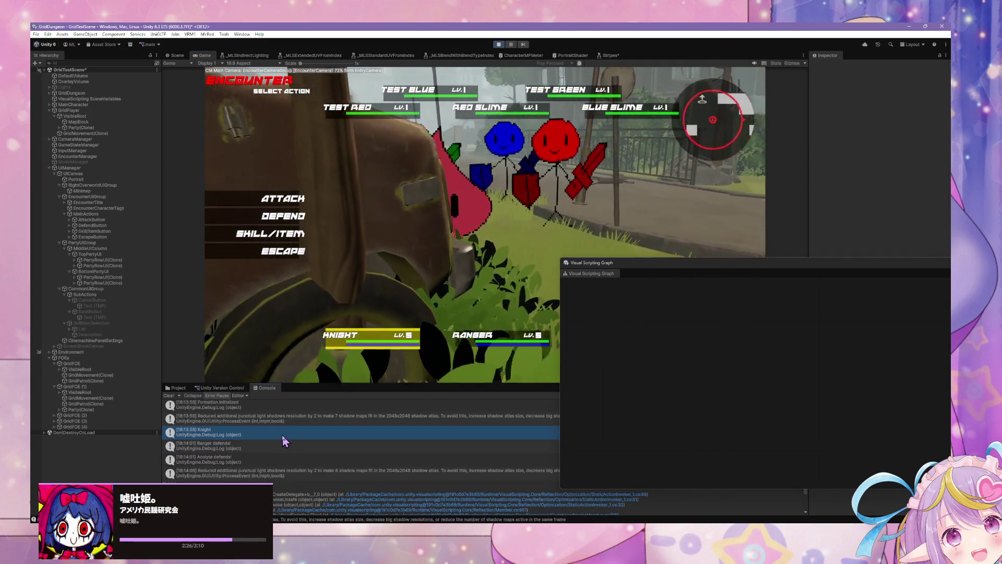
{"action": "left_click", "coordinate": [271, 234]}
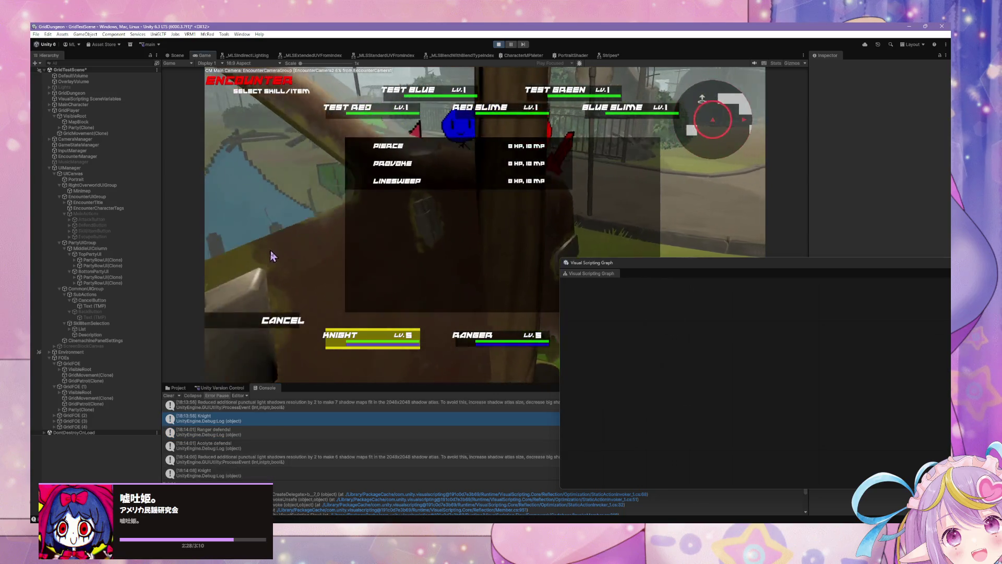
{"action": "left_click", "coordinate": [365, 205]}
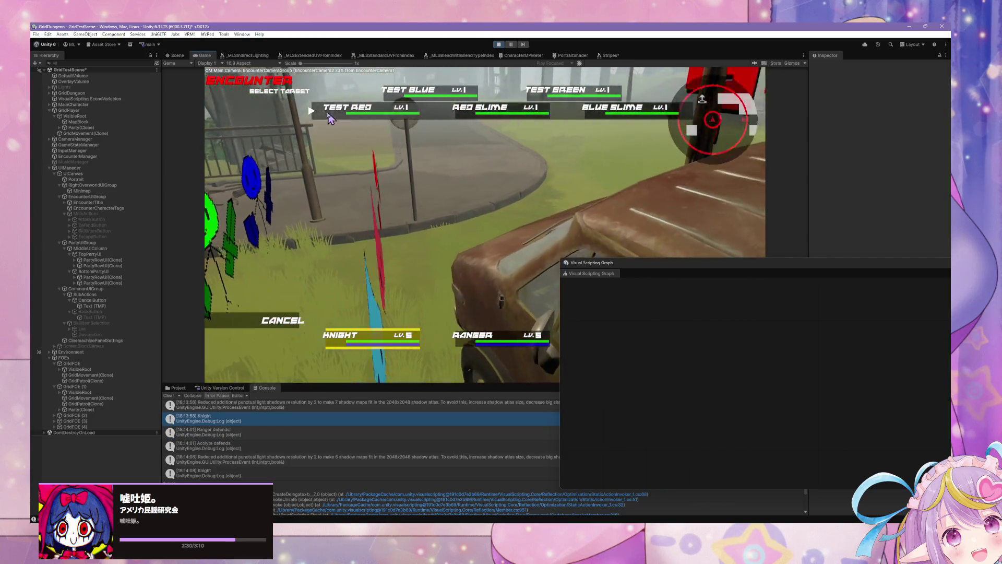
{"action": "key", "text": "Return"}
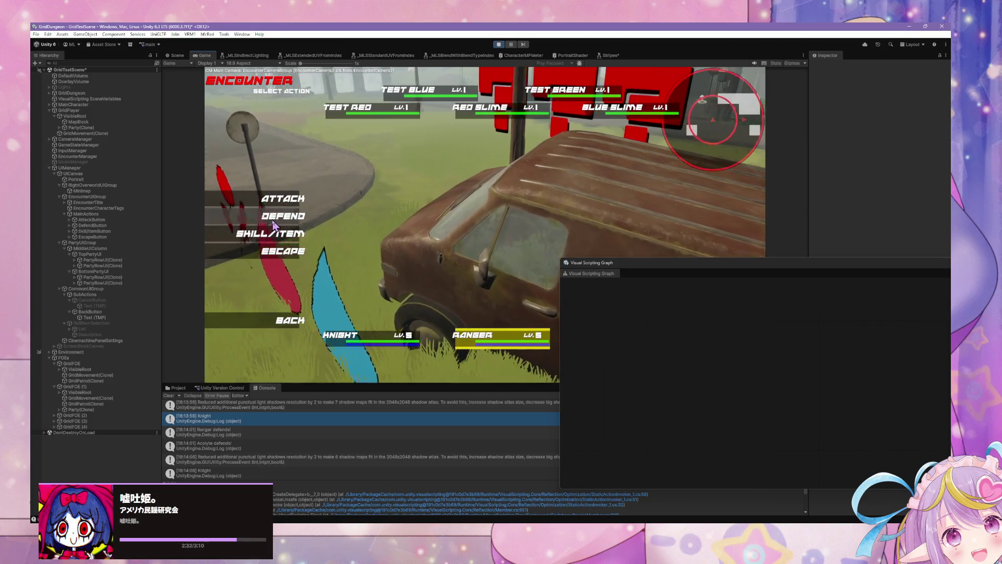
{"action": "left_click", "coordinate": [282, 215]}
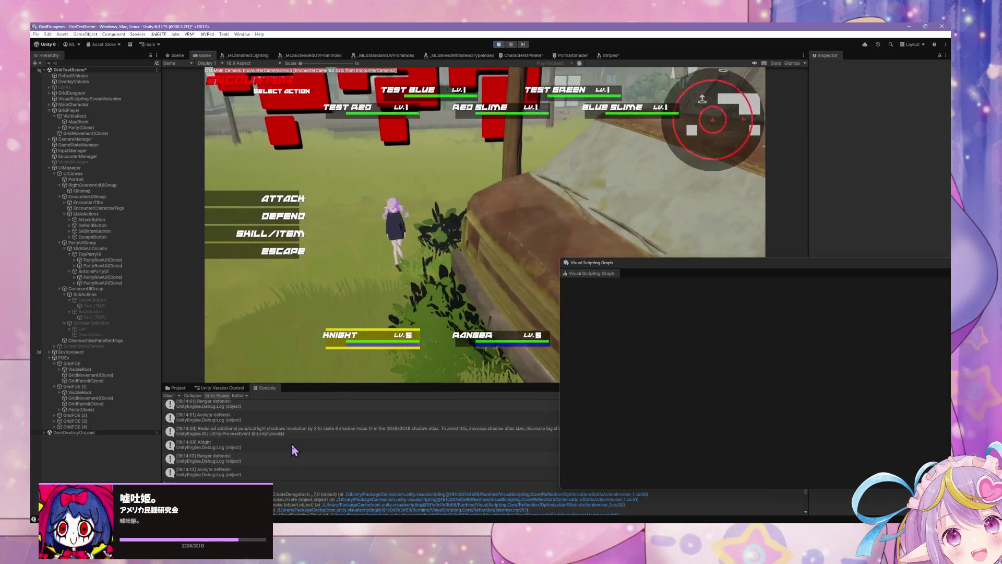
Clear the Console, play one more Linesweep/Defend turn, and stop play mode.
{"action": "left_click", "coordinate": [169, 395]}
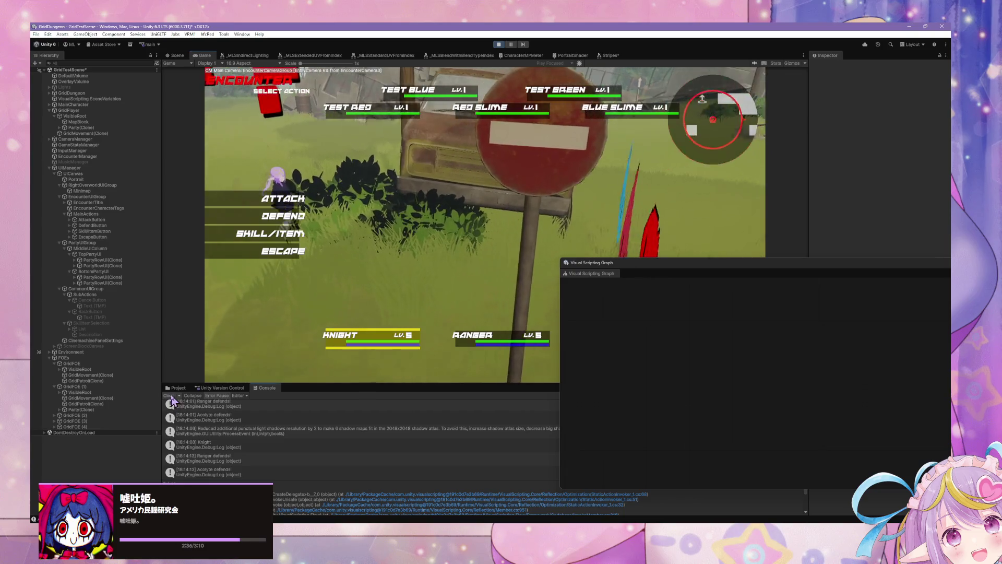
{"action": "left_click", "coordinate": [270, 233]}
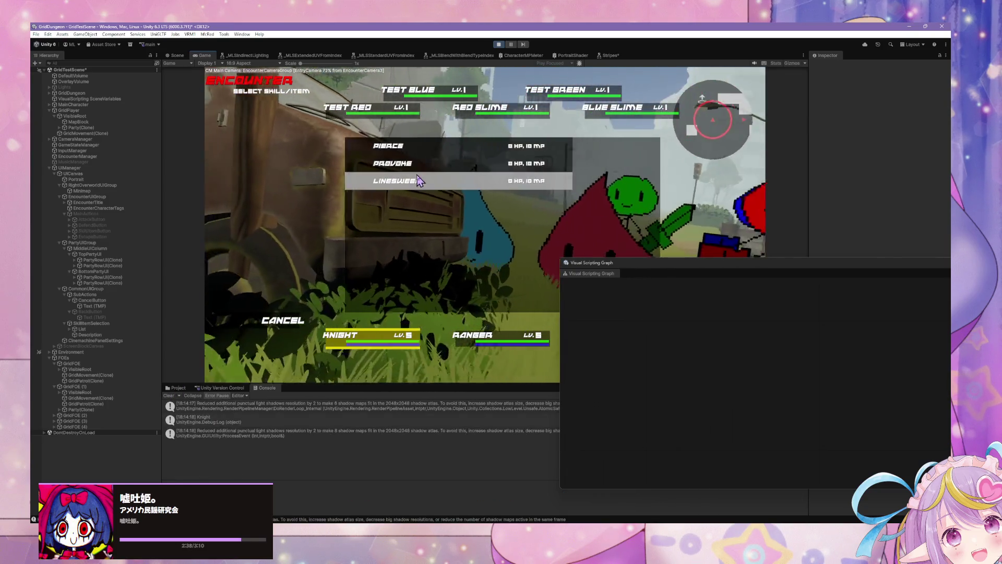
{"action": "left_click", "coordinate": [387, 163]}
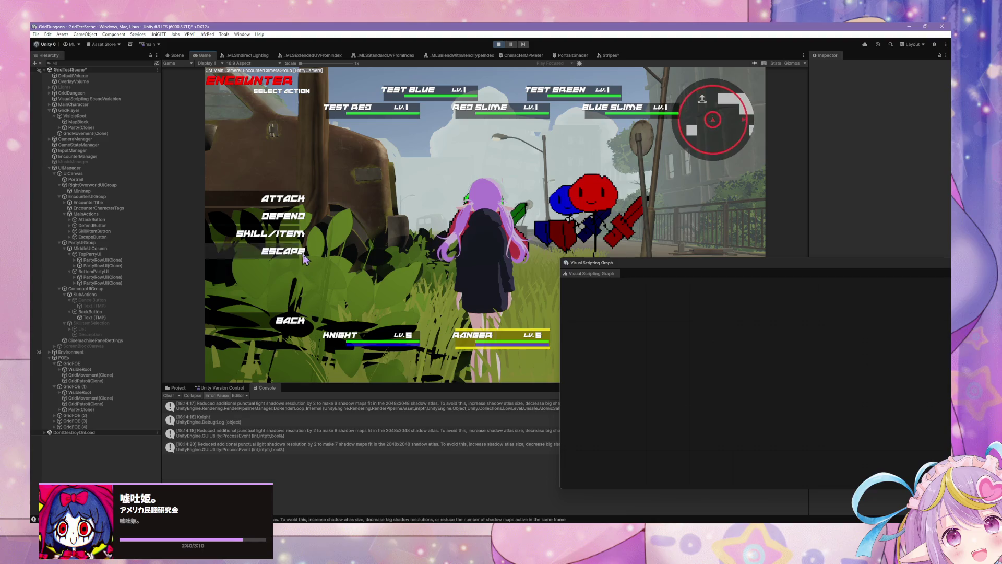
{"action": "left_click", "coordinate": [290, 219]}
{"action": "left_click", "coordinate": [290, 221]}
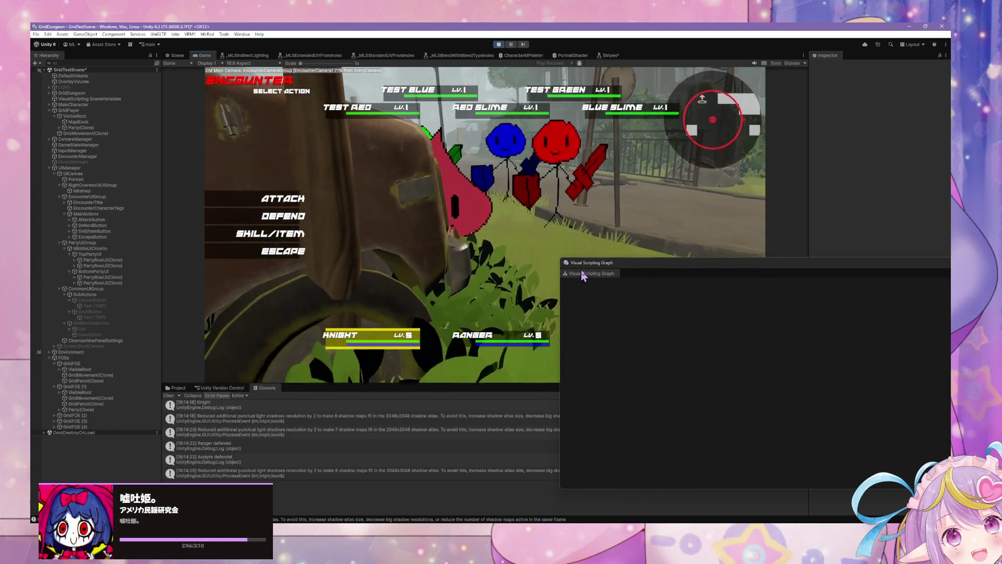
{"action": "left_click_drag", "start_coordinate": [580, 264], "coordinate": [581, 270]}
{"action": "left_click", "coordinate": [499, 46]}
{"action": "left_click", "coordinate": [499, 45]}
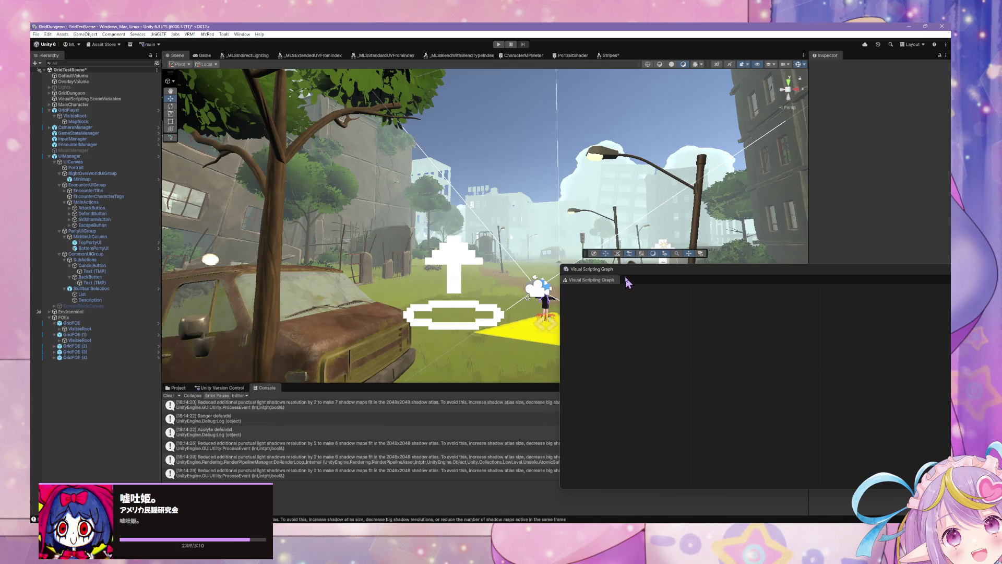
{"action": "mouse_move", "coordinate": [628, 282]}
{"action": "left_mouse_down"}
{"action": "mouse_move", "coordinate": [646, 313]}
{"action": "mouse_move", "coordinate": [637, 379]}
{"action": "left_mouse_up"}
Pull the Console out into a floating window at the lower right.
{"action": "left_click", "coordinate": [176, 388]}
{"action": "mouse_move", "coordinate": [267, 388]}
{"action": "left_mouse_down"}
{"action": "mouse_move", "coordinate": [335, 204]}
{"action": "mouse_move", "coordinate": [503, 206]}
{"action": "left_mouse_up"}
{"action": "mouse_move", "coordinate": [419, 152]}
{"action": "left_mouse_down"}
{"action": "mouse_move", "coordinate": [791, 359]}
{"action": "mouse_move", "coordinate": [595, 397]}
{"action": "mouse_move", "coordinate": [649, 451]}
{"action": "left_mouse_up"}
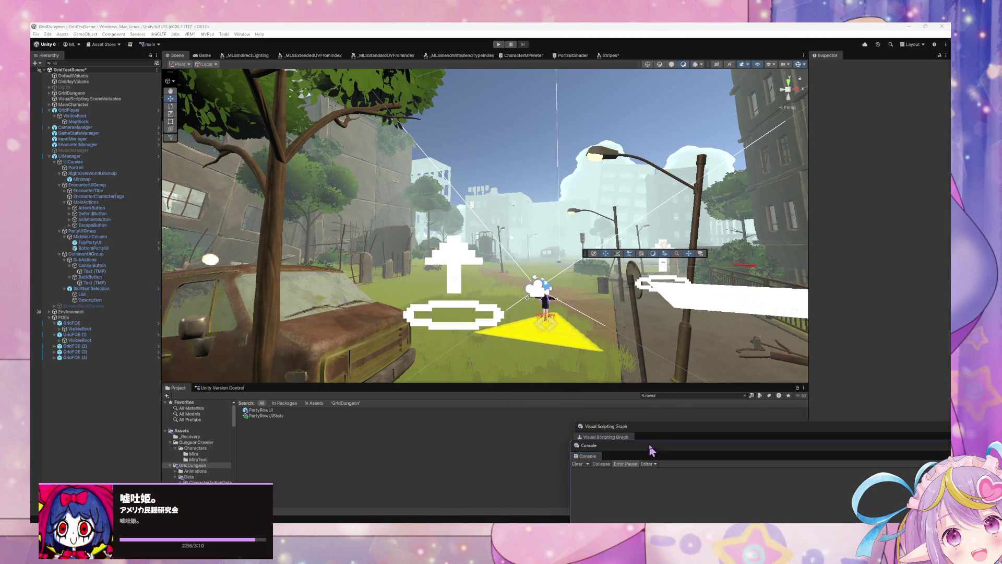
Search the Project for 'sweep' and inspect LineSweepAction's Action Handler Name, AttackActionHandler.
{"action": "left_click", "coordinate": [676, 395]}
{"action": "type", "text": "sweep"}
{"action": "left_click", "coordinate": [280, 411]}
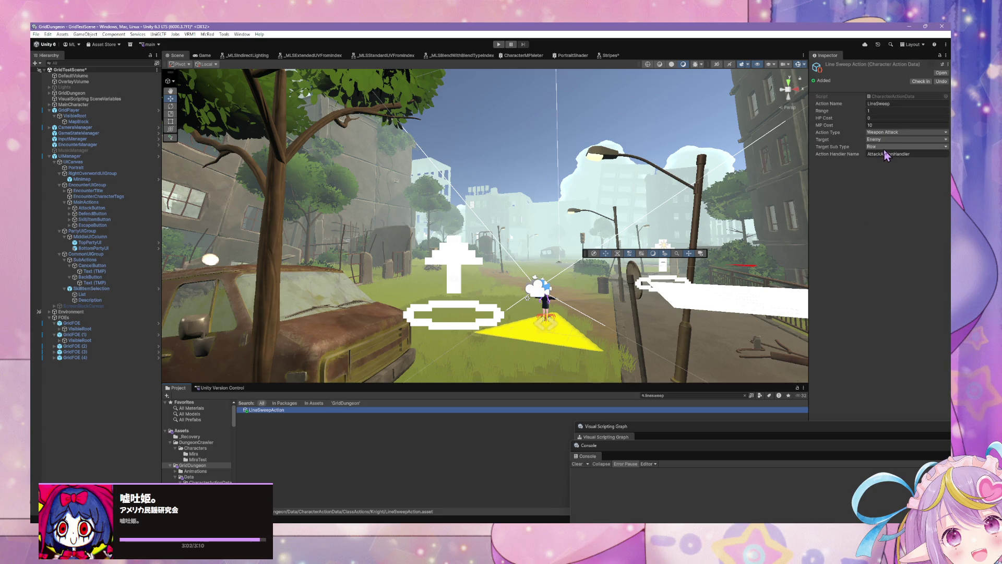
{"action": "left_click", "coordinate": [888, 154]}
{"action": "mouse_move", "coordinate": [674, 424]}
{"action": "left_mouse_down"}
{"action": "mouse_move", "coordinate": [633, 286]}
{"action": "mouse_move", "coordinate": [668, 425]}
{"action": "mouse_move", "coordinate": [628, 432]}
{"action": "mouse_move", "coordinate": [629, 454]}
{"action": "mouse_move", "coordinate": [615, 259]}
{"action": "left_mouse_up"}
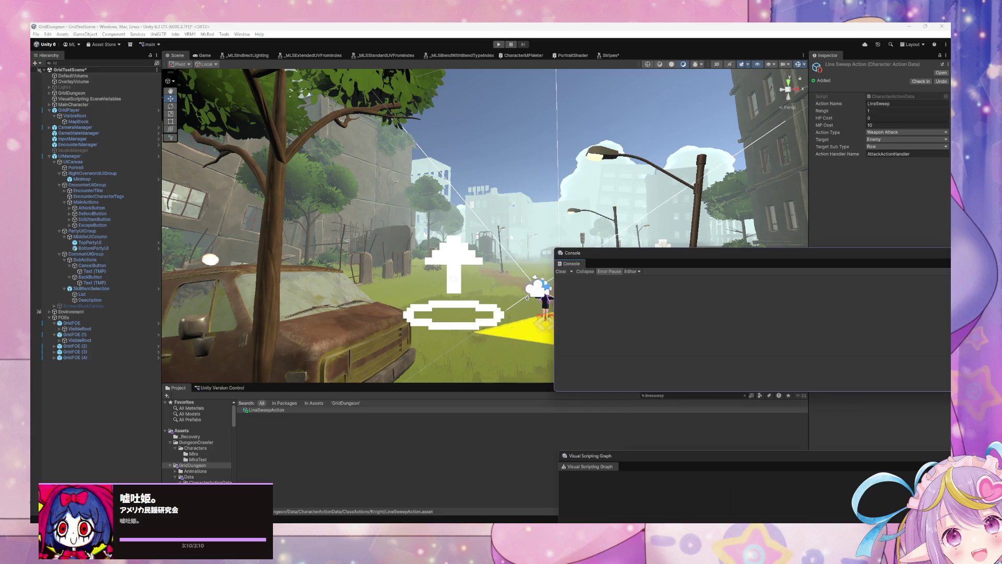
{"action": "key", "text": "alt+Tab"}
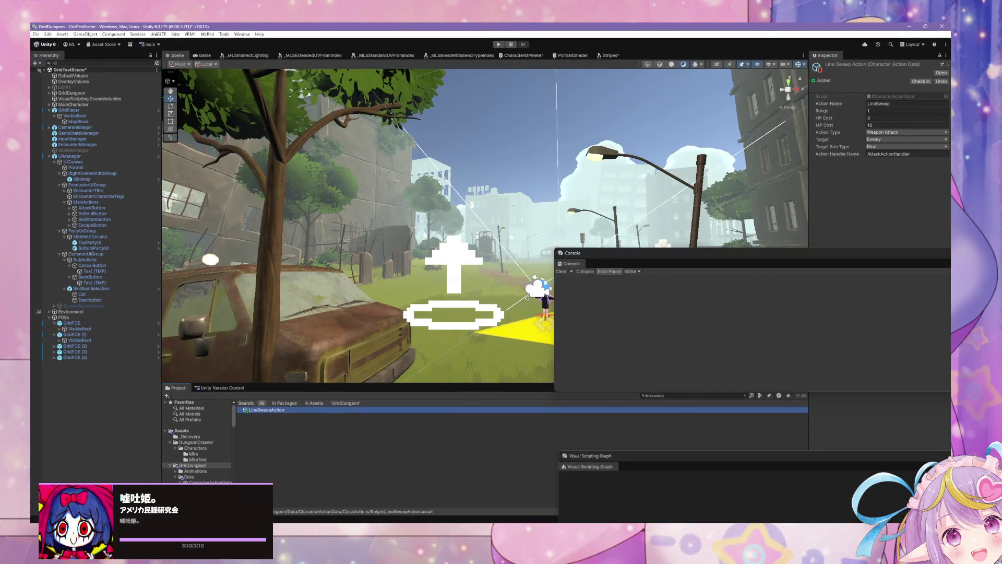
{"action": "key", "text": "alt+Tab"}
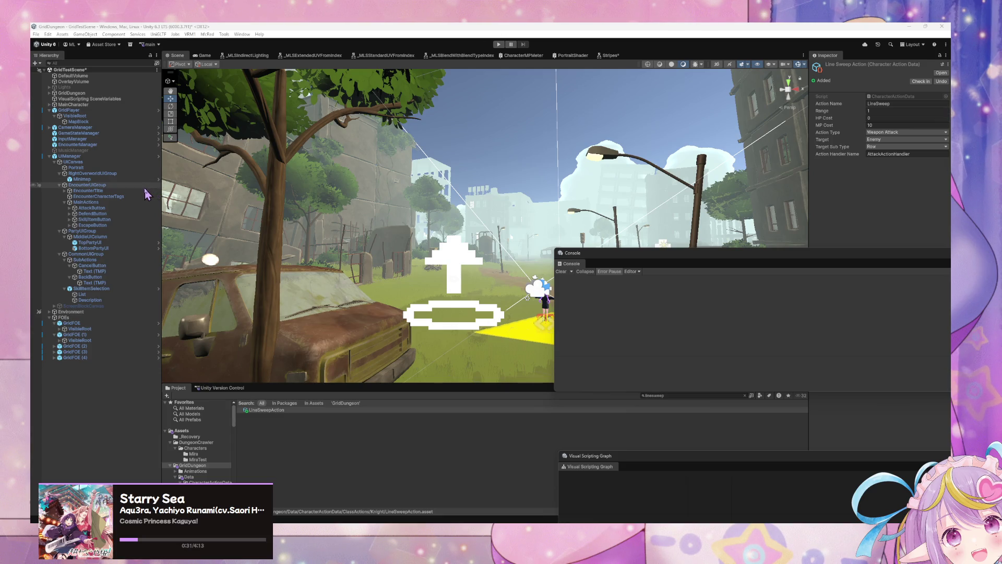
From EncounterManager's nested Encounter state graph, open the Execute Action from Each Characters script graph.
{"action": "left_click", "coordinate": [97, 156]}
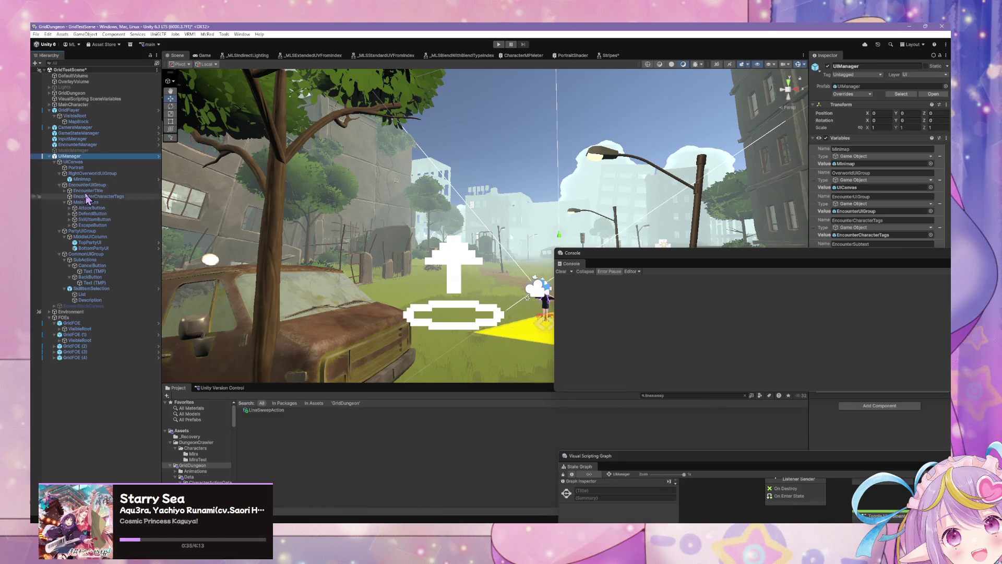
{"action": "mouse_move", "coordinate": [672, 455]}
{"action": "left_mouse_down"}
{"action": "mouse_move", "coordinate": [593, 412]}
{"action": "mouse_move", "coordinate": [384, 212]}
{"action": "mouse_move", "coordinate": [485, 332]}
{"action": "left_mouse_up"}
{"action": "left_click", "coordinate": [95, 156]}
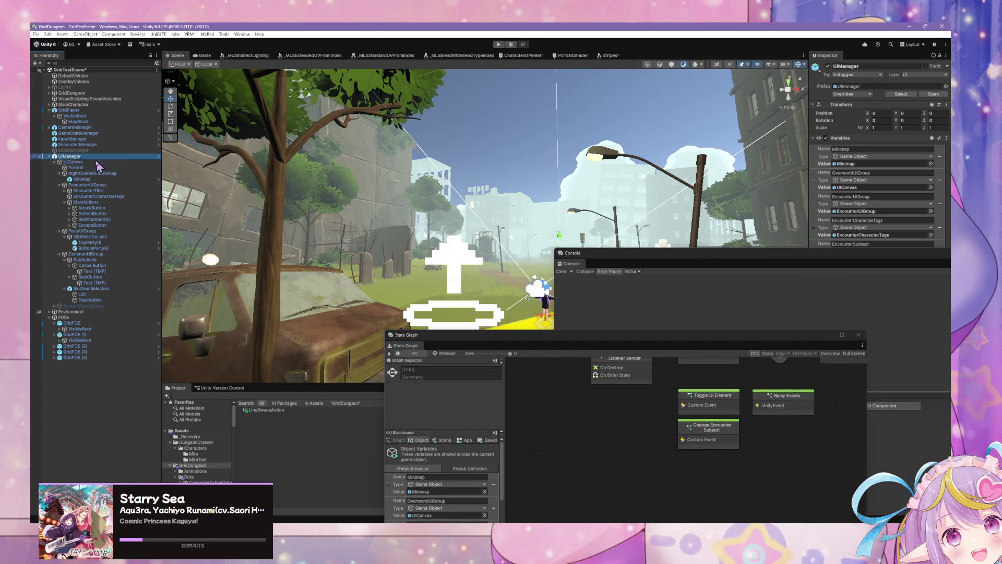
{"action": "left_click", "coordinate": [92, 145]}
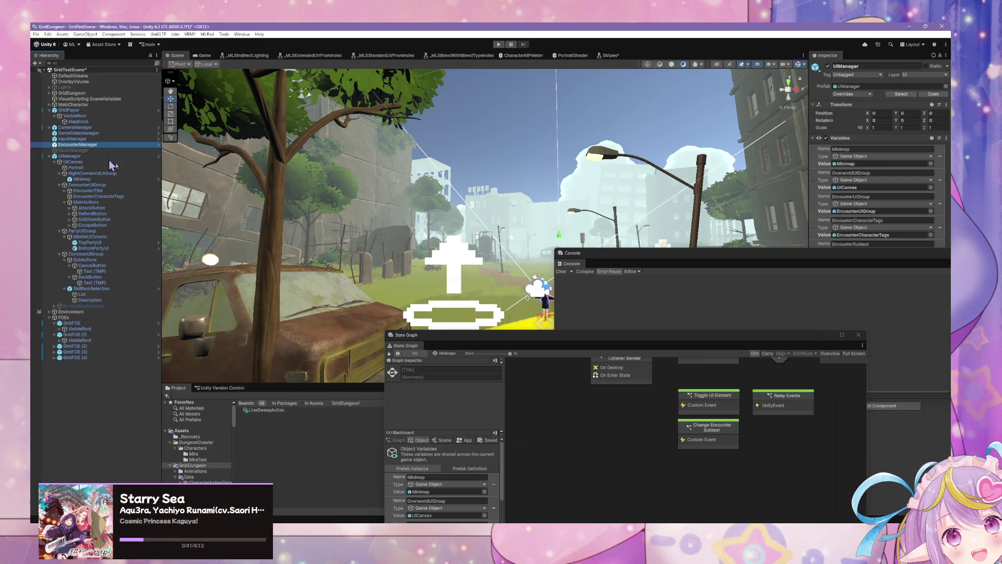
{"action": "double_click", "coordinate": [731, 466]}
{"action": "scroll", "coordinate": [731, 454], "scroll_direction": "up", "scroll_amount": 3}
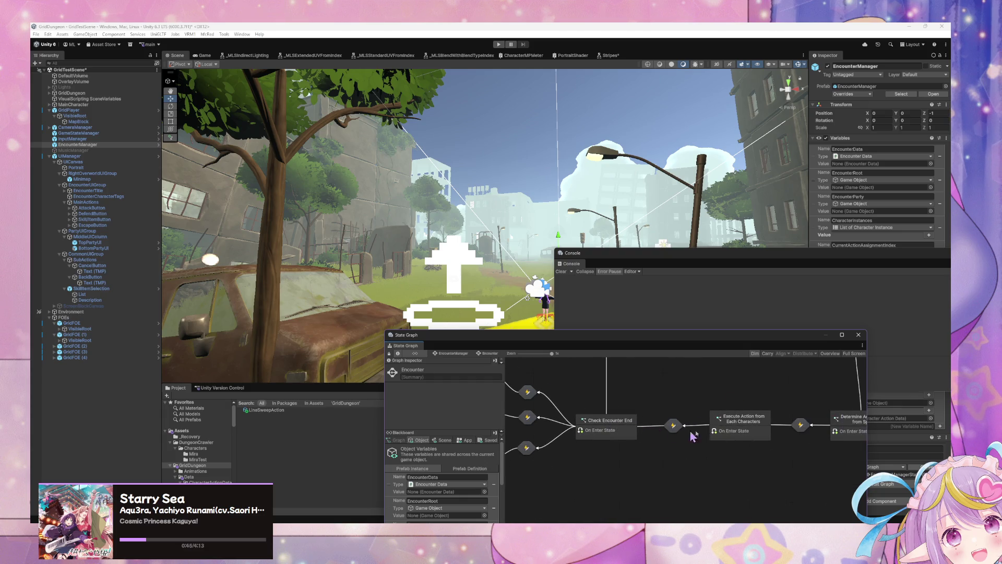
{"action": "mouse_move", "coordinate": [774, 437]}
{"action": "left_mouse_down"}
{"action": "mouse_move", "coordinate": [789, 419]}
{"action": "mouse_move", "coordinate": [679, 434]}
{"action": "left_mouse_up"}
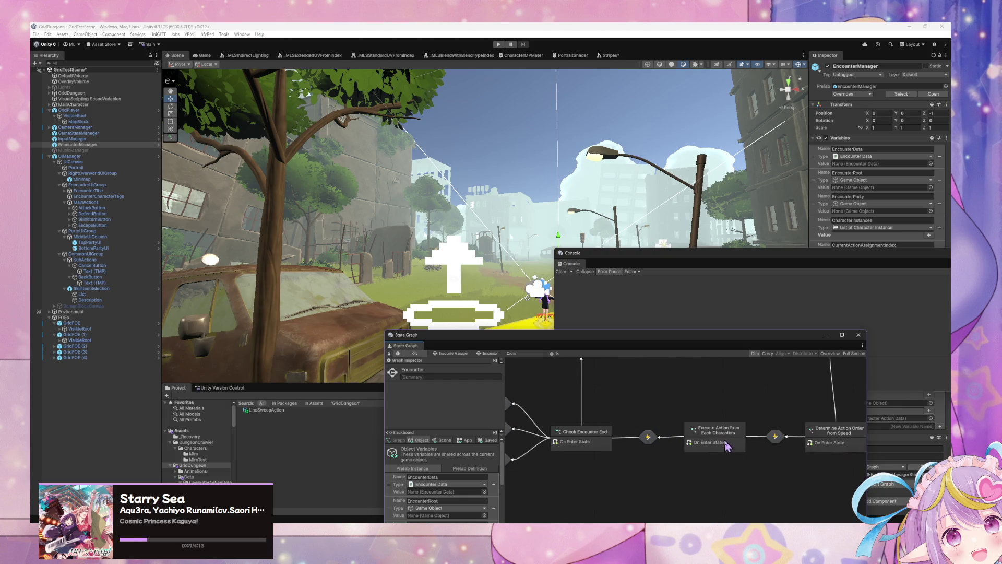
{"action": "double_click", "coordinate": [723, 427]}
Reposition the Script Graph window and move the Send Broadcast Input node up.
{"action": "left_click_drag", "start_coordinate": [631, 338], "coordinate": [493, 201]}
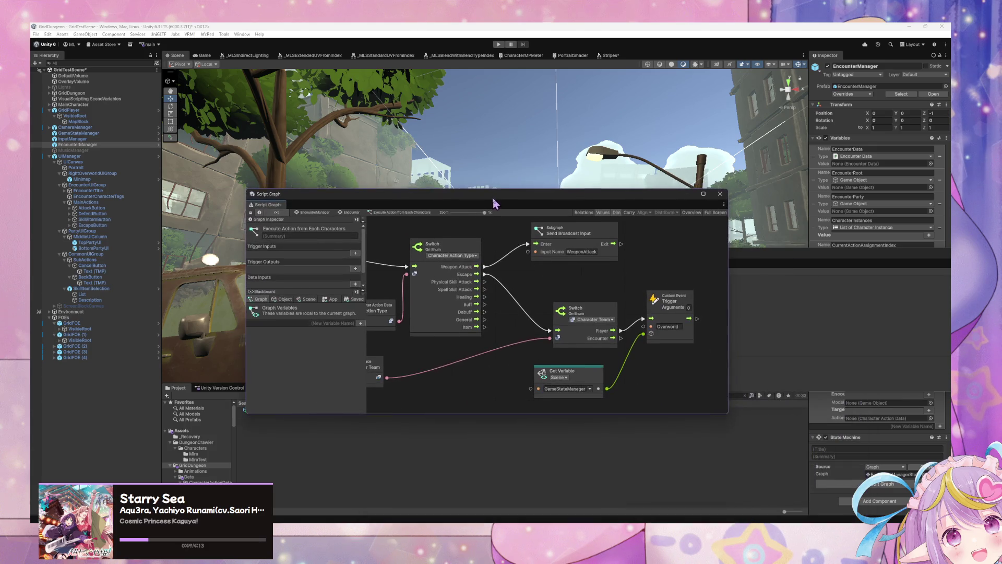
{"action": "left_click_drag", "start_coordinate": [512, 271], "coordinate": [555, 294]}
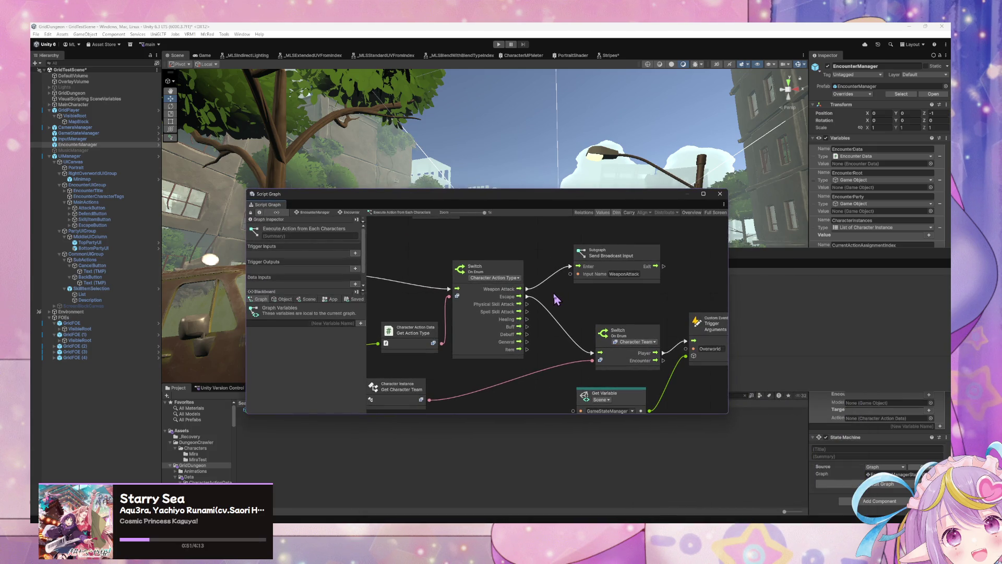
{"action": "mouse_move", "coordinate": [638, 291]}
{"action": "left_mouse_down"}
{"action": "mouse_move", "coordinate": [573, 265]}
{"action": "mouse_move", "coordinate": [636, 279]}
{"action": "mouse_move", "coordinate": [471, 269]}
{"action": "mouse_move", "coordinate": [554, 285]}
{"action": "mouse_move", "coordinate": [556, 351]}
{"action": "mouse_move", "coordinate": [481, 336]}
{"action": "mouse_move", "coordinate": [494, 328]}
{"action": "left_mouse_up"}
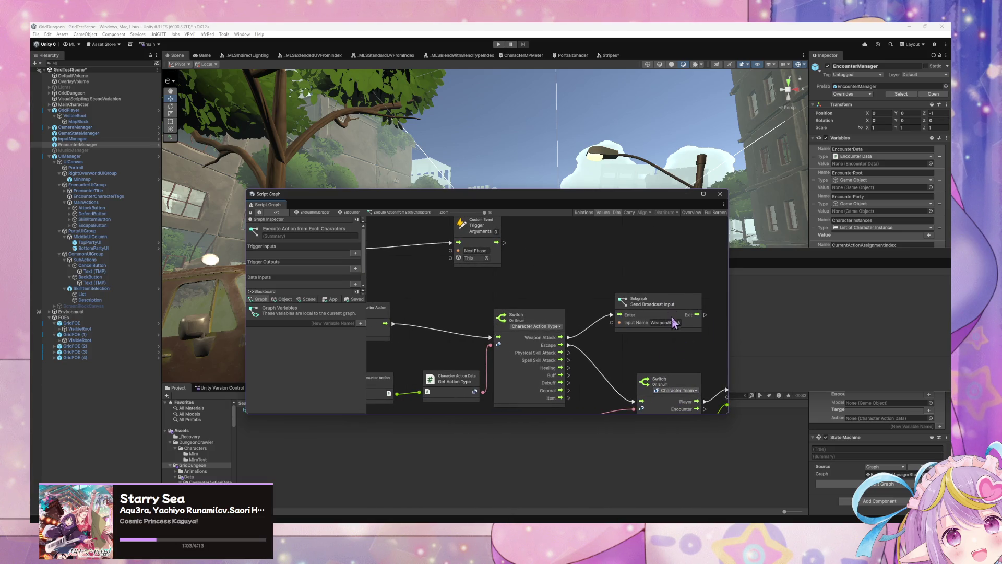
{"action": "left_click_drag", "start_coordinate": [673, 317], "coordinate": [672, 302]}
{"action": "left_click", "coordinate": [645, 346]}
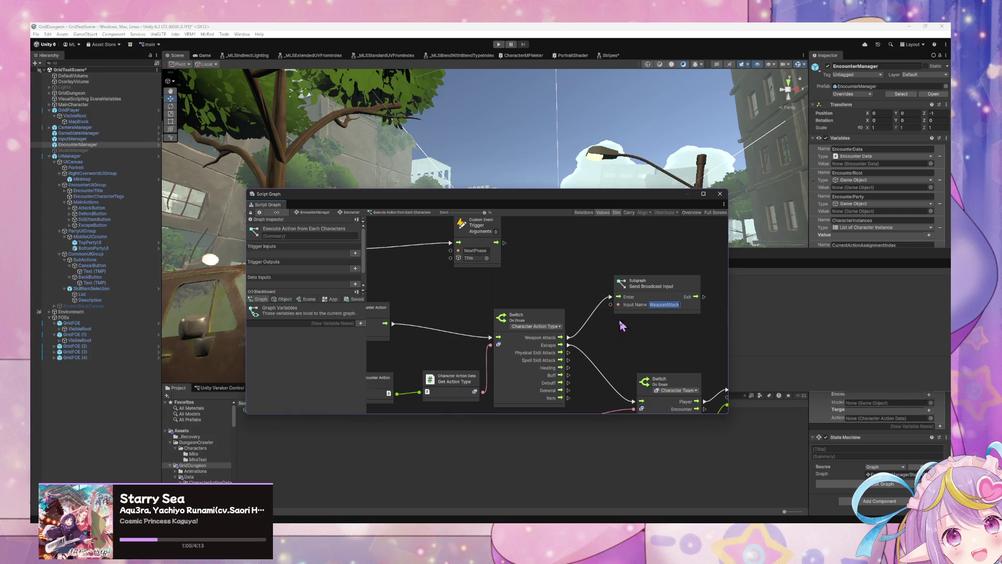
{"action": "left_click_drag", "start_coordinate": [658, 335], "coordinate": [541, 311]}
{"action": "scroll", "coordinate": [541, 308], "scroll_direction": "left", "scroll_amount": 10}
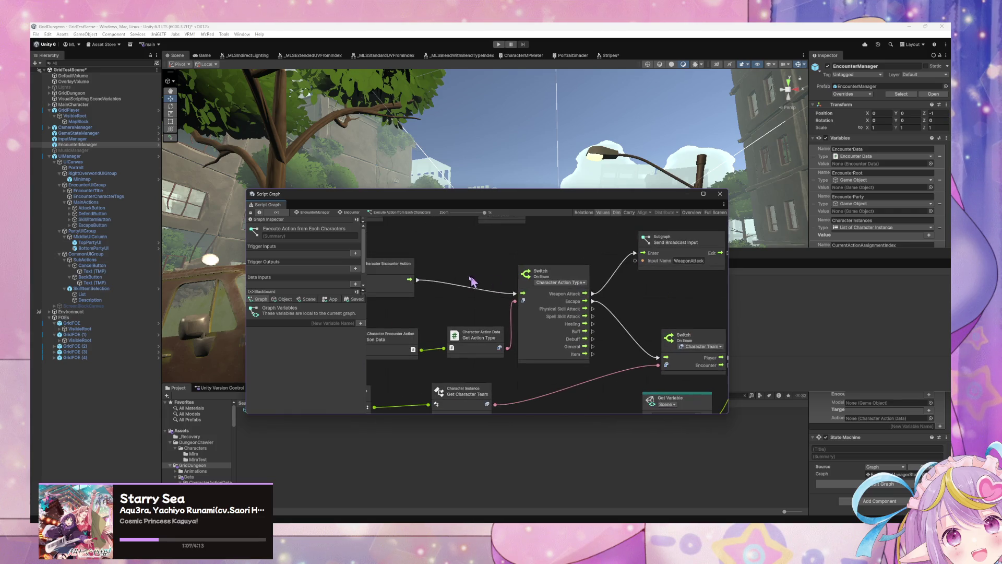
{"action": "scroll", "coordinate": [471, 288], "scroll_direction": "left", "scroll_amount": 5}
{"action": "scroll", "coordinate": [522, 303], "scroll_direction": "right", "scroll_amount": 6}
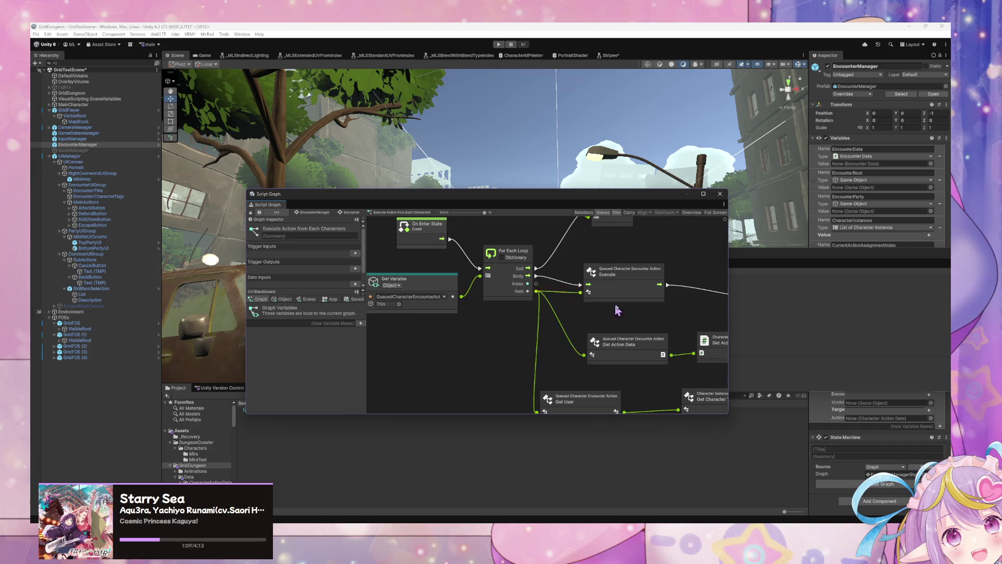
Nudge the Get Action Data and Character Action Data nodes down and move Get User right.
{"action": "left_click", "coordinate": [592, 314]}
{"action": "left_click_drag", "start_coordinate": [625, 332], "coordinate": [530, 313]}
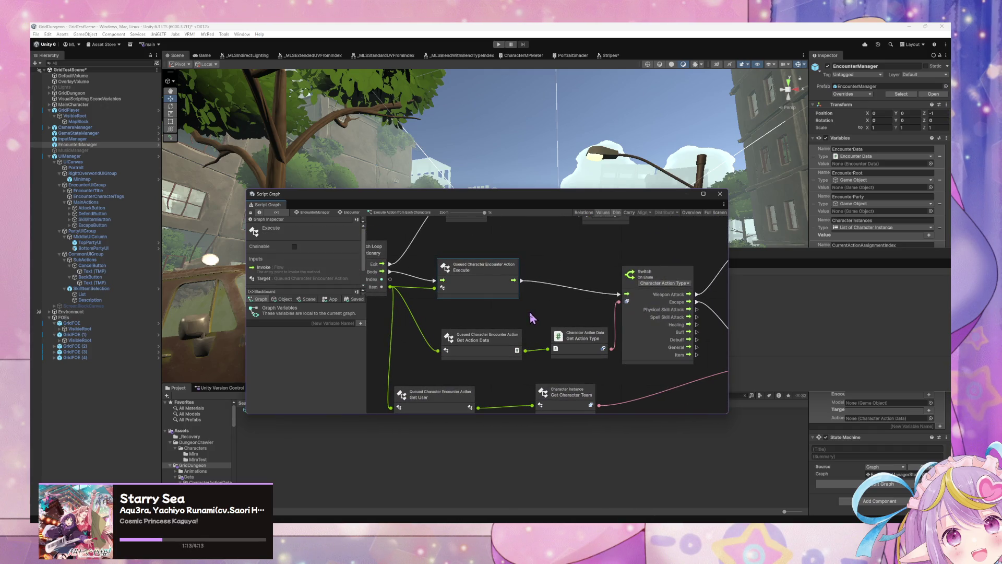
{"action": "scroll", "coordinate": [535, 317], "scroll_direction": "left", "scroll_amount": 3}
{"action": "left_click", "coordinate": [547, 313]}
{"action": "left_click", "coordinate": [548, 308]}
{"action": "left_click_drag", "start_coordinate": [551, 361], "coordinate": [552, 371]}
{"action": "left_click_drag", "start_coordinate": [605, 349], "coordinate": [614, 365]}
{"action": "scroll", "coordinate": [548, 280], "scroll_direction": "right", "scroll_amount": 5}
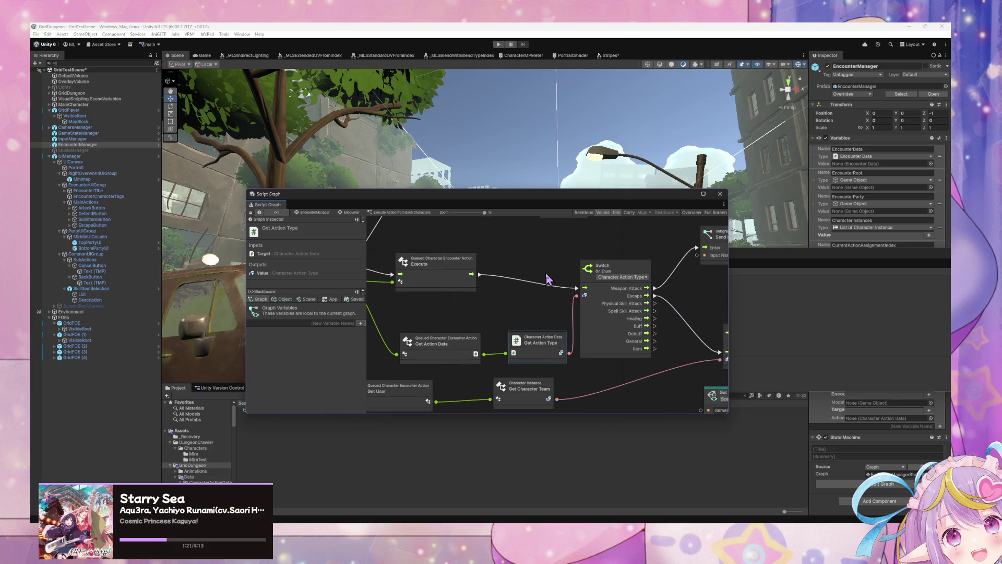
{"action": "scroll", "coordinate": [575, 326], "scroll_direction": "right", "scroll_amount": 6}
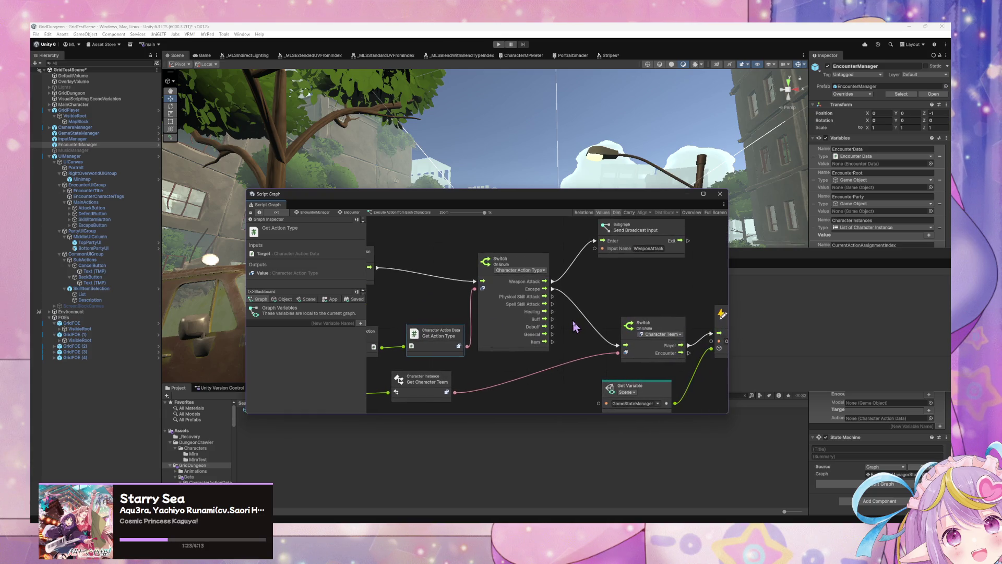
{"action": "mouse_move", "coordinate": [566, 327]}
{"action": "left_mouse_down"}
{"action": "mouse_move", "coordinate": [510, 320]}
{"action": "mouse_move", "coordinate": [620, 259]}
{"action": "left_mouse_up"}
{"action": "scroll", "coordinate": [627, 272], "scroll_direction": "left", "scroll_amount": 8}
{"action": "left_click_drag", "start_coordinate": [492, 332], "coordinate": [605, 329]}
{"action": "scroll", "coordinate": [576, 355], "scroll_direction": "up", "scroll_amount": 5}
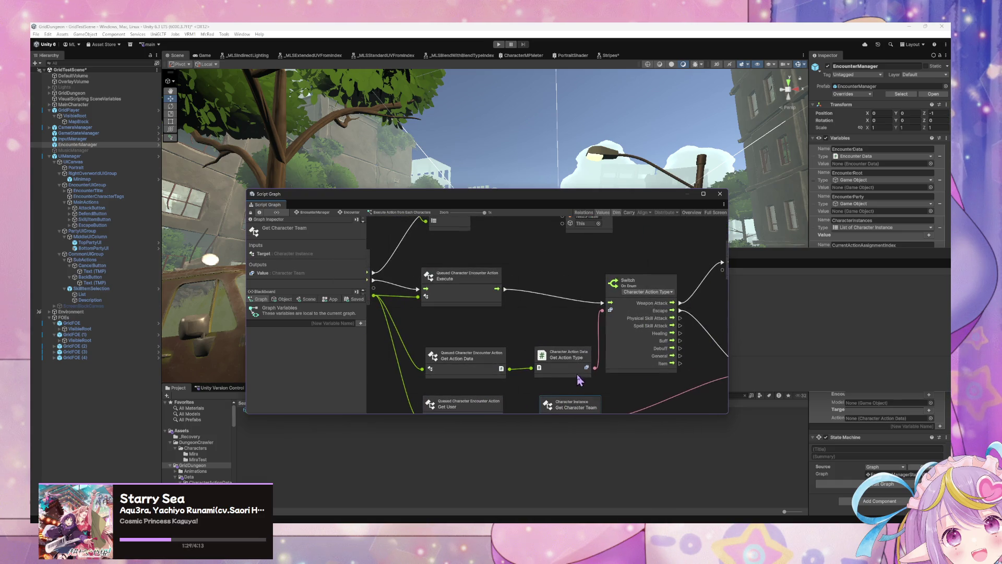
{"action": "scroll", "coordinate": [571, 329], "scroll_direction": "right", "scroll_amount": 5}
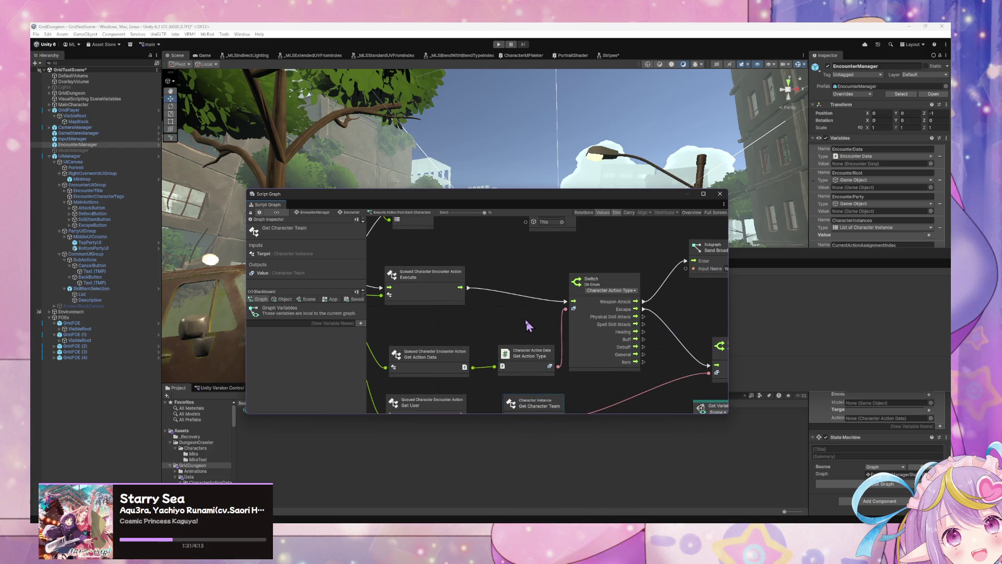
{"action": "mouse_move", "coordinate": [520, 314]}
{"action": "left_mouse_down"}
{"action": "mouse_move", "coordinate": [540, 380]}
{"action": "mouse_move", "coordinate": [722, 389]}
{"action": "mouse_move", "coordinate": [587, 323]}
{"action": "left_mouse_up"}
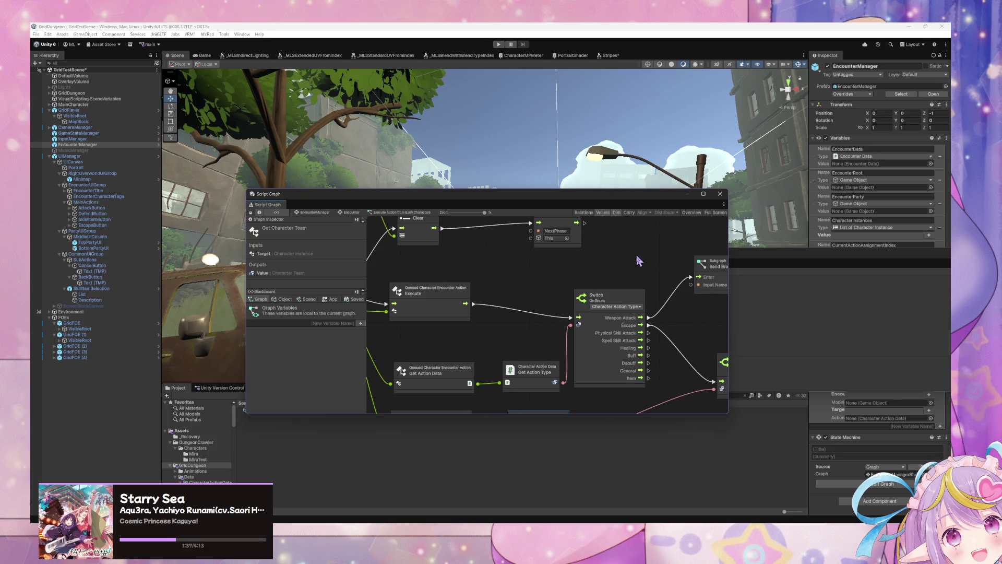
{"action": "scroll", "coordinate": [657, 301], "scroll_direction": "right", "scroll_amount": 5}
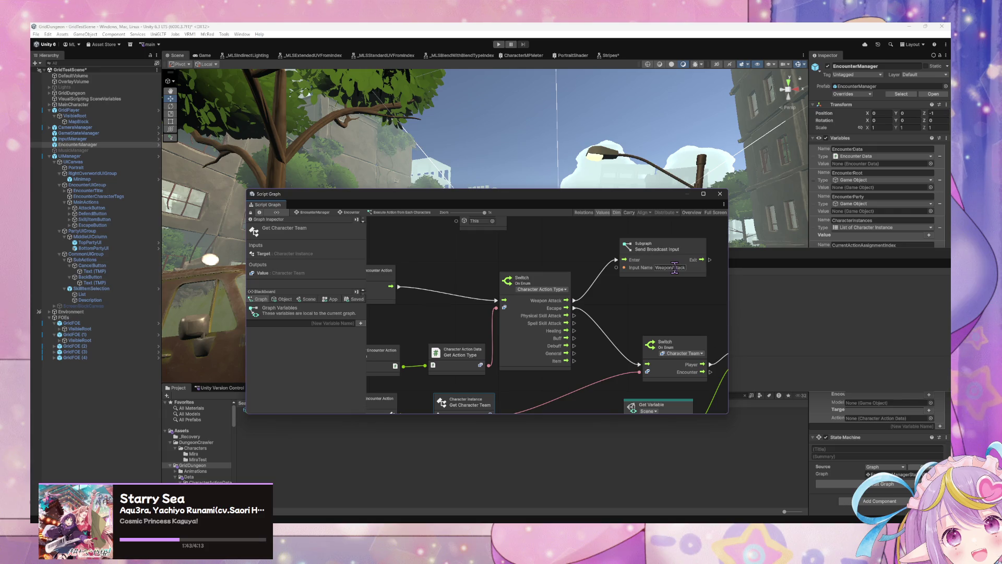
Raise Send Broadcast Input slightly and tick Coroutine on the On Enter State event.
{"action": "left_click", "coordinate": [674, 267]}
{"action": "left_click", "coordinate": [650, 297]}
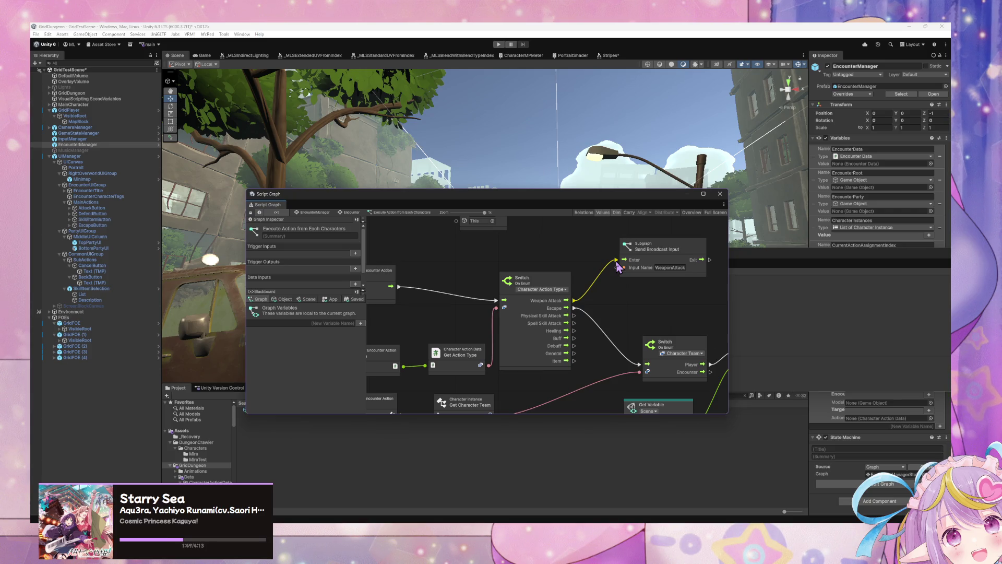
{"action": "left_click_drag", "start_coordinate": [625, 267], "coordinate": [625, 253]}
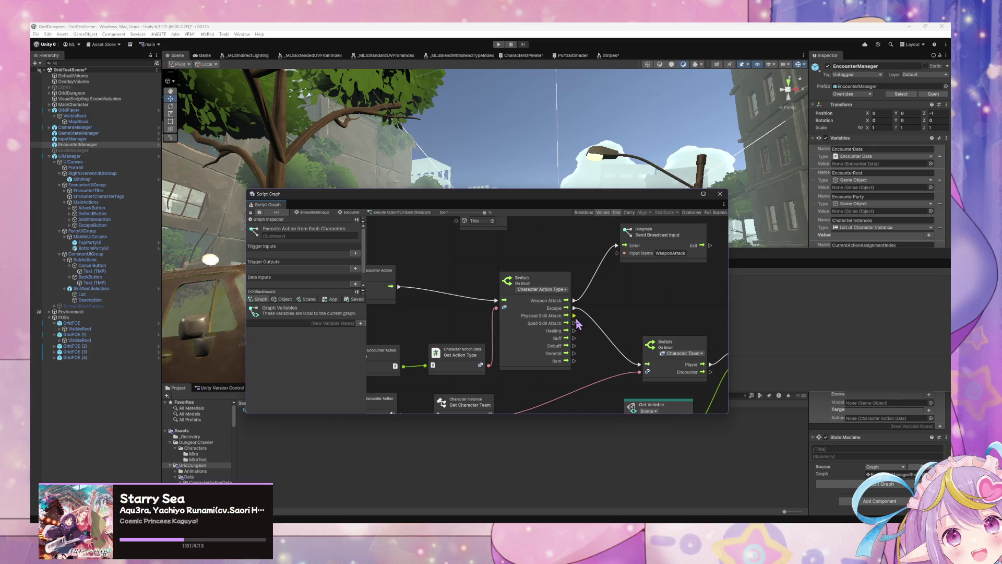
{"action": "mouse_move", "coordinate": [576, 291]}
{"action": "left_mouse_down"}
{"action": "mouse_move", "coordinate": [646, 291]}
{"action": "mouse_move", "coordinate": [676, 303]}
{"action": "left_mouse_up"}
{"action": "left_click", "coordinate": [491, 254]}
{"action": "left_click", "coordinate": [295, 247]}
Realign the Execute, Character Team switch, Get Variable and Custom Event Trigger nodes.
{"action": "mouse_move", "coordinate": [646, 292]}
{"action": "left_mouse_down"}
{"action": "mouse_move", "coordinate": [539, 283]}
{"action": "mouse_move", "coordinate": [569, 276]}
{"action": "left_mouse_up"}
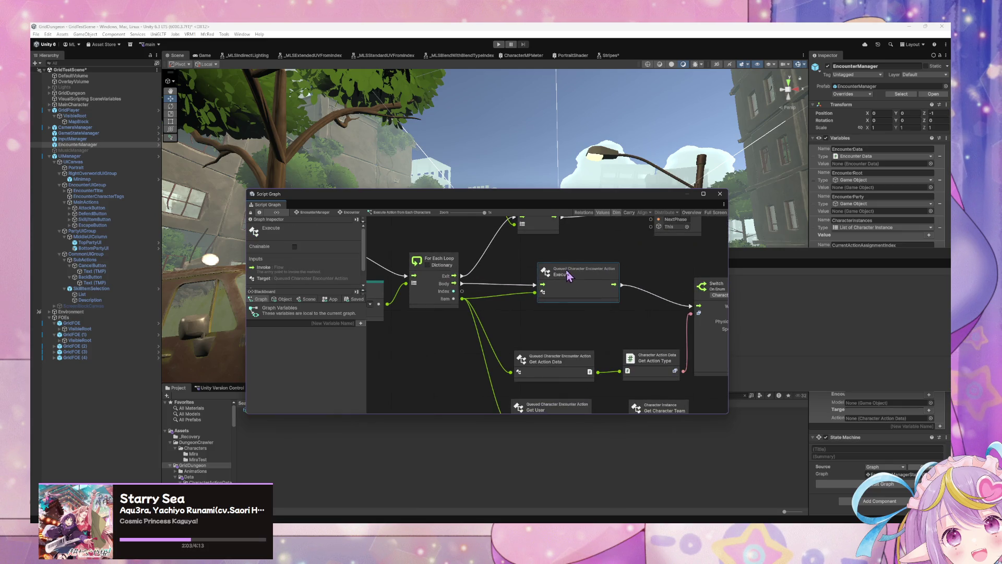
{"action": "left_click_drag", "start_coordinate": [632, 314], "coordinate": [570, 307]}
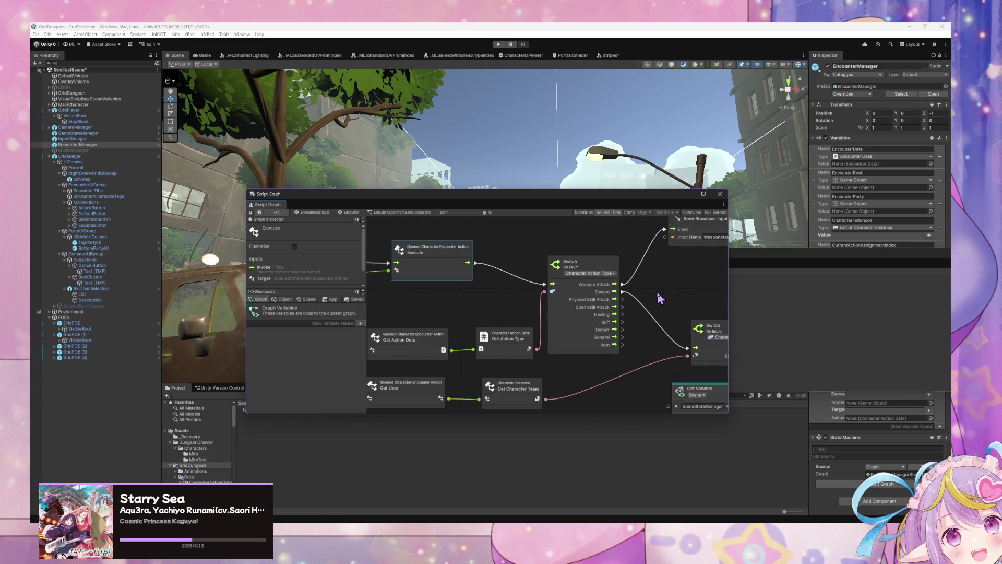
{"action": "mouse_move", "coordinate": [659, 298]}
{"action": "left_mouse_down"}
{"action": "mouse_move", "coordinate": [586, 295]}
{"action": "mouse_move", "coordinate": [566, 318]}
{"action": "mouse_move", "coordinate": [531, 316]}
{"action": "mouse_move", "coordinate": [685, 315]}
{"action": "mouse_move", "coordinate": [683, 347]}
{"action": "mouse_move", "coordinate": [627, 325]}
{"action": "mouse_move", "coordinate": [518, 248]}
{"action": "left_mouse_up"}
{"action": "left_click_drag", "start_coordinate": [579, 294], "coordinate": [578, 298]}
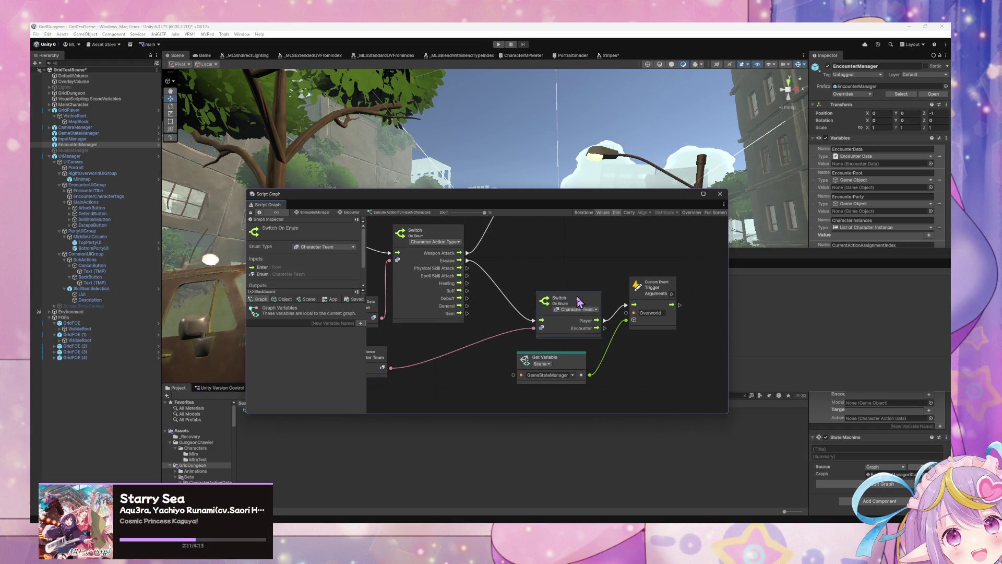
{"action": "left_click_drag", "start_coordinate": [576, 356], "coordinate": [589, 369]}
{"action": "left_click_drag", "start_coordinate": [588, 298], "coordinate": [582, 320]}
{"action": "left_click_drag", "start_coordinate": [645, 292], "coordinate": [652, 317]}
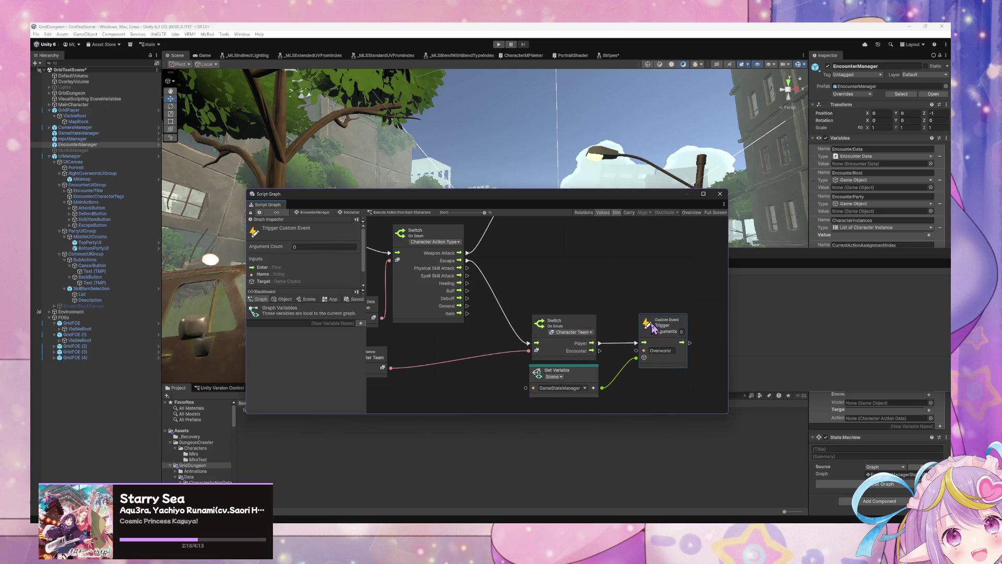
{"action": "left_click", "coordinate": [523, 273]}
{"action": "mouse_move", "coordinate": [546, 278]}
{"action": "left_mouse_down"}
{"action": "mouse_move", "coordinate": [616, 280]}
{"action": "mouse_move", "coordinate": [570, 302]}
{"action": "left_mouse_up"}
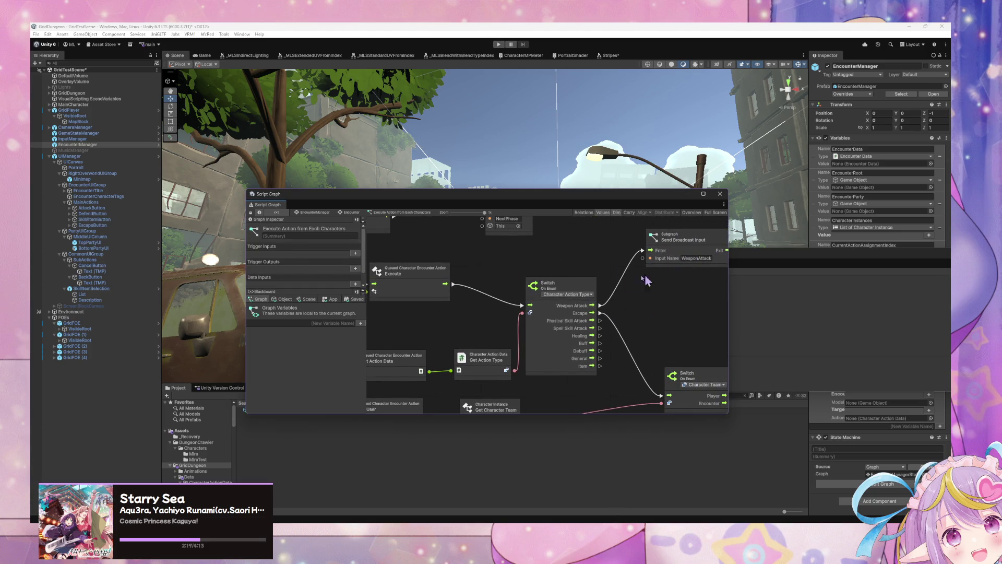
{"action": "left_click_drag", "start_coordinate": [505, 298], "coordinate": [614, 305]}
{"action": "left_click", "coordinate": [529, 282]}
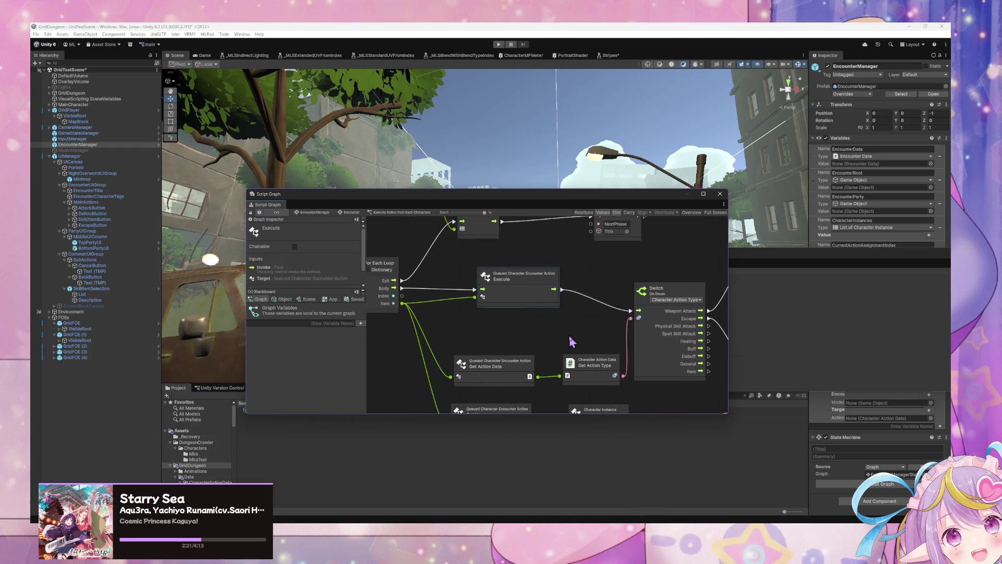
{"action": "left_click_drag", "start_coordinate": [539, 306], "coordinate": [528, 306]}
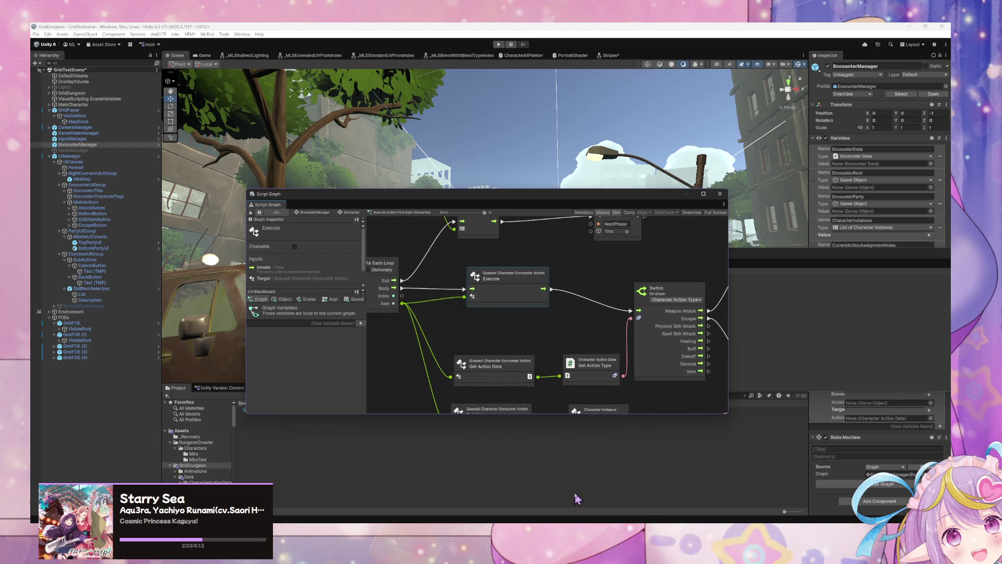
Check the handler in VS Code, then return to the Script Graph.
{"action": "key", "text": "alt+Tab"}
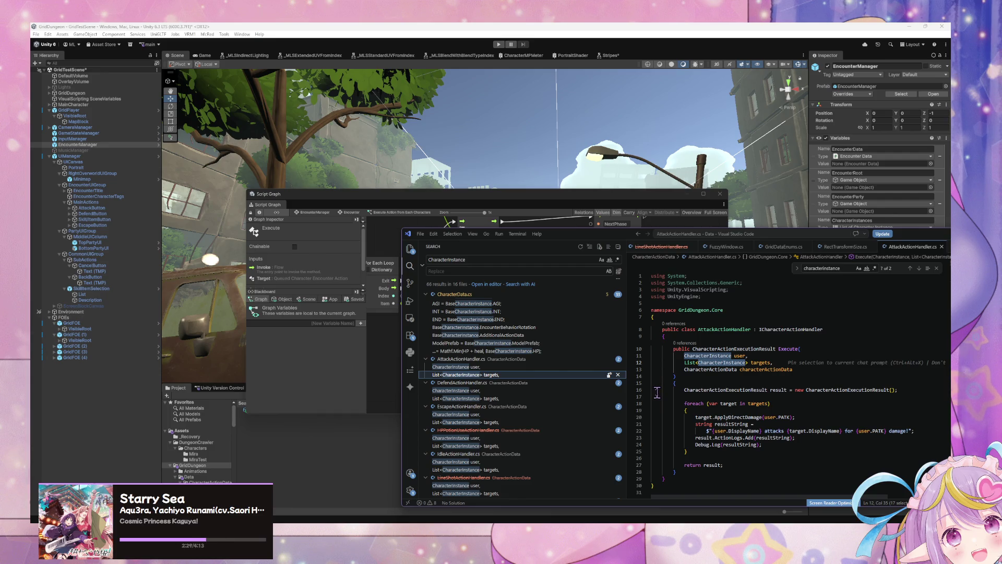
{"action": "left_click", "coordinate": [535, 226]}
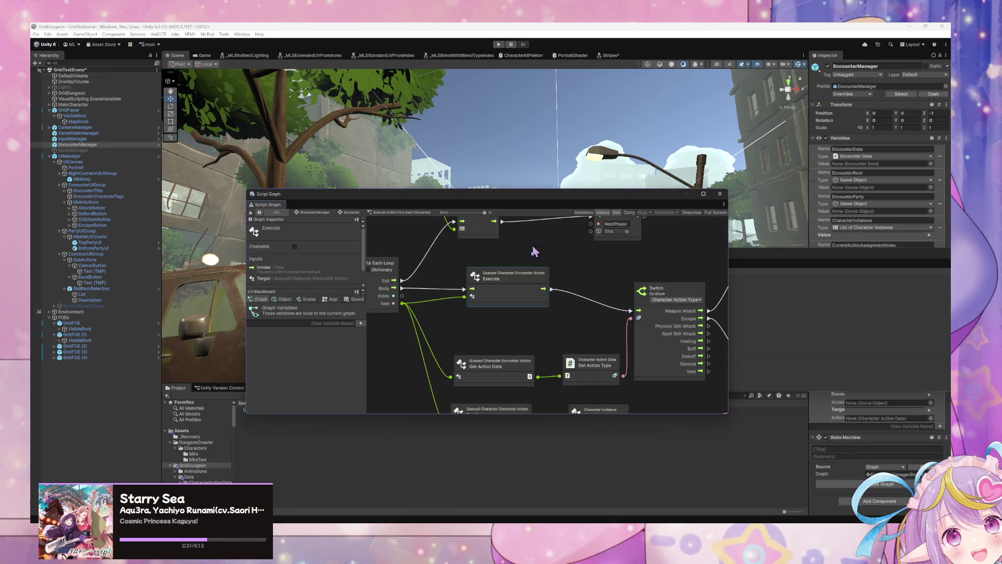
{"action": "mouse_move", "coordinate": [411, 304]}
{"action": "left_mouse_down"}
{"action": "mouse_move", "coordinate": [527, 319]}
{"action": "mouse_move", "coordinate": [544, 339]}
{"action": "mouse_move", "coordinate": [612, 299]}
{"action": "left_mouse_up"}
Add a Debug Log node and rearrange On Enter State and Get Variable around it.
{"action": "right_click", "coordinate": [644, 295]}
{"action": "left_click", "coordinate": [673, 308]}
{"action": "type", "text": "debug"}
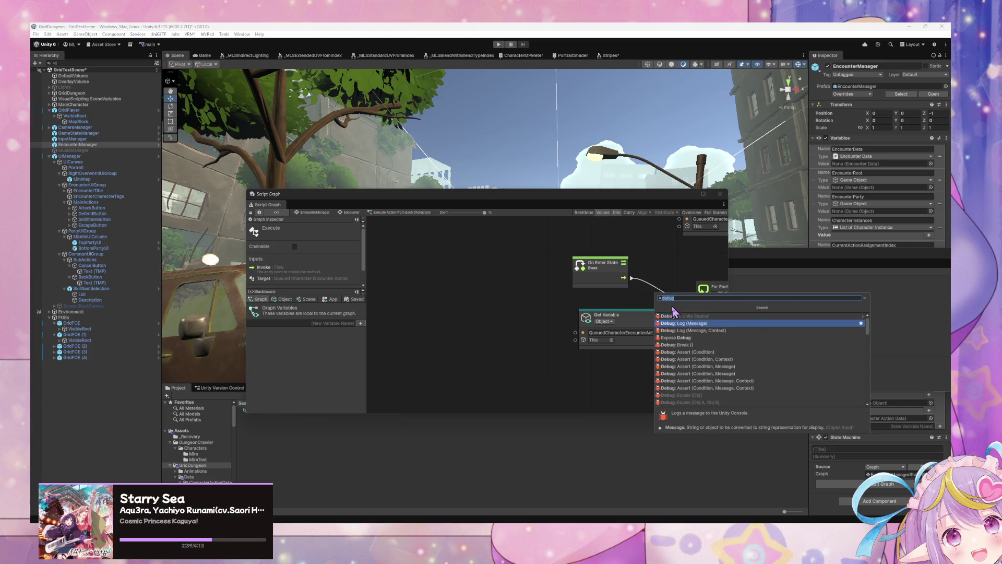
{"action": "key", "text": "Return"}
{"action": "left_click_drag", "start_coordinate": [674, 309], "coordinate": [674, 276]}
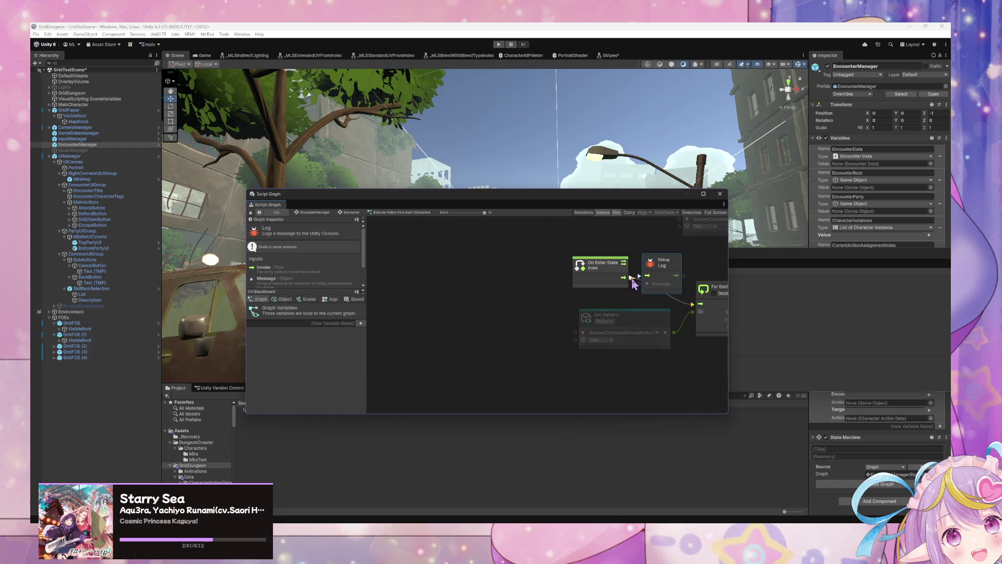
{"action": "left_click_drag", "start_coordinate": [600, 264], "coordinate": [562, 235]}
{"action": "mouse_move", "coordinate": [652, 326]}
{"action": "left_mouse_down"}
{"action": "mouse_move", "coordinate": [647, 342]}
{"action": "mouse_move", "coordinate": [566, 363]}
{"action": "mouse_move", "coordinate": [605, 328]}
{"action": "left_mouse_up"}
{"action": "left_click", "coordinate": [598, 328]}
Insert a Count Items node on the Get Variable wire.
{"action": "type", "text": "count"}
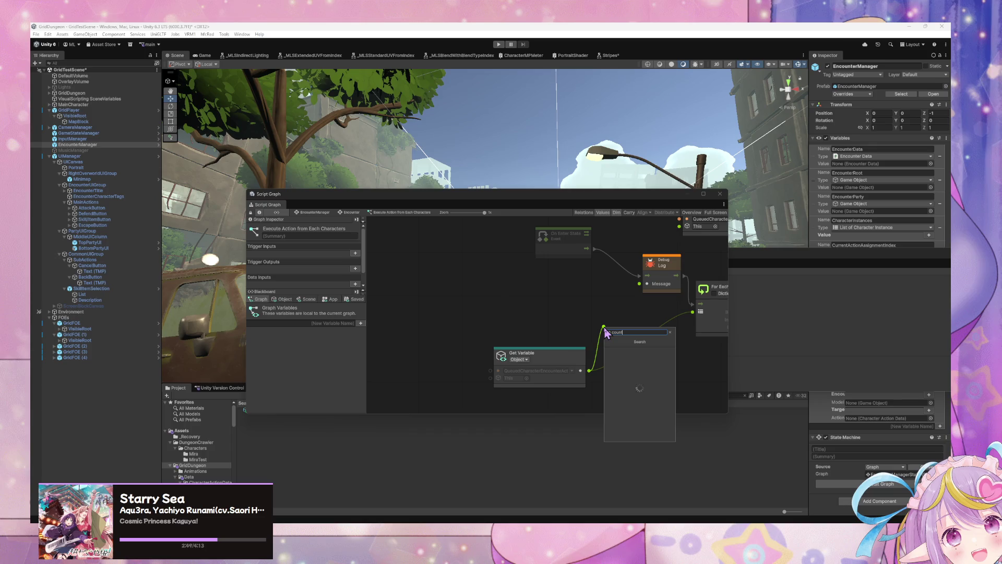
{"action": "key", "text": "Return"}
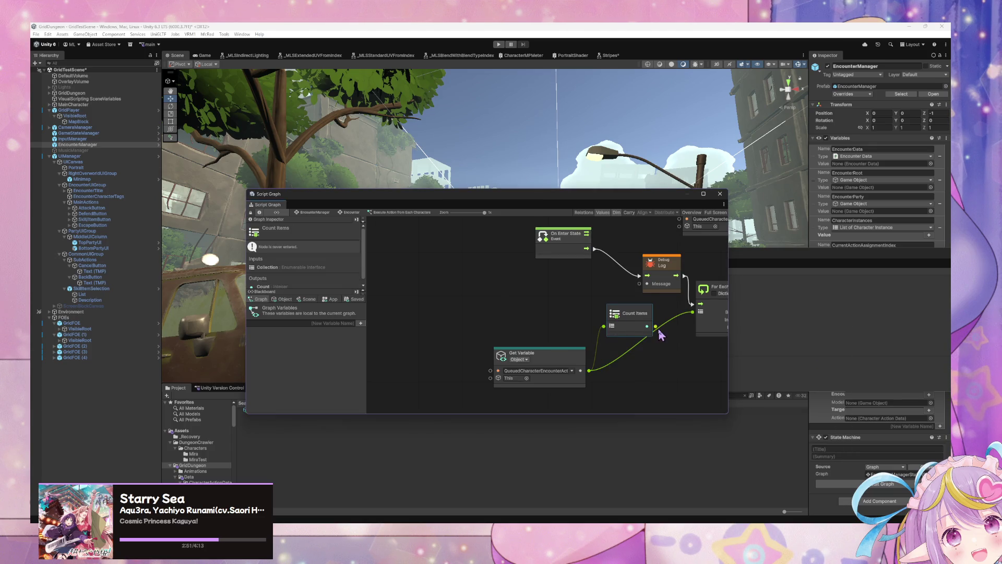
{"action": "left_click_drag", "start_coordinate": [629, 314], "coordinate": [545, 305]}
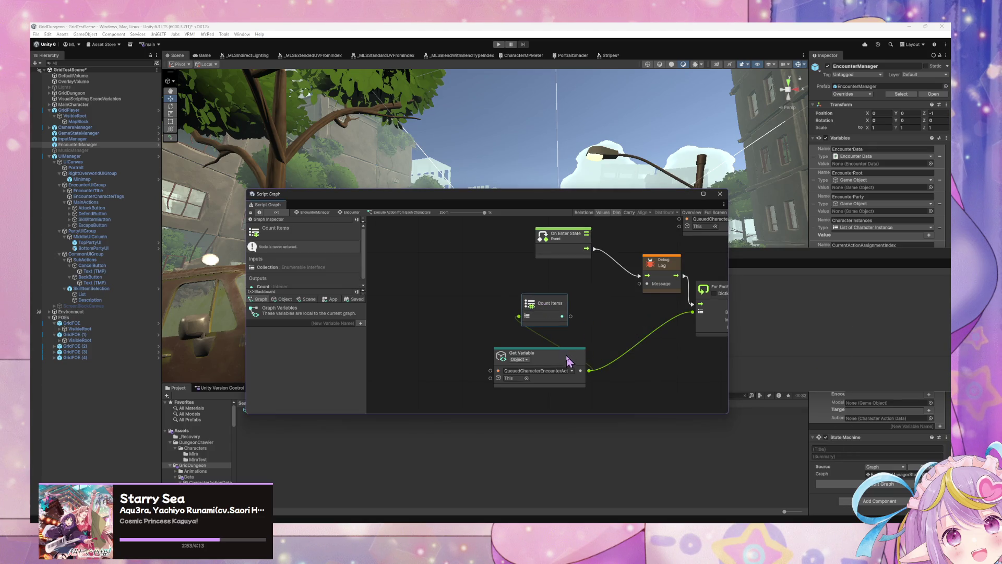
{"action": "left_click_drag", "start_coordinate": [571, 358], "coordinate": [548, 353]}
Add a String Concat node, feeding Count Items into Arg 0 and its output into Debug Log.
{"action": "right_click", "coordinate": [629, 340]}
{"action": "left_click", "coordinate": [661, 343]}
{"action": "type", "text": "string concat"}
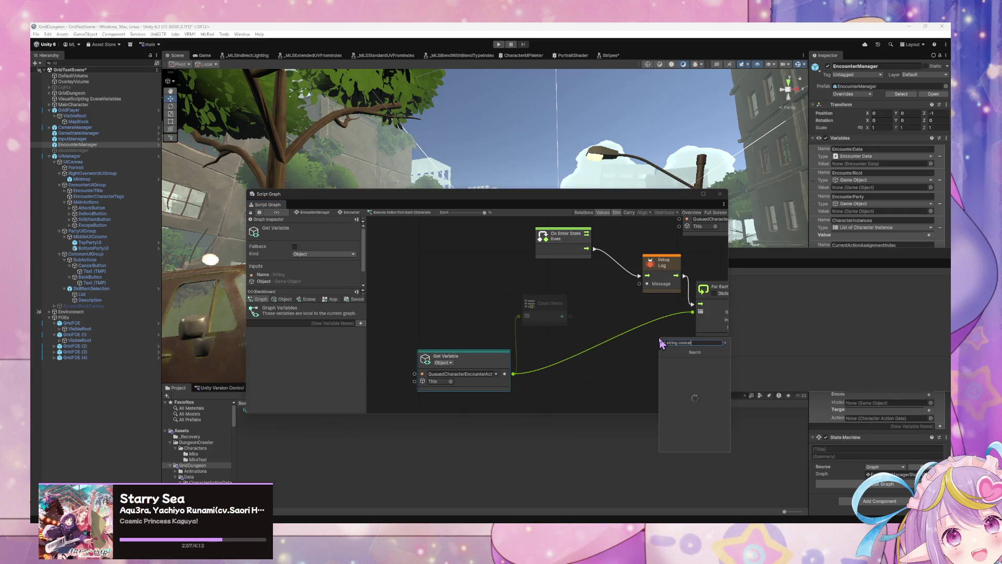
{"action": "key", "text": "Down"}
{"action": "key", "text": "Return"}
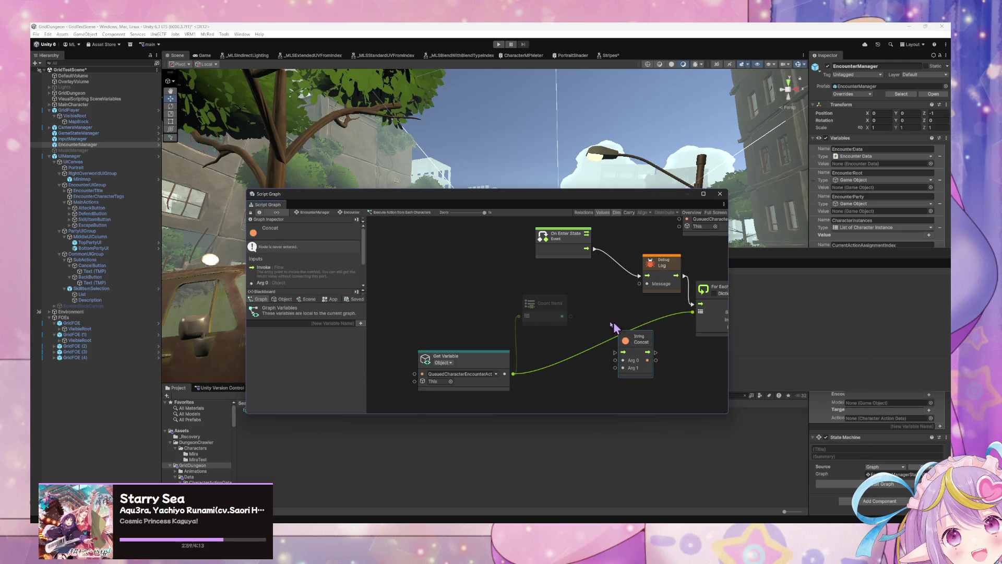
{"action": "mouse_move", "coordinate": [644, 345]}
{"action": "left_mouse_down"}
{"action": "mouse_move", "coordinate": [615, 278]}
{"action": "mouse_move", "coordinate": [586, 285]}
{"action": "mouse_move", "coordinate": [624, 263]}
{"action": "mouse_move", "coordinate": [646, 276]}
{"action": "left_mouse_up"}
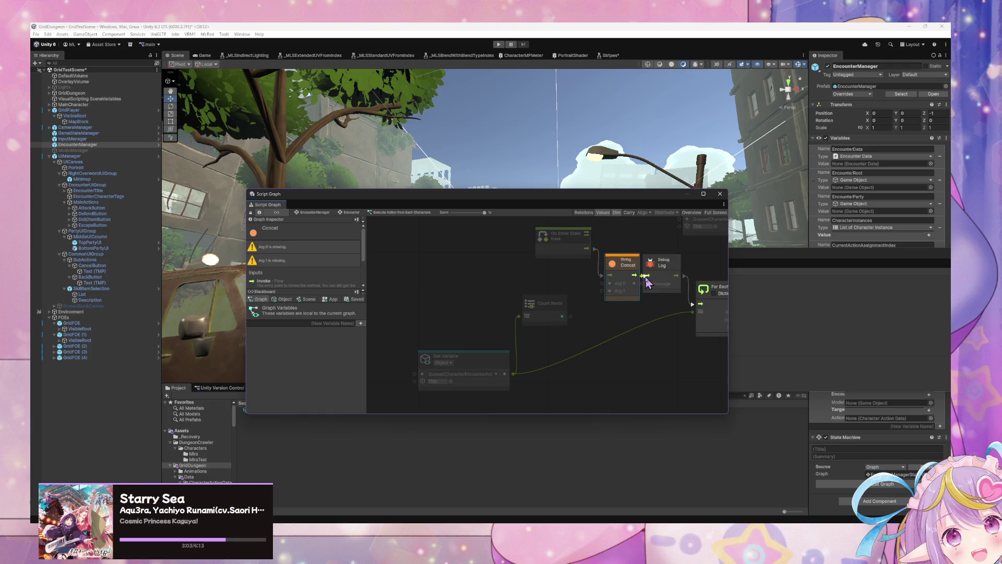
{"action": "left_click_drag", "start_coordinate": [568, 236], "coordinate": [486, 250]}
{"action": "mouse_move", "coordinate": [624, 272]}
{"action": "left_mouse_down"}
{"action": "mouse_move", "coordinate": [605, 271]}
{"action": "mouse_move", "coordinate": [646, 275]}
{"action": "mouse_move", "coordinate": [640, 283]}
{"action": "left_mouse_up"}
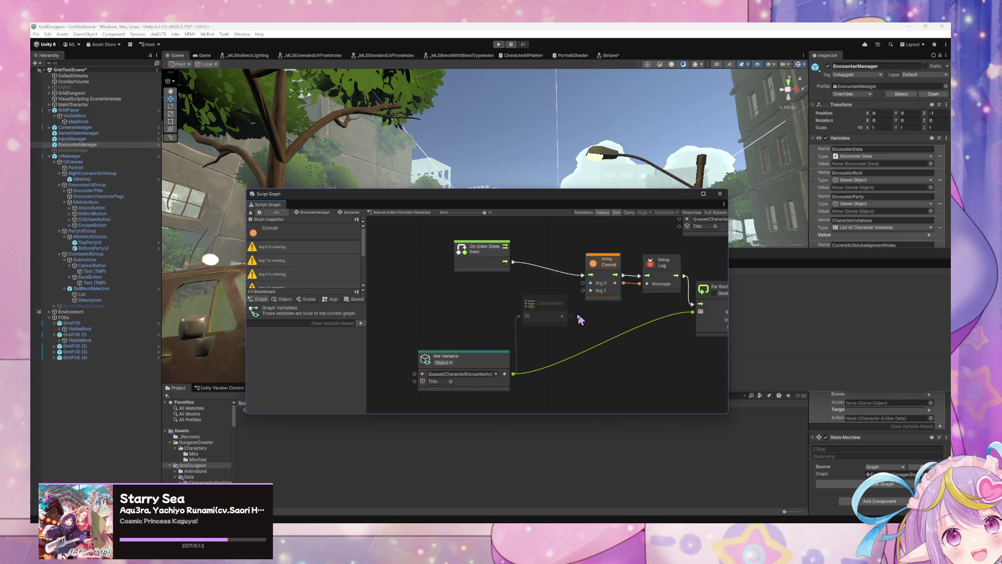
{"action": "mouse_move", "coordinate": [562, 316]}
{"action": "left_mouse_down"}
{"action": "mouse_move", "coordinate": [583, 282]}
{"action": "mouse_move", "coordinate": [526, 292]}
{"action": "left_mouse_up"}
Add a String Literal 'Actions Queued' for Concat's Arg 1 and enter play mode.
{"action": "right_click", "coordinate": [574, 330]}
{"action": "left_click", "coordinate": [607, 334]}
{"action": "type", "text": "string li"}
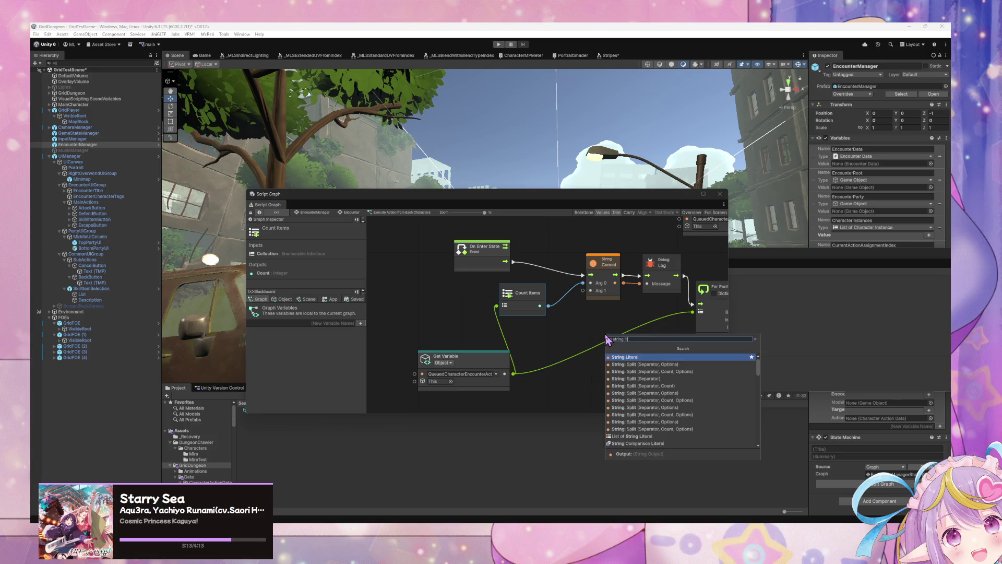
{"action": "key", "text": "Return"}
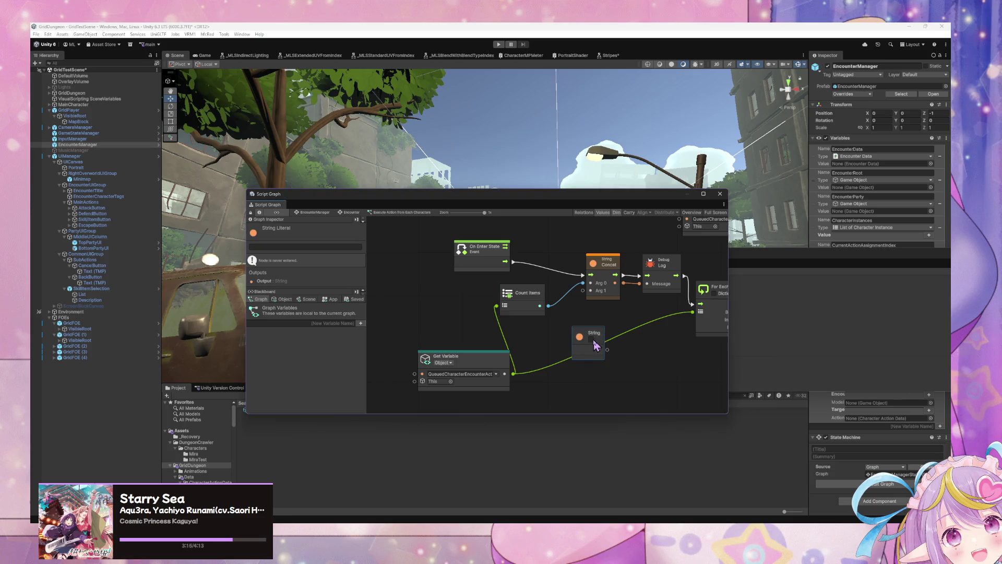
{"action": "mouse_move", "coordinate": [604, 337]}
{"action": "left_mouse_down"}
{"action": "mouse_move", "coordinate": [572, 332]}
{"action": "mouse_move", "coordinate": [585, 296]}
{"action": "mouse_move", "coordinate": [573, 351]}
{"action": "mouse_move", "coordinate": [565, 346]}
{"action": "left_mouse_up"}
{"action": "type", "text": "ctions Queu"}
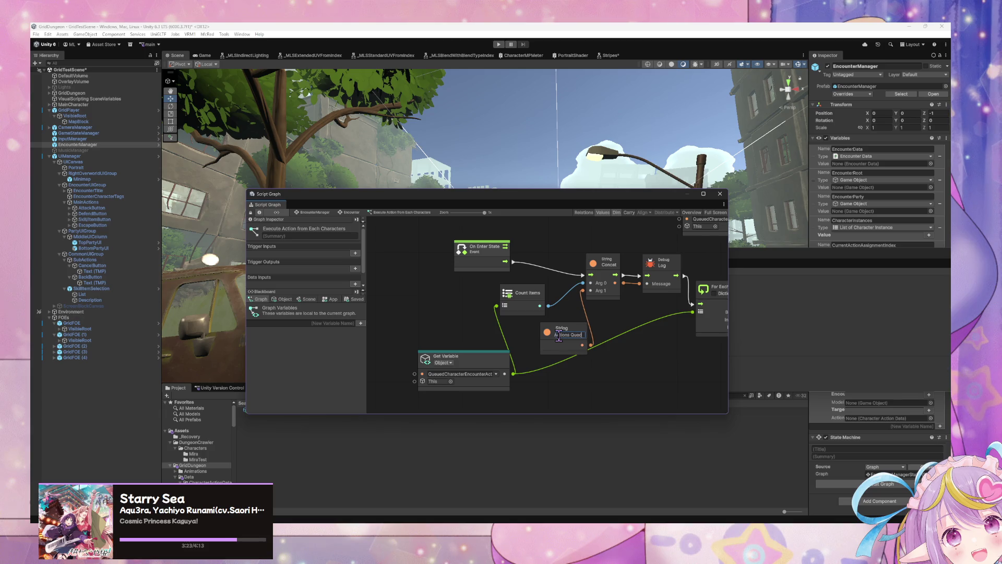
{"action": "type", "text": "e"}
{"action": "type", "text": "ed"}
{"action": "mouse_move", "coordinate": [667, 366]}
{"action": "left_mouse_down"}
{"action": "mouse_move", "coordinate": [531, 347]}
{"action": "mouse_move", "coordinate": [551, 374]}
{"action": "left_mouse_up"}
{"action": "left_click", "coordinate": [498, 44]}
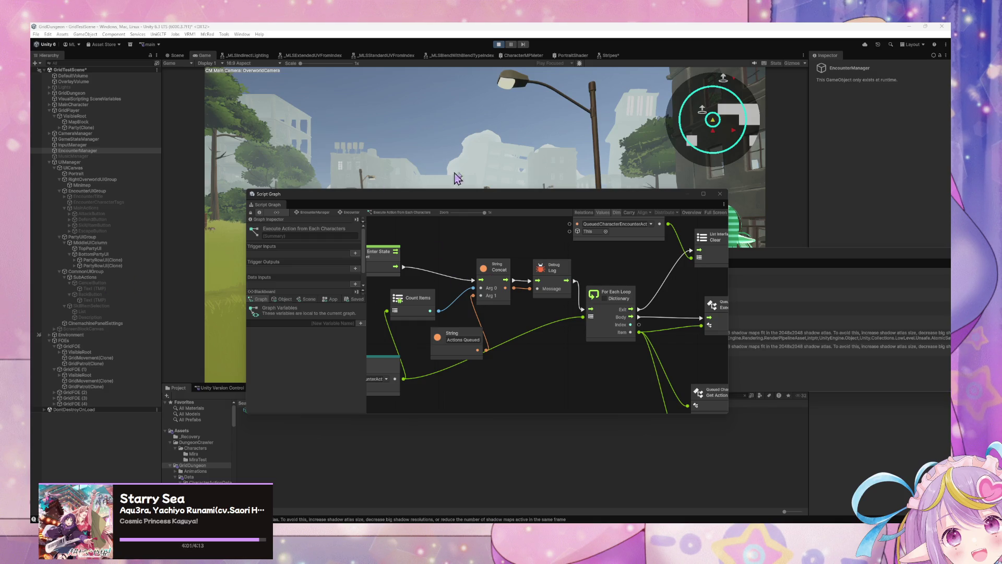
Queue the Knight's LINESWEEP on TEST RED and DEFEND for the next party member.
{"action": "left_click_drag", "start_coordinate": [483, 194], "coordinate": [637, 310]}
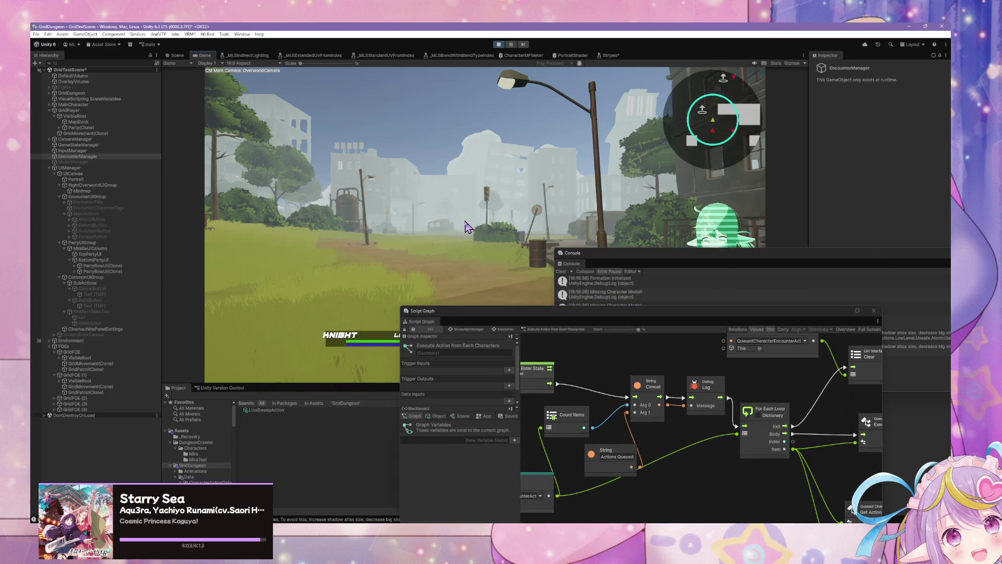
{"action": "left_click", "coordinate": [272, 236]}
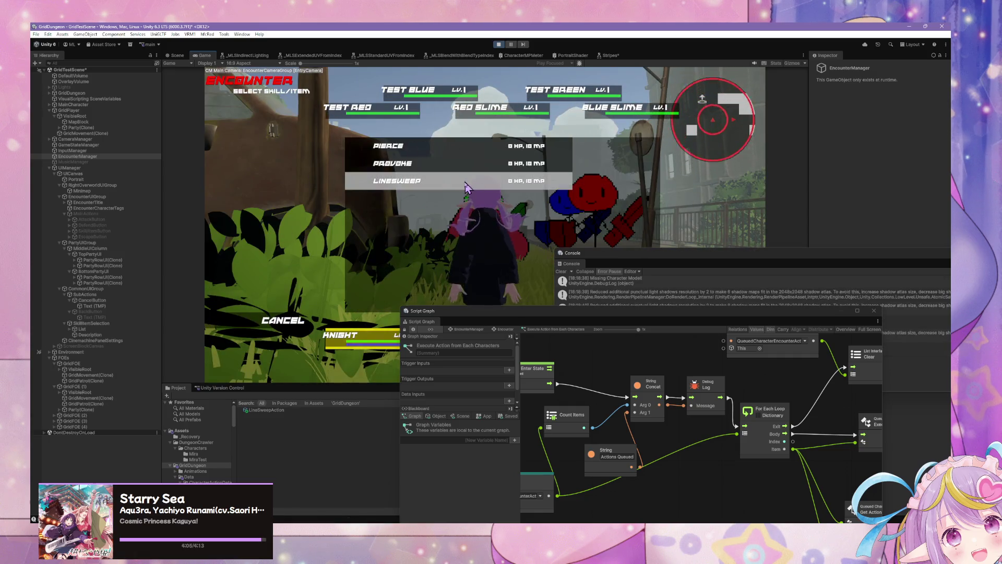
{"action": "left_click", "coordinate": [465, 191]}
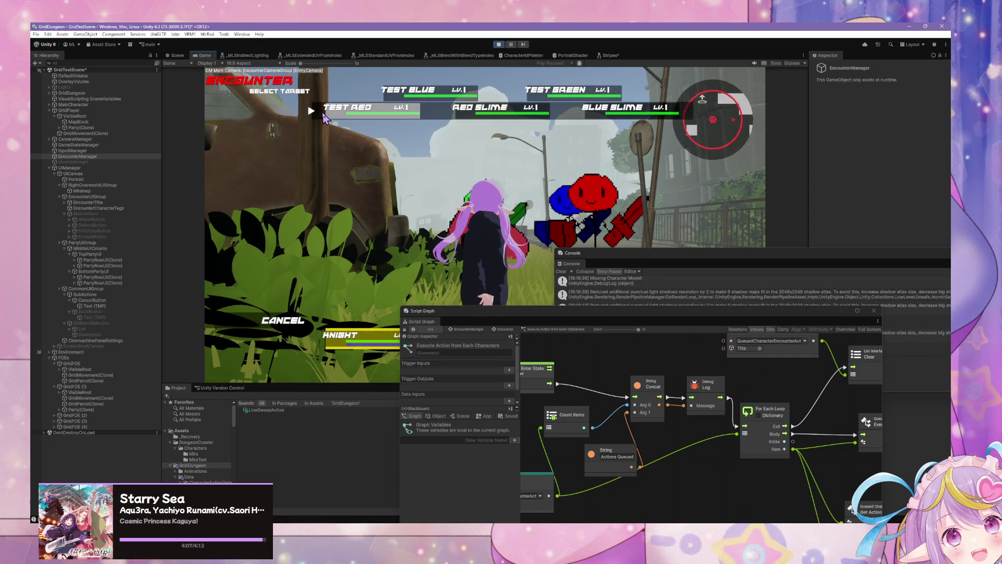
{"action": "left_click", "coordinate": [466, 206]}
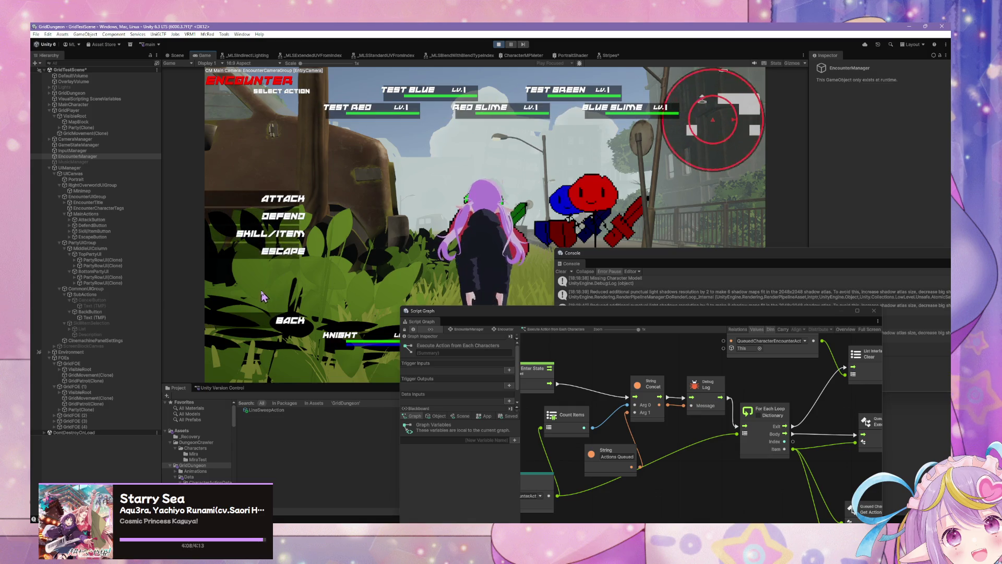
{"action": "left_click", "coordinate": [280, 234]}
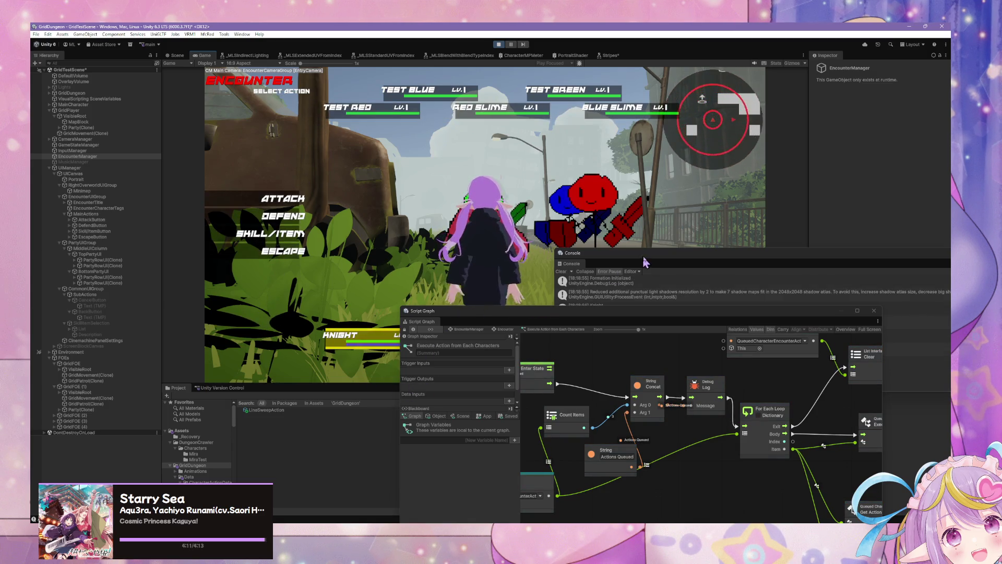
Enlarge the Console to read the '3Actions Queued' log entry.
{"action": "left_click_drag", "start_coordinate": [555, 249], "coordinate": [391, 161]}
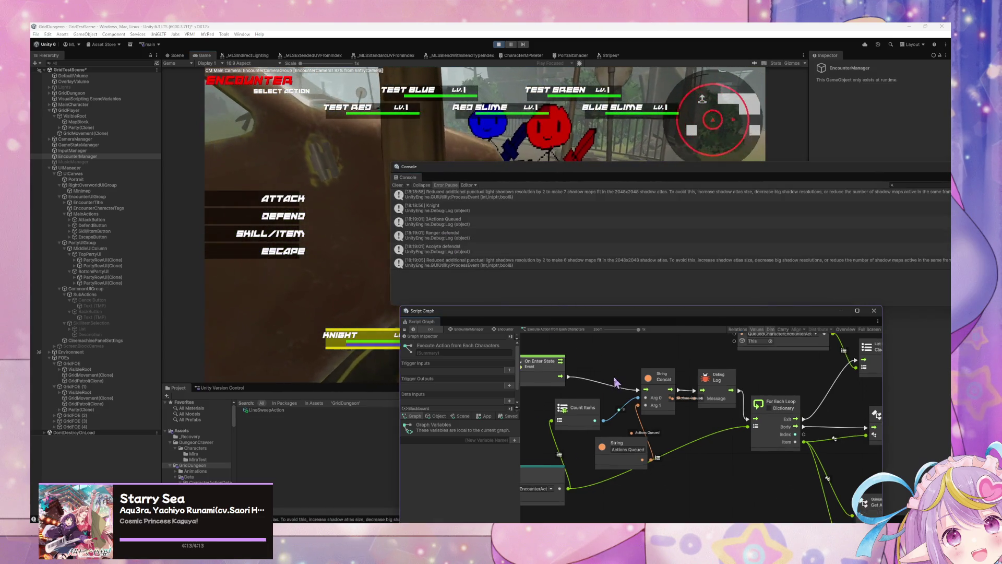
{"action": "left_click_drag", "start_coordinate": [604, 363], "coordinate": [626, 351]}
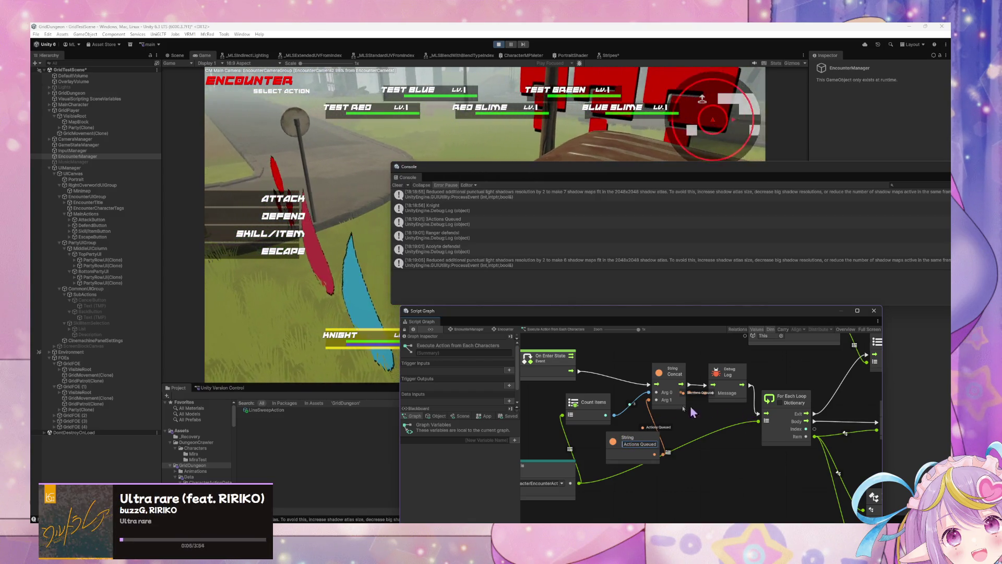
{"action": "scroll", "coordinate": [731, 407], "scroll_direction": "right", "scroll_amount": 5}
{"action": "left_click_drag", "start_coordinate": [789, 395], "coordinate": [612, 386]}
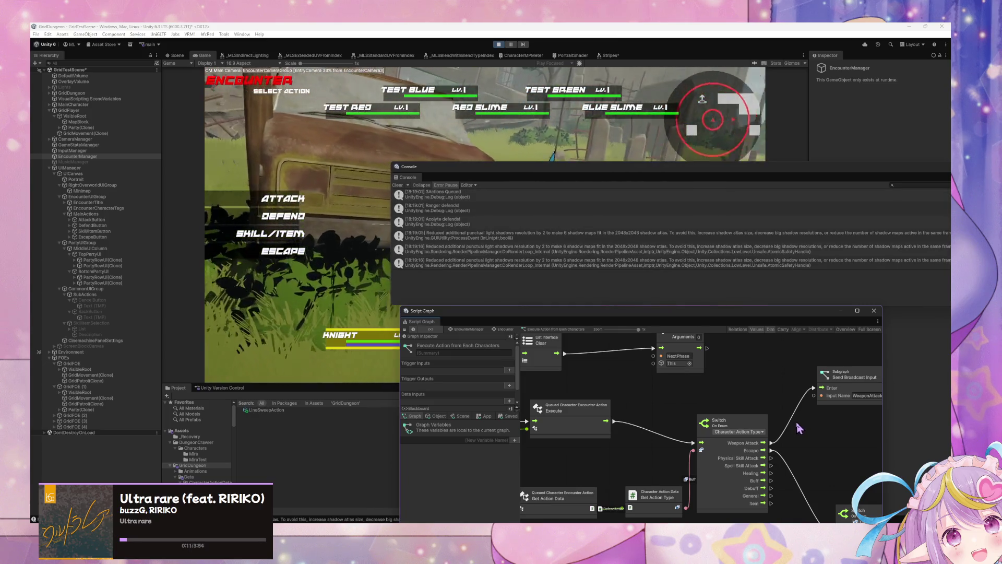
Clear the Console and nudge Get Character Team, Switch On Enum and Get Action Type right.
{"action": "left_click", "coordinate": [397, 185]}
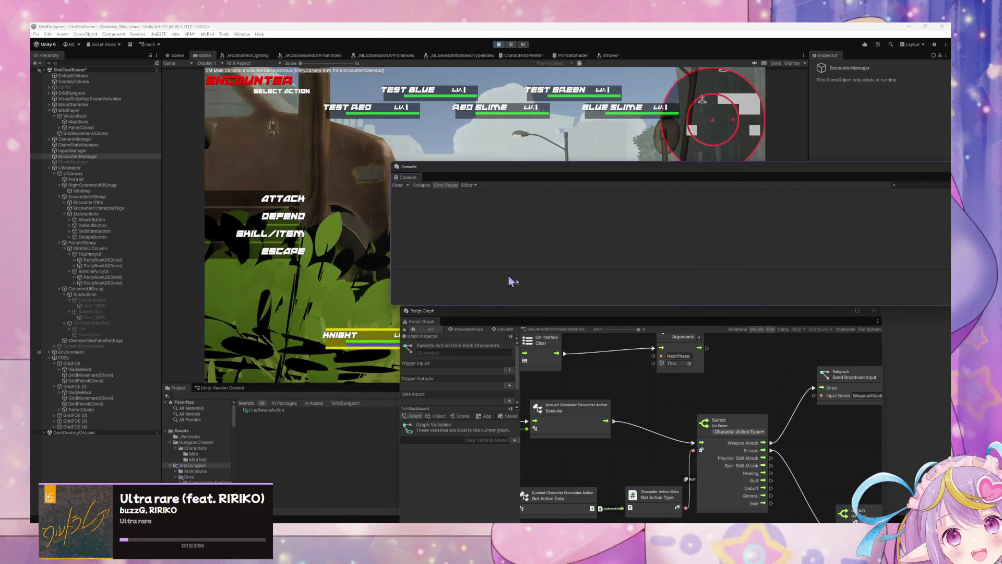
{"action": "key", "text": "Home"}
{"action": "left_click_drag", "start_coordinate": [648, 401], "coordinate": [733, 419]}
{"action": "left_click", "coordinate": [773, 398]}
{"action": "left_click_drag", "start_coordinate": [818, 435], "coordinate": [656, 376]}
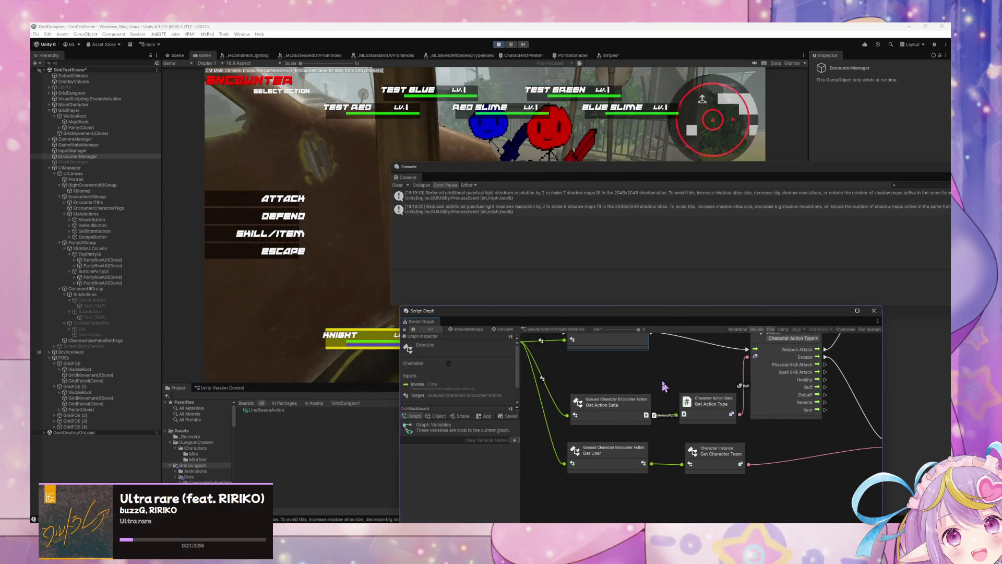
{"action": "left_click_drag", "start_coordinate": [714, 452], "coordinate": [723, 452]}
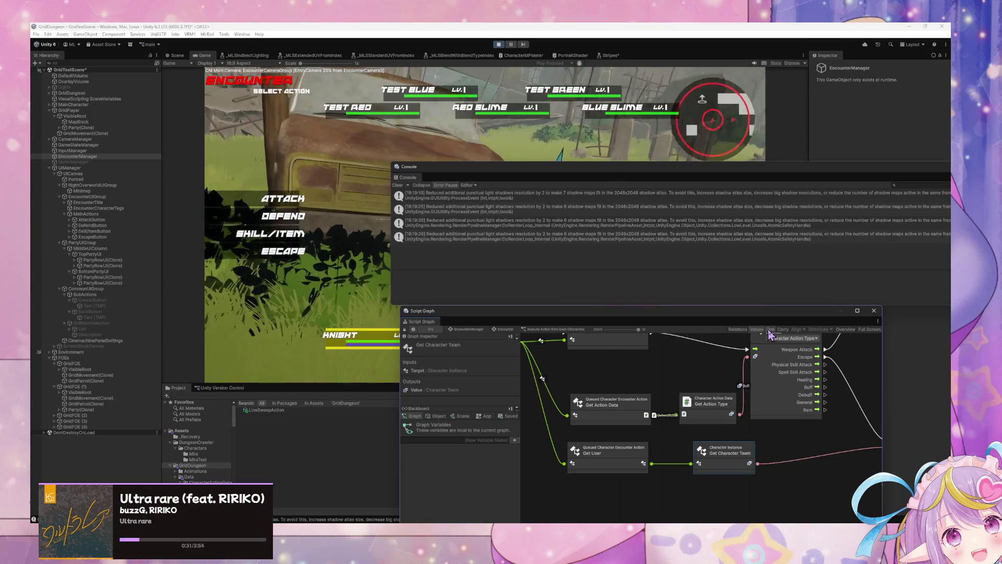
{"action": "left_click_drag", "start_coordinate": [770, 335], "coordinate": [787, 336]}
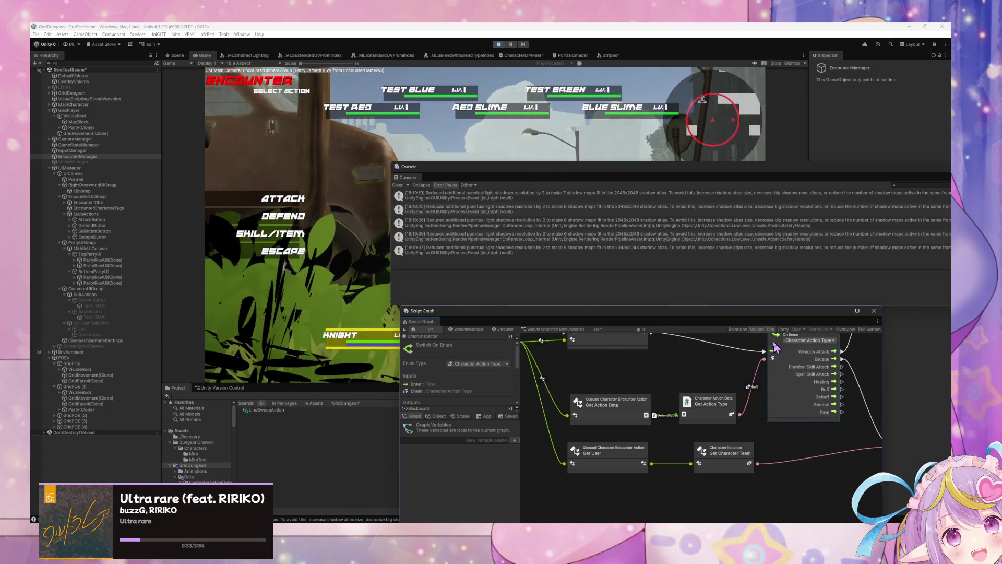
{"action": "left_click_drag", "start_coordinate": [713, 401], "coordinate": [724, 402]}
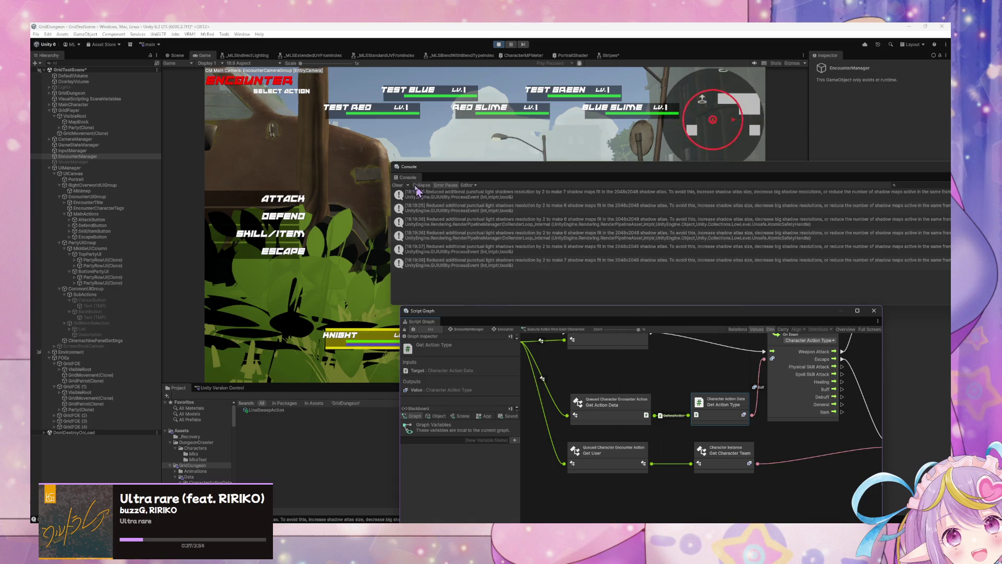
Clear the log again and align the Execute, Custom Event Trigger and Get Variable nodes.
{"action": "left_click", "coordinate": [398, 186]}
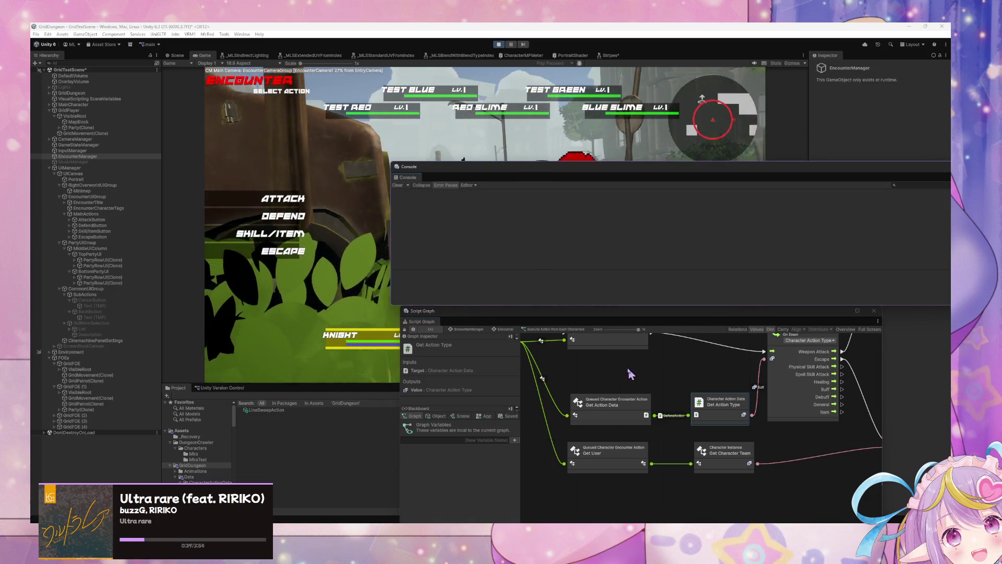
{"action": "scroll", "coordinate": [631, 373], "scroll_direction": "up", "scroll_amount": 2}
{"action": "left_click", "coordinate": [641, 385]}
{"action": "left_click_drag", "start_coordinate": [641, 385], "coordinate": [638, 391]}
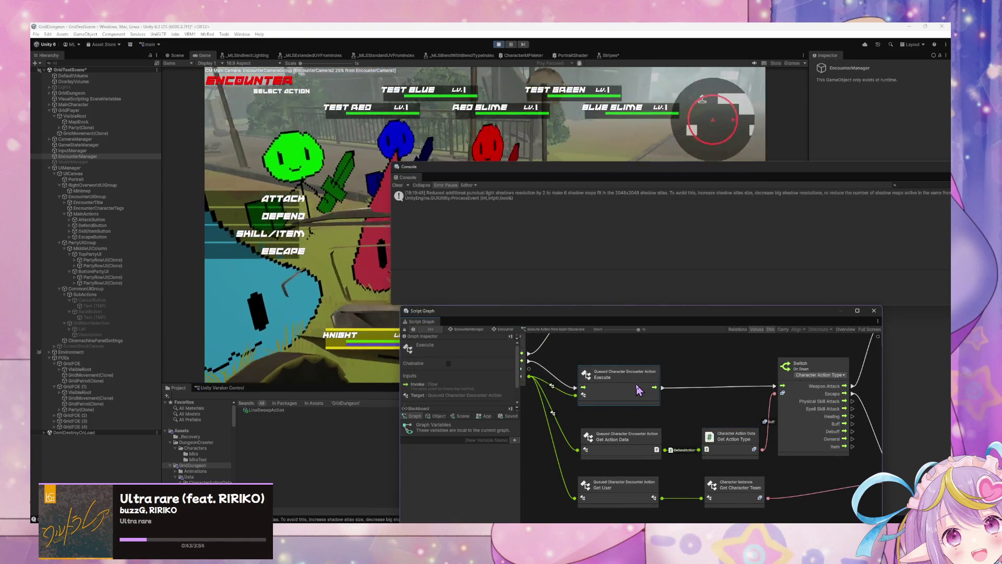
{"action": "left_click", "coordinate": [666, 373]}
{"action": "scroll", "coordinate": [626, 365], "scroll_direction": "up", "scroll_amount": 3}
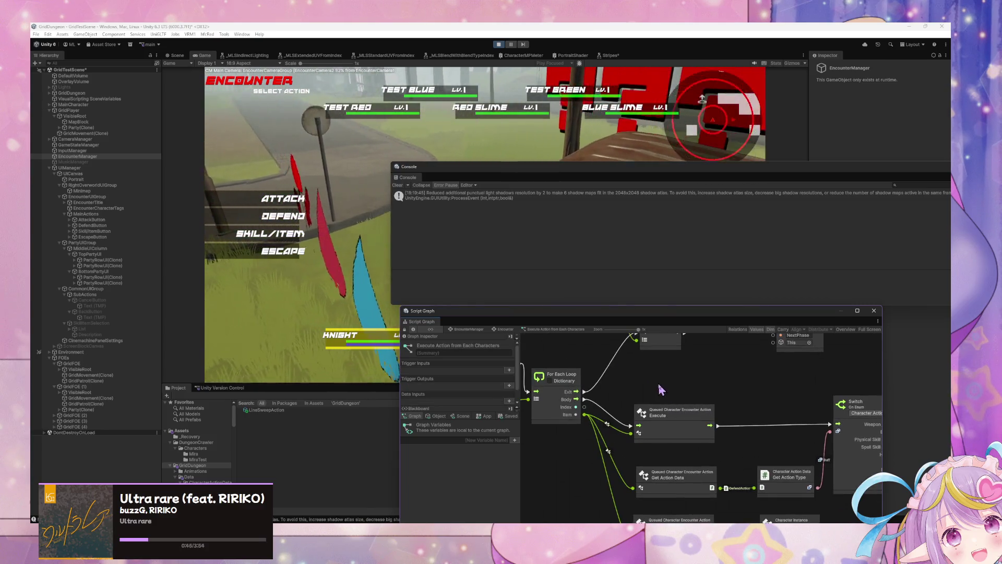
{"action": "left_click", "coordinate": [650, 370]}
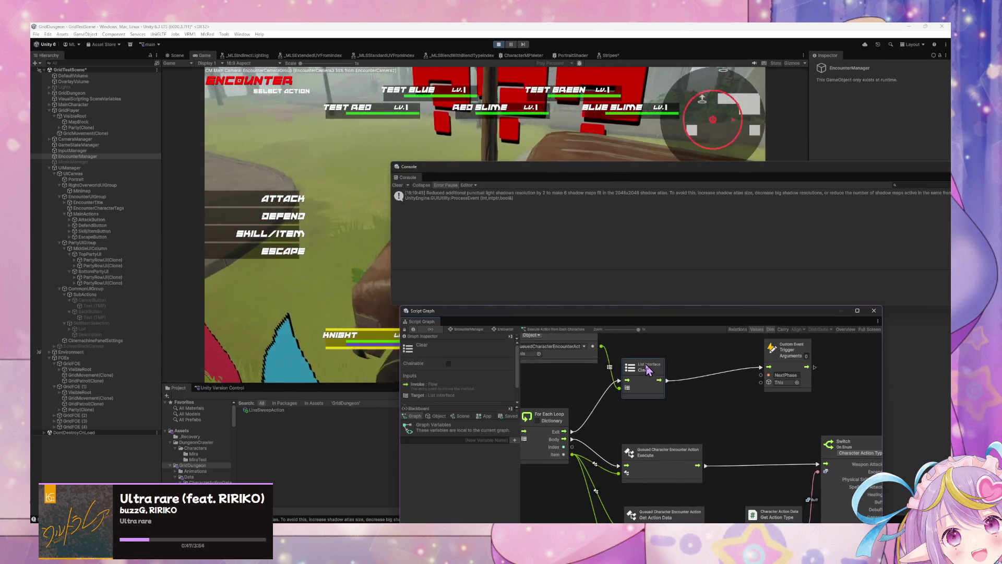
{"action": "left_click_drag", "start_coordinate": [785, 358], "coordinate": [750, 368]}
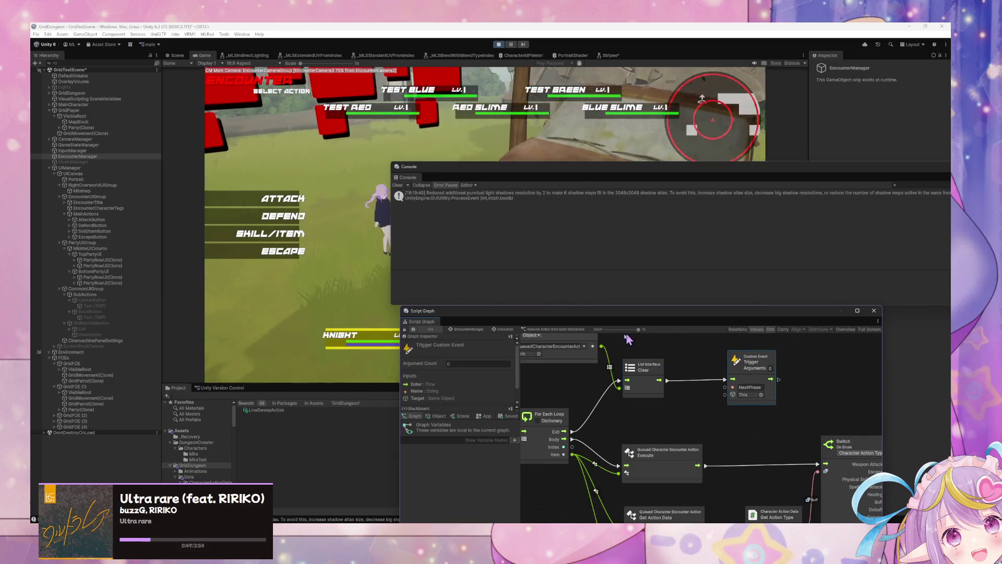
{"action": "scroll", "coordinate": [678, 365], "scroll_direction": "up", "scroll_amount": 2}
{"action": "left_click", "coordinate": [672, 356]}
{"action": "left_click_drag", "start_coordinate": [671, 355], "coordinate": [680, 351]}
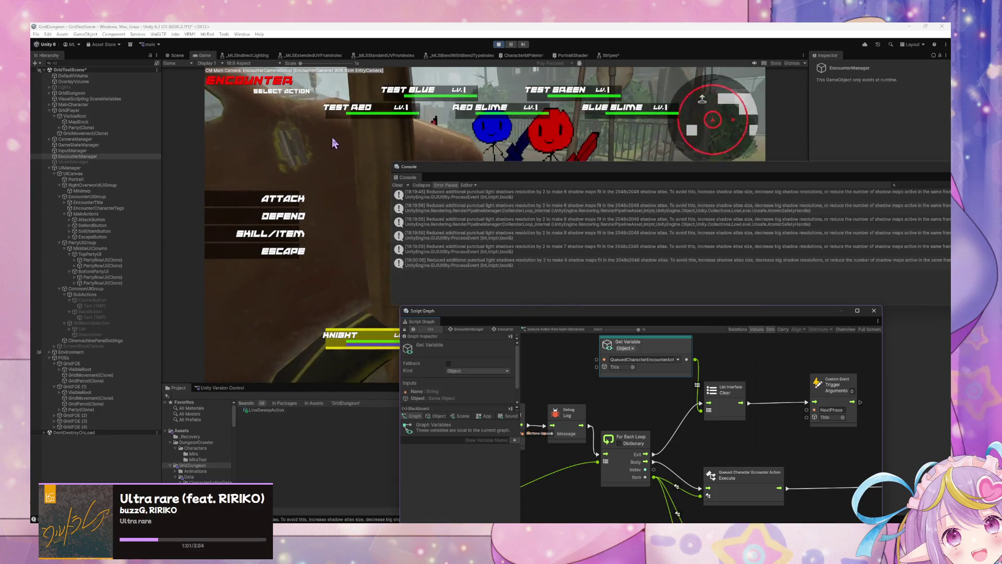
Queue the Knight's attack and a Ranger skill targeting TEST RED.
{"action": "left_click", "coordinate": [280, 241]}
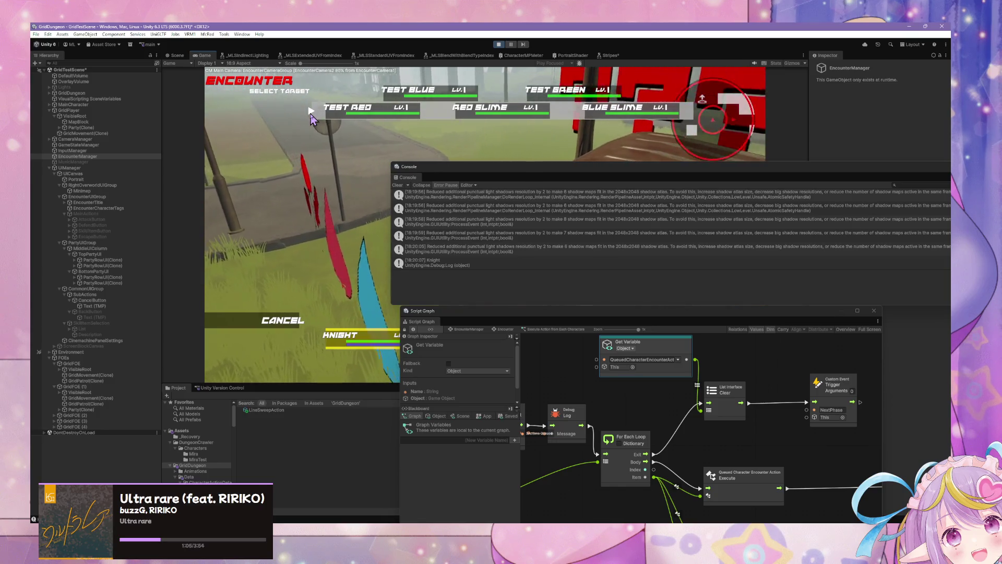
{"action": "left_click", "coordinate": [311, 117]}
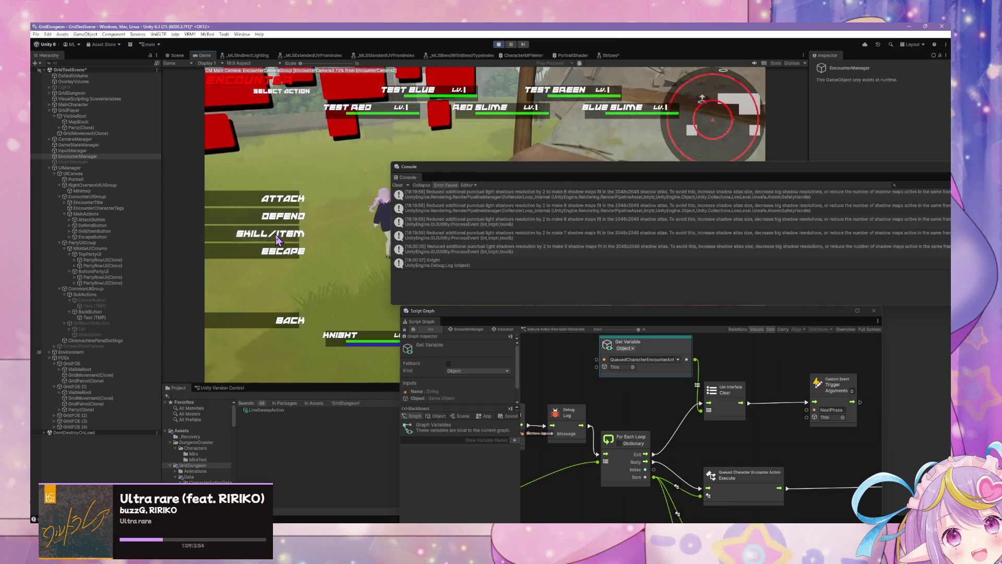
{"action": "left_click", "coordinate": [277, 238]}
{"action": "left_click", "coordinate": [357, 156]}
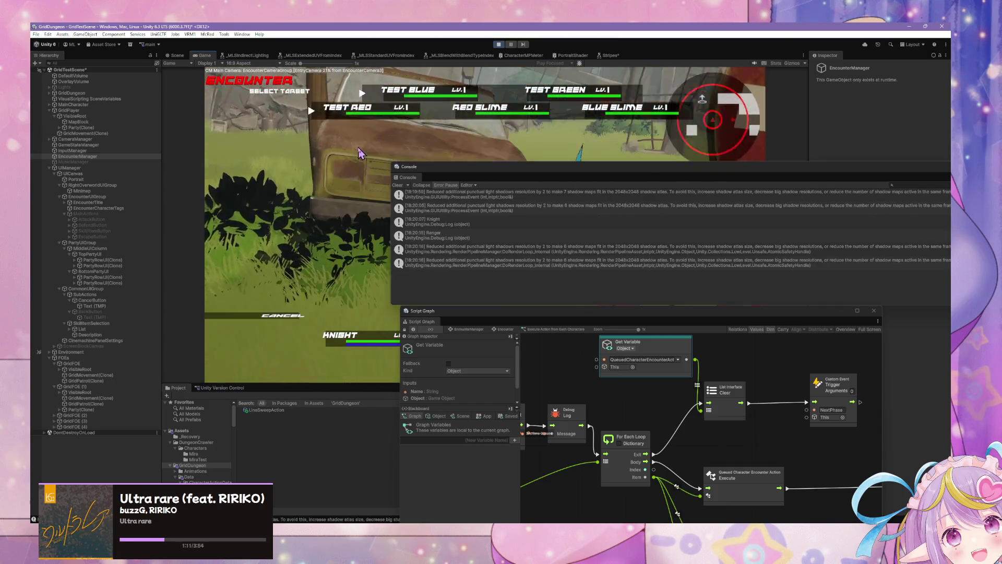
{"action": "left_click", "coordinate": [354, 106]}
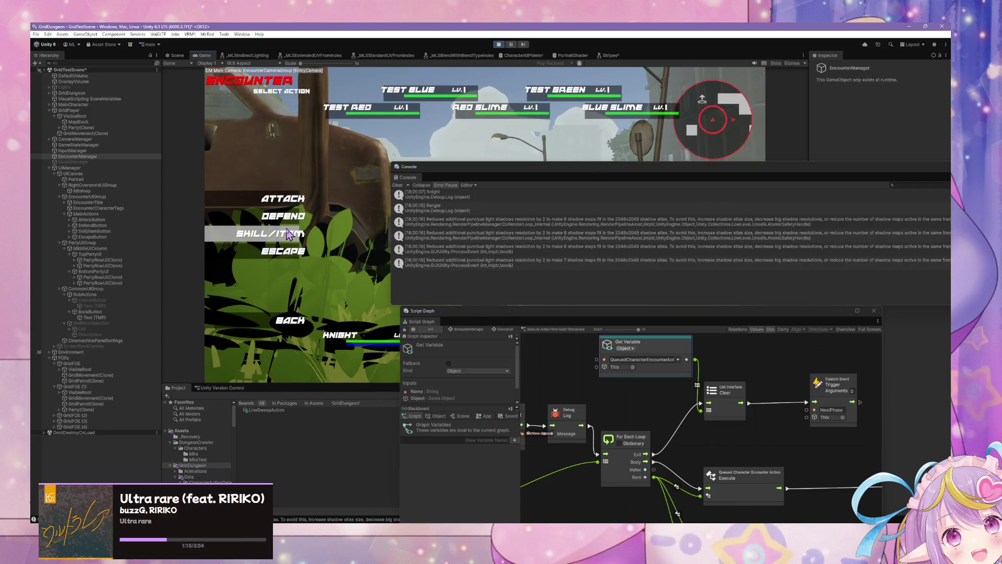
Back out of the Acolyte's skill list and have the Acolyte defend.
{"action": "left_click", "coordinate": [287, 231]}
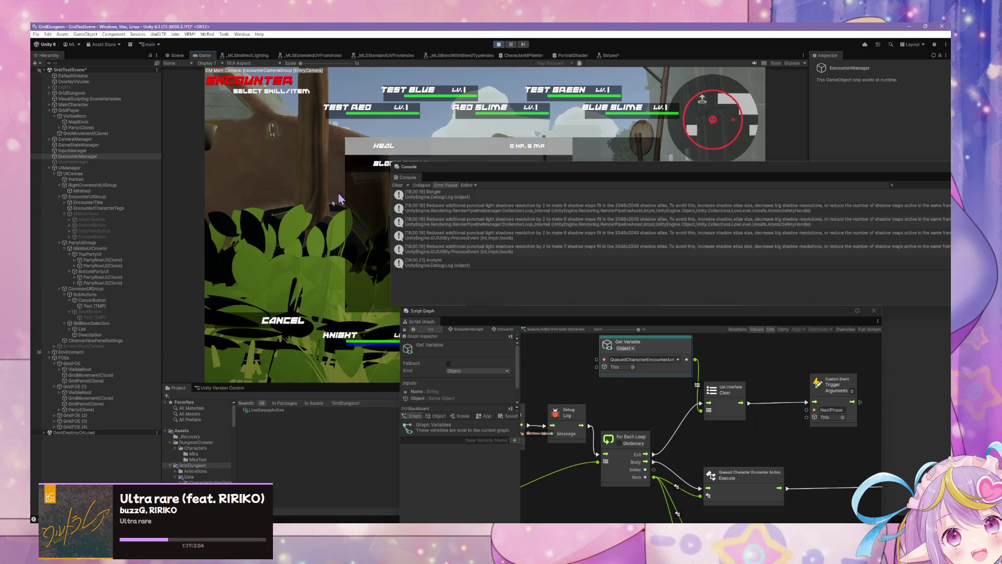
{"action": "left_click", "coordinate": [285, 320]}
{"action": "left_click", "coordinate": [283, 216]}
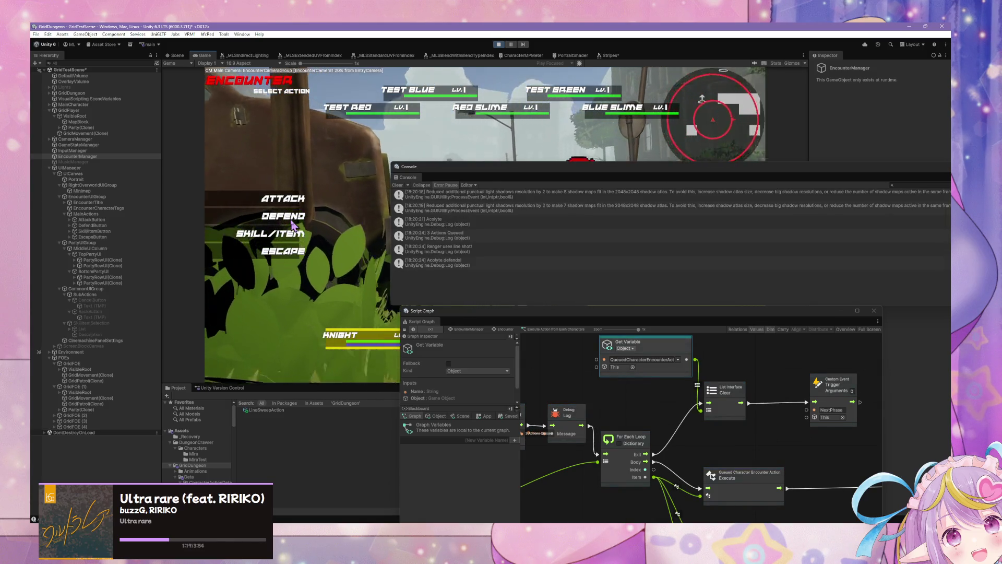
{"action": "mouse_move", "coordinate": [714, 422]}
{"action": "left_mouse_down"}
{"action": "mouse_move", "coordinate": [741, 353]}
{"action": "mouse_move", "coordinate": [581, 327]}
{"action": "left_mouse_up"}
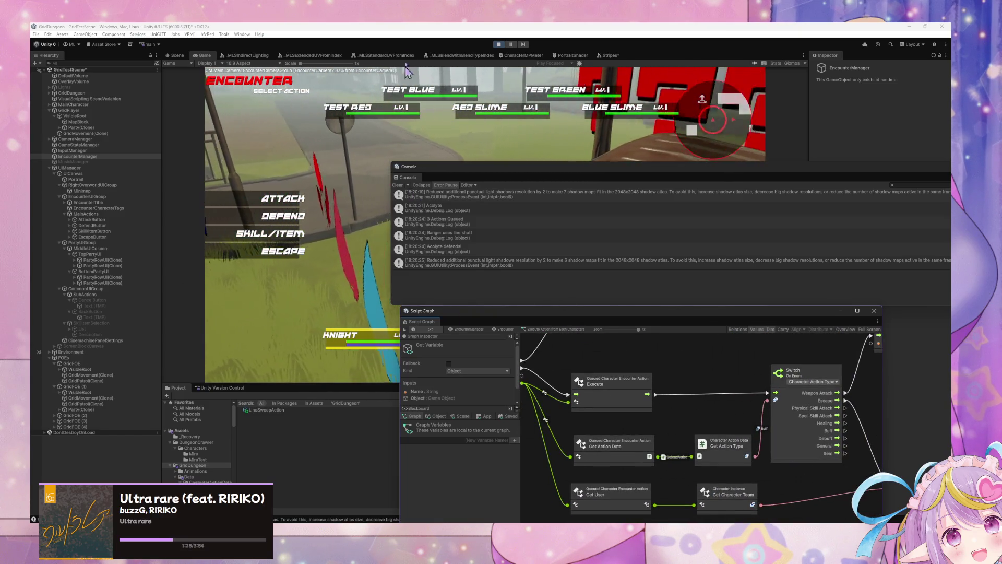
Stop play, open GridPlayer's Load Player Data state into the Load Player Characters subgraph, and replay.
{"action": "left_click", "coordinate": [493, 46]}
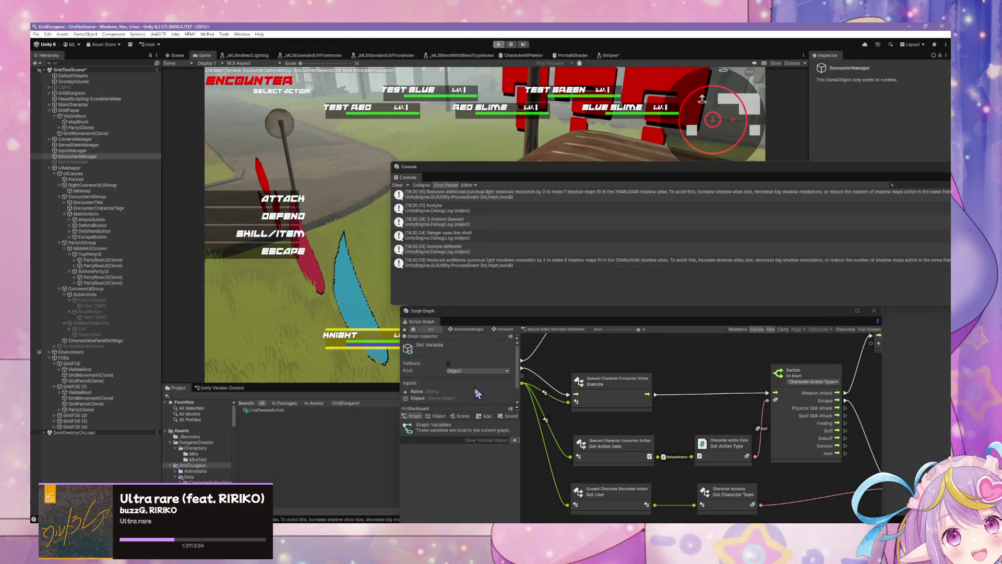
{"action": "left_click", "coordinate": [484, 416]}
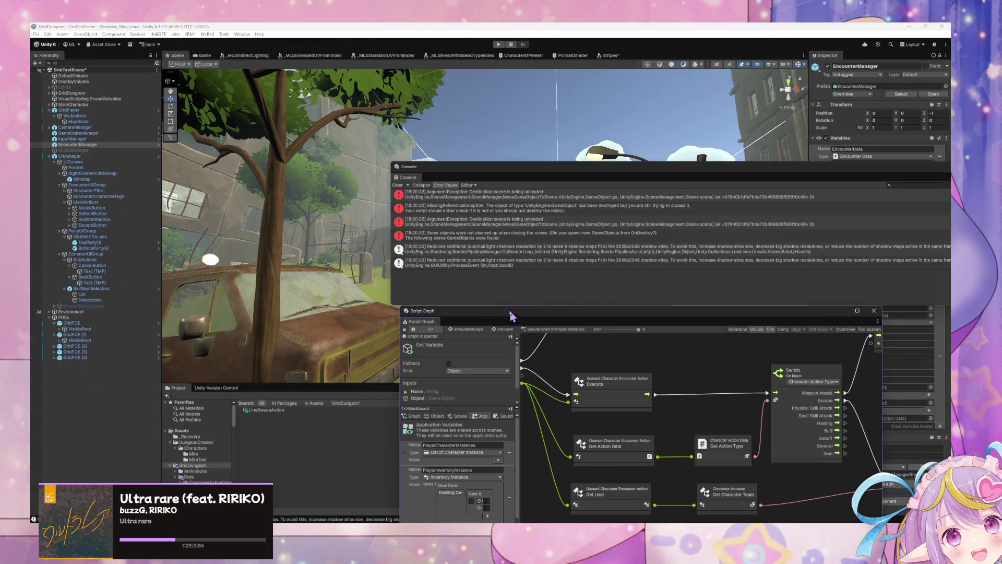
{"action": "left_click_drag", "start_coordinate": [505, 321], "coordinate": [599, 208]}
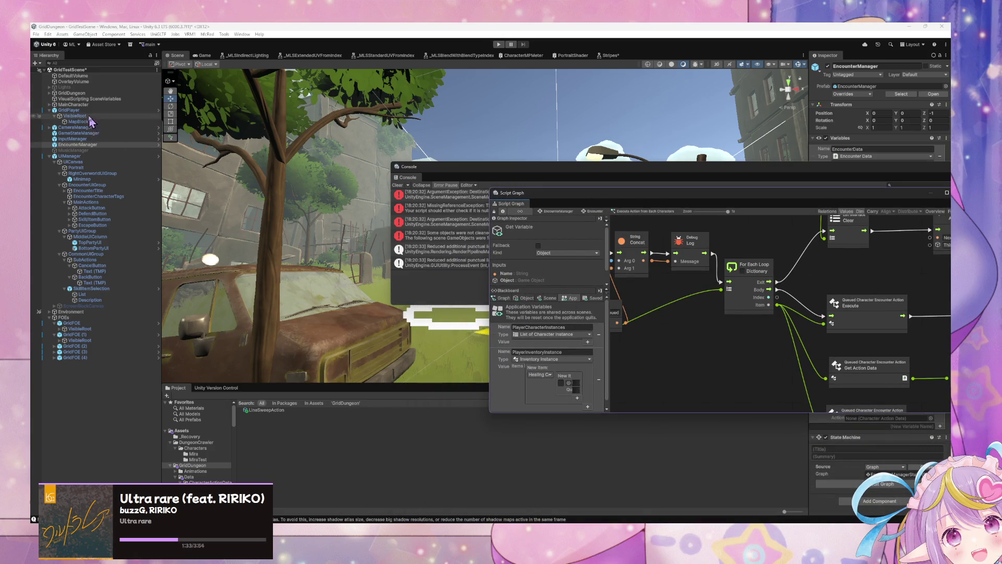
{"action": "left_click", "coordinate": [69, 111]}
{"action": "double_click", "coordinate": [710, 305]}
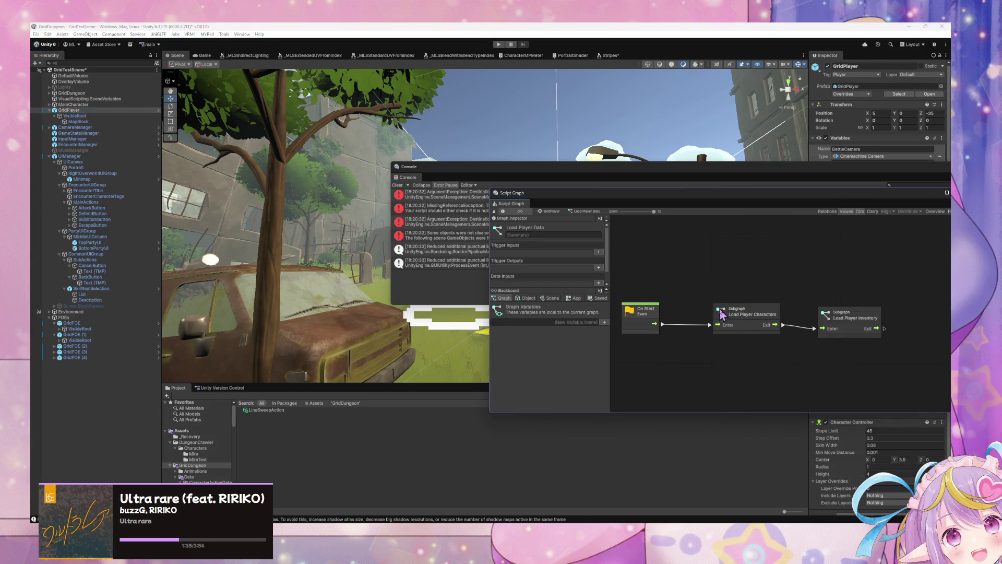
{"action": "double_click", "coordinate": [717, 313]}
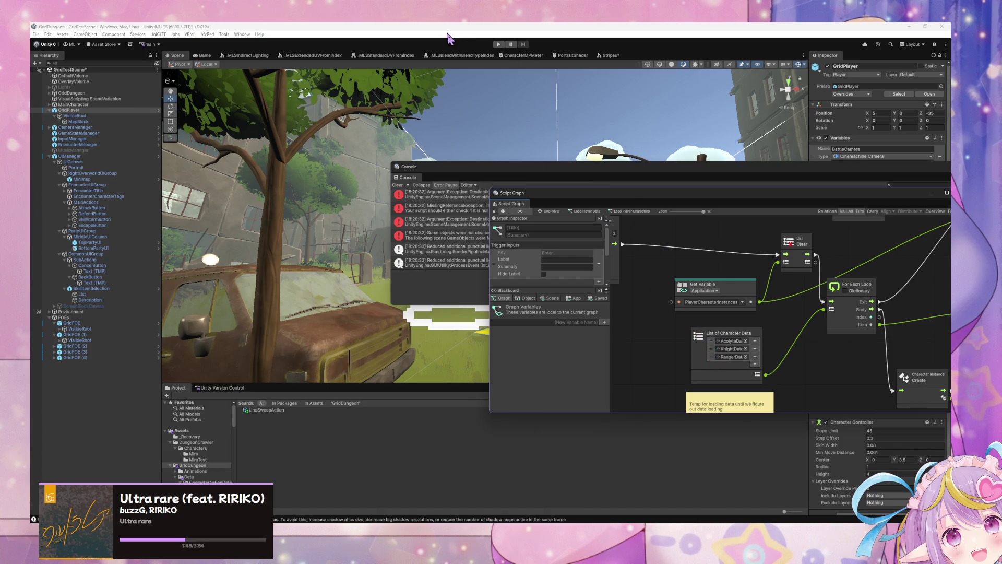
{"action": "left_click", "coordinate": [499, 45]}
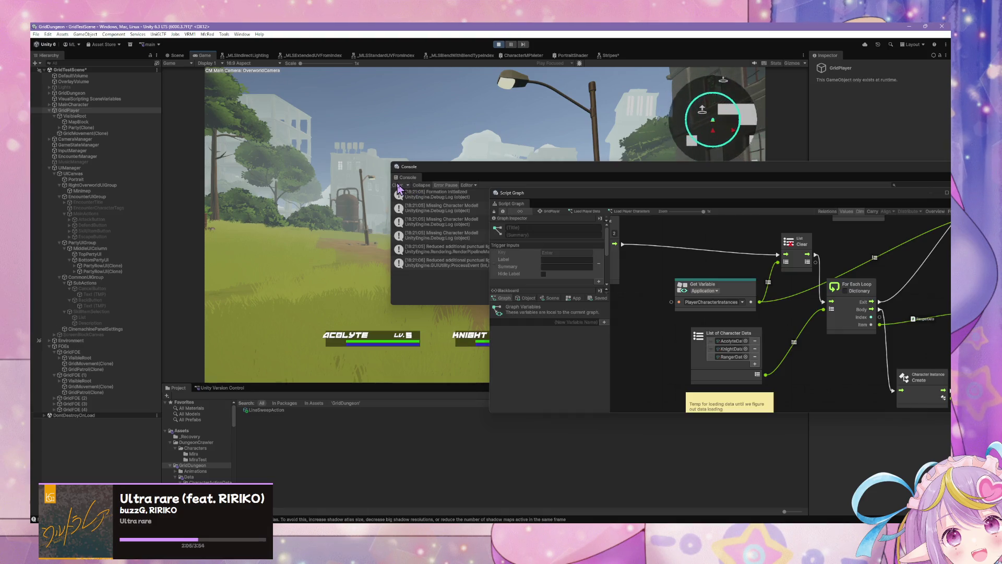
Clear the Console, trigger an encounter, and choose BLOCK for the Acolyte.
{"action": "left_click", "coordinate": [400, 186]}
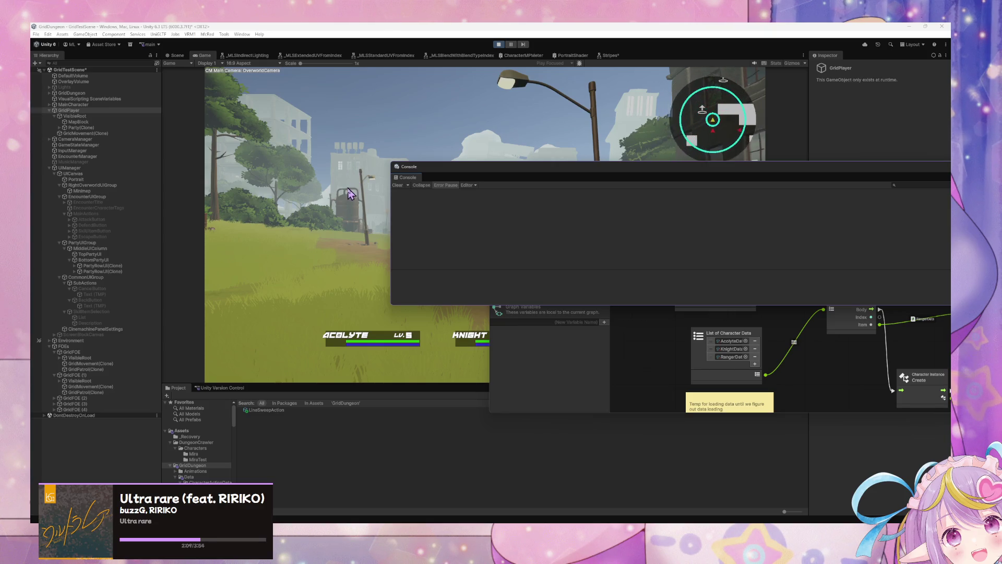
{"action": "left_click", "coordinate": [350, 194]}
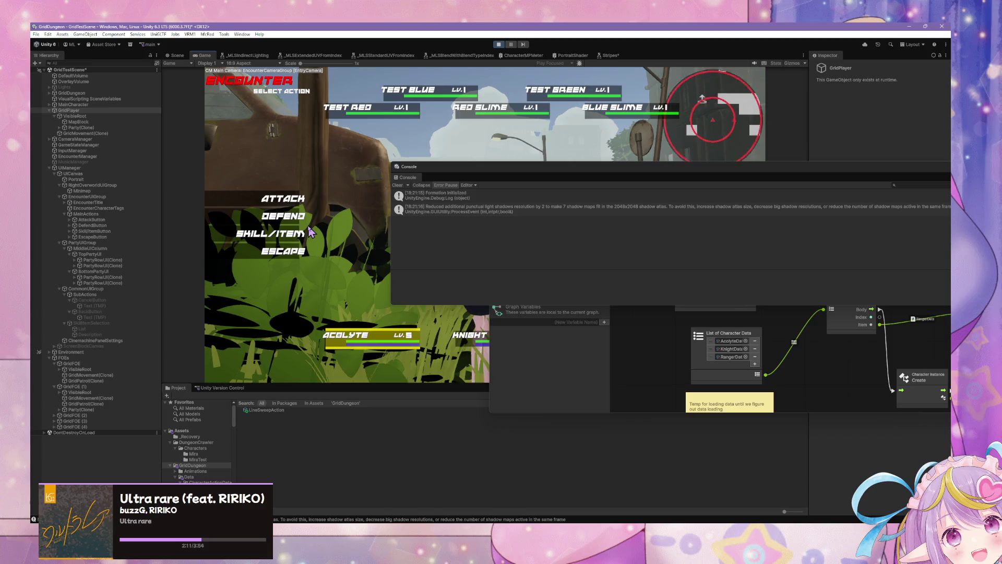
{"action": "left_click", "coordinate": [308, 234]}
{"action": "left_click", "coordinate": [372, 165]}
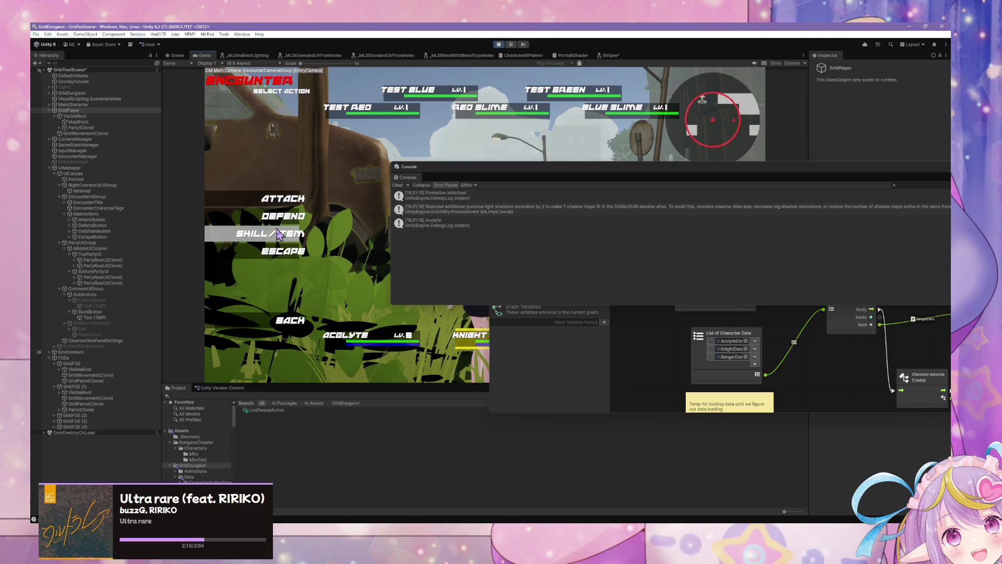
Queue the Knight's skill on TEST RED and the Ranger's LINESHOT, then inspect a shadow-resolution warning.
{"action": "left_click", "coordinate": [278, 235]}
{"action": "left_click", "coordinate": [373, 162]}
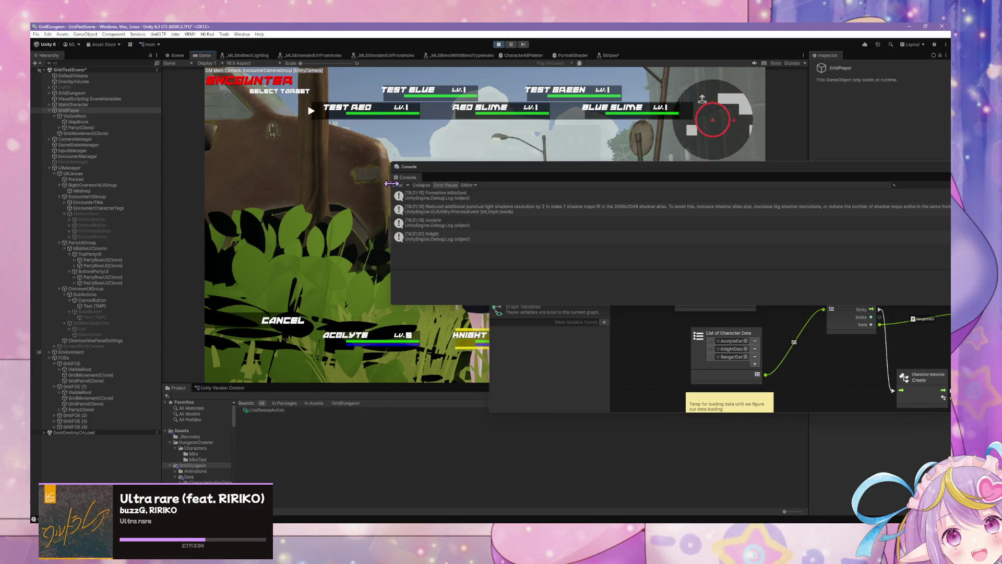
{"action": "left_click_drag", "start_coordinate": [425, 170], "coordinate": [487, 190]}
{"action": "left_click", "coordinate": [325, 120]}
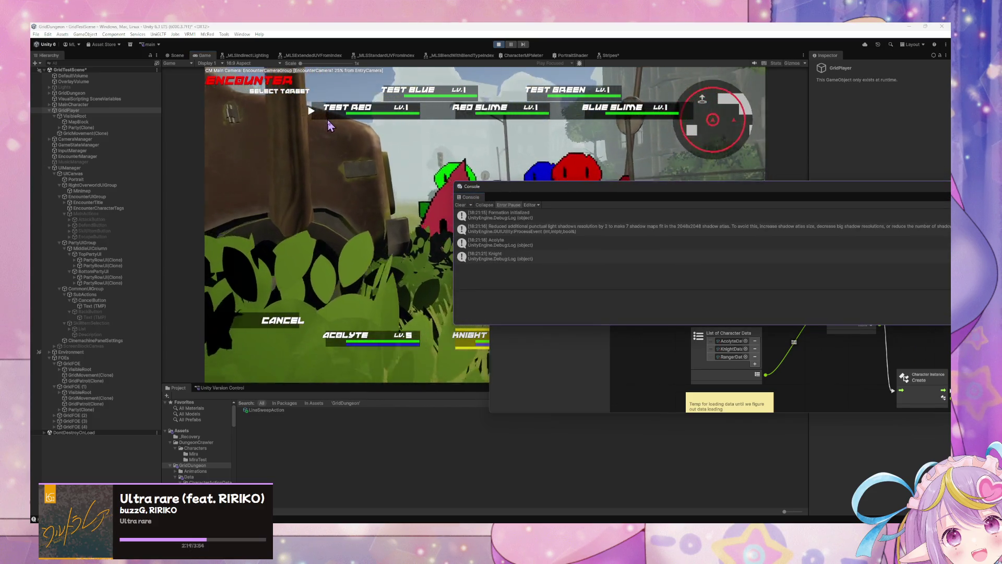
{"action": "left_click", "coordinate": [278, 234]}
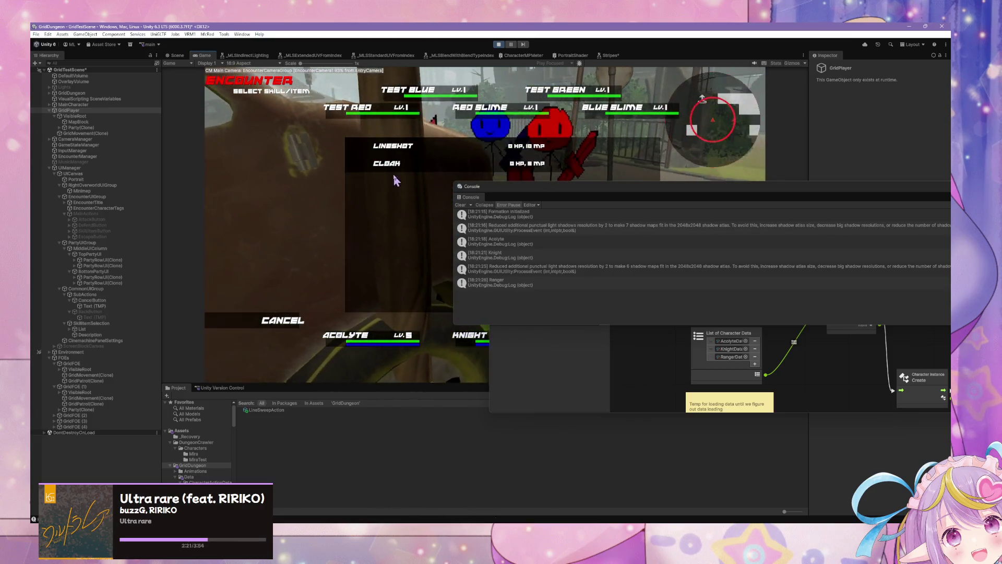
{"action": "left_click", "coordinate": [401, 148]}
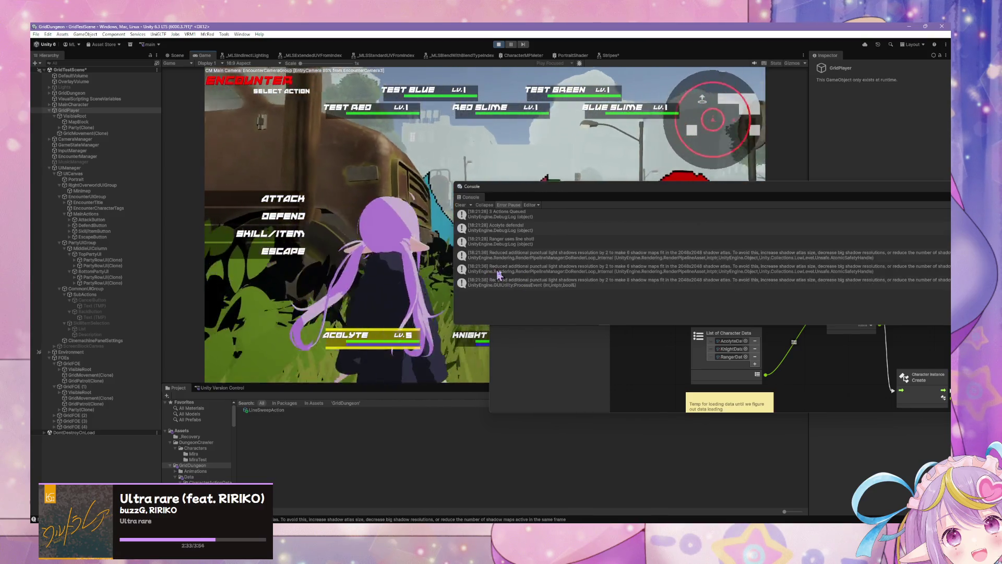
{"action": "left_click", "coordinate": [520, 272]}
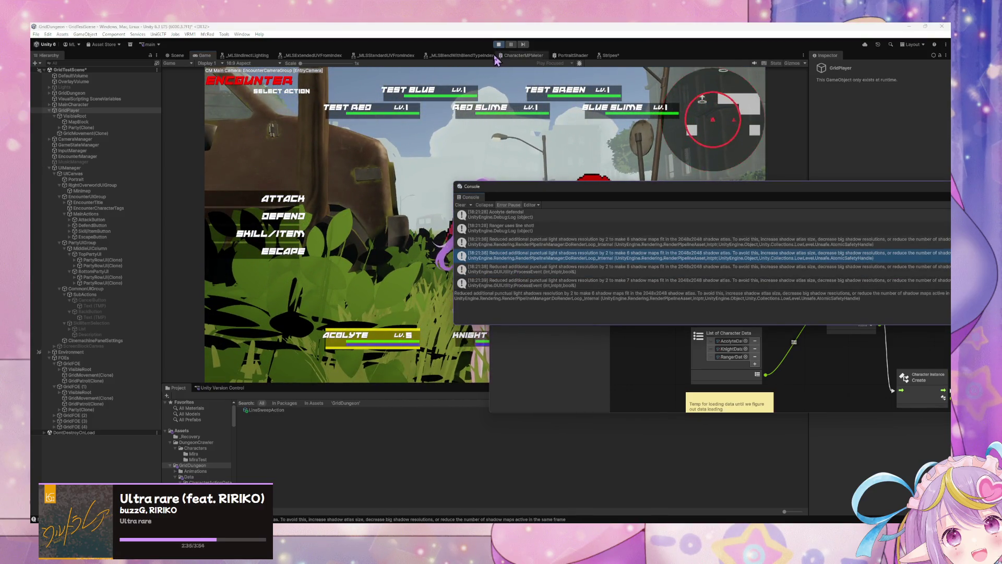
Switch LineSweepAction's Action Type from Weapon Attack to Physical Skill Attack.
{"action": "left_click", "coordinate": [274, 411]}
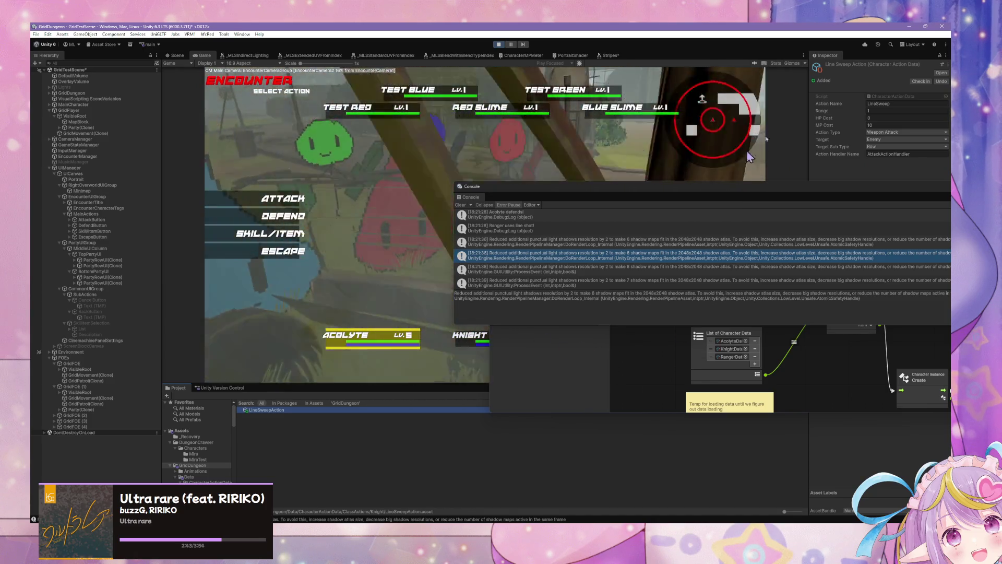
{"action": "left_click", "coordinate": [878, 132]}
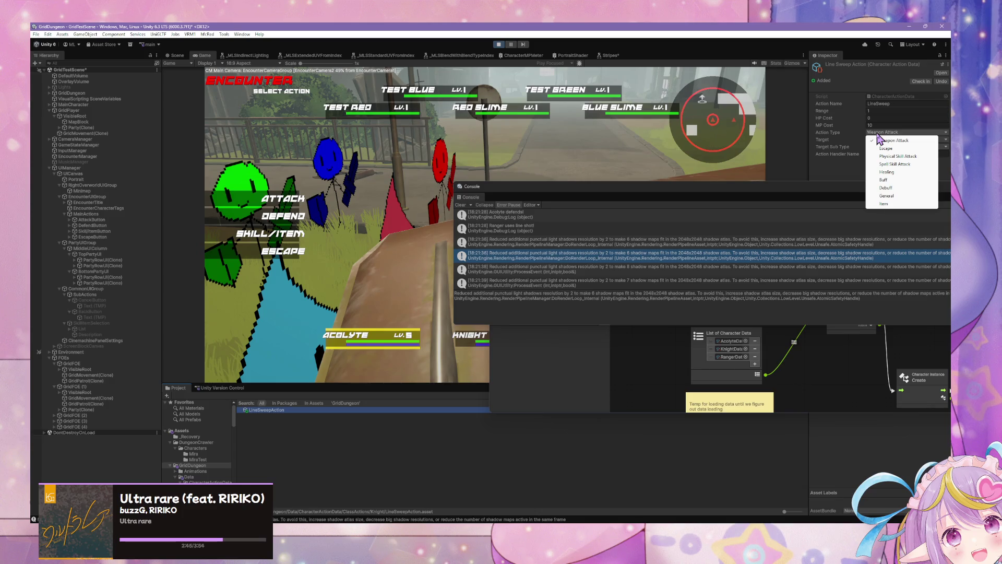
{"action": "left_click", "coordinate": [887, 157]}
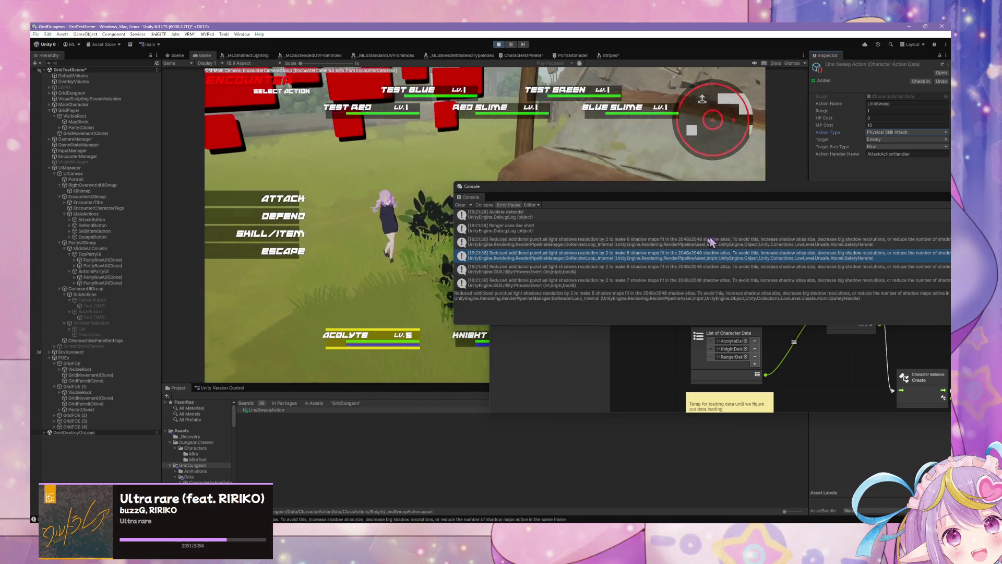
{"action": "left_click", "coordinate": [678, 343]}
{"action": "scroll", "coordinate": [705, 337], "scroll_direction": "right", "scroll_amount": 10}
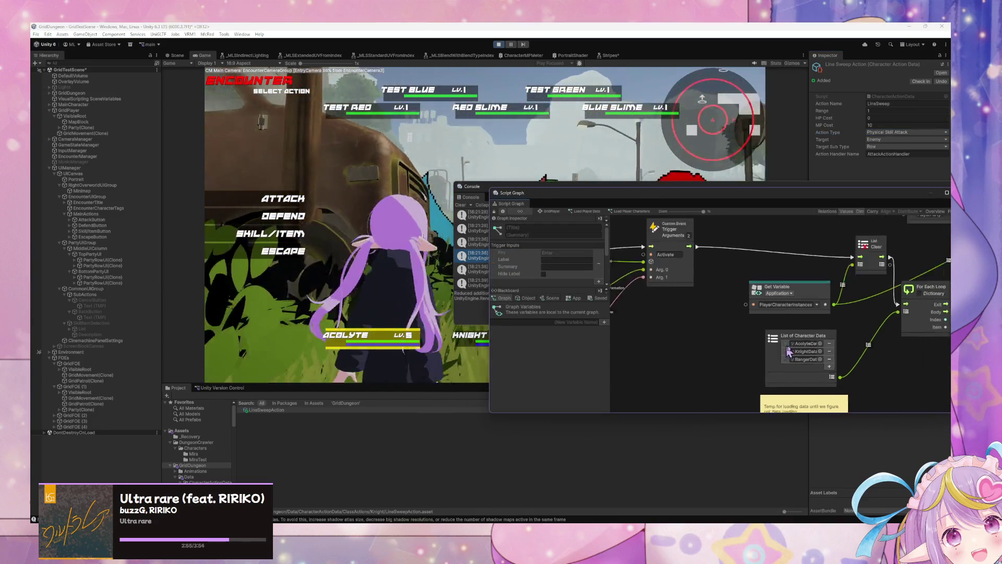
Drag the floating Script Graph window to the lower right so the Console is visible.
{"action": "scroll", "coordinate": [745, 329], "scroll_direction": "left", "scroll_amount": 5}
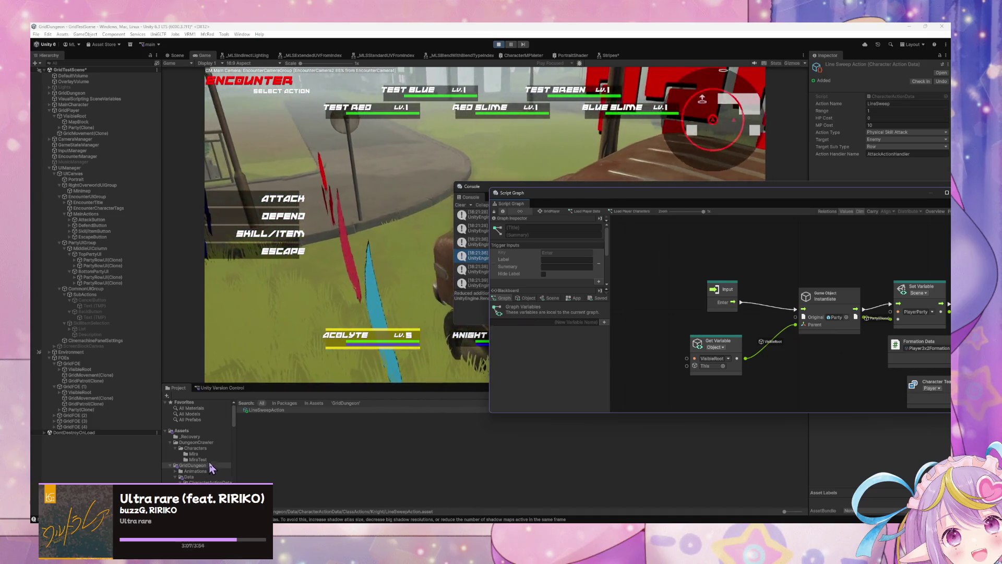
{"action": "mouse_move", "coordinate": [512, 192]}
{"action": "left_mouse_down"}
{"action": "mouse_move", "coordinate": [586, 316]}
{"action": "mouse_move", "coordinate": [625, 465]}
{"action": "left_mouse_up"}
{"action": "left_click", "coordinate": [672, 395]}
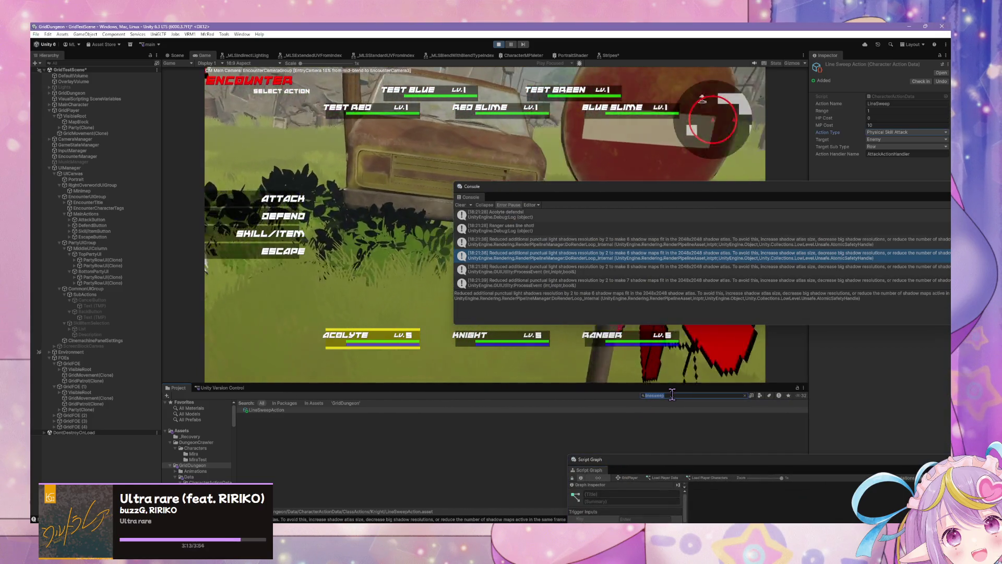
Change LineShotAction's Action Handler Name to AttackActionHandler and exit Play mode.
{"action": "type", "text": "lineshot"}
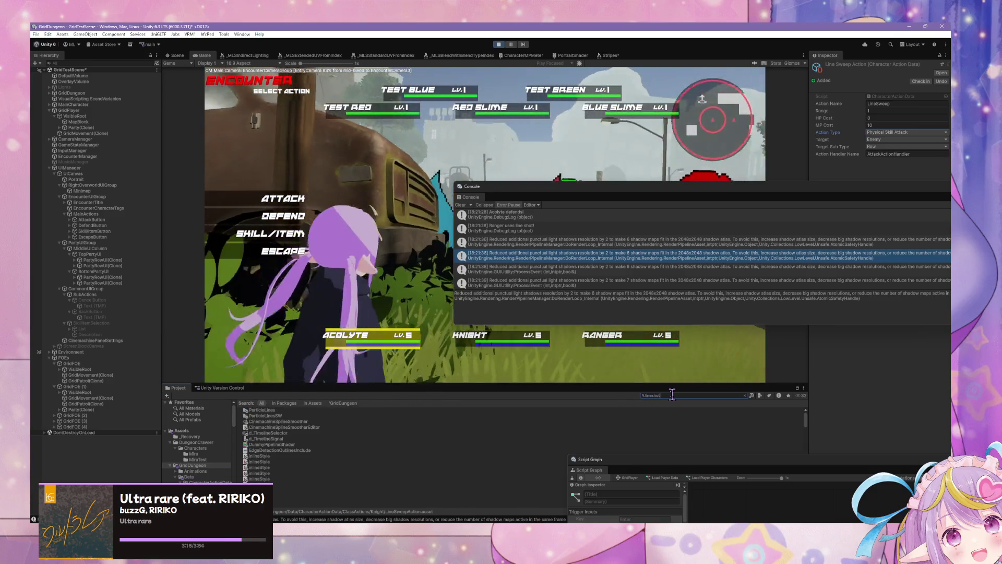
{"action": "left_click", "coordinate": [265, 410]}
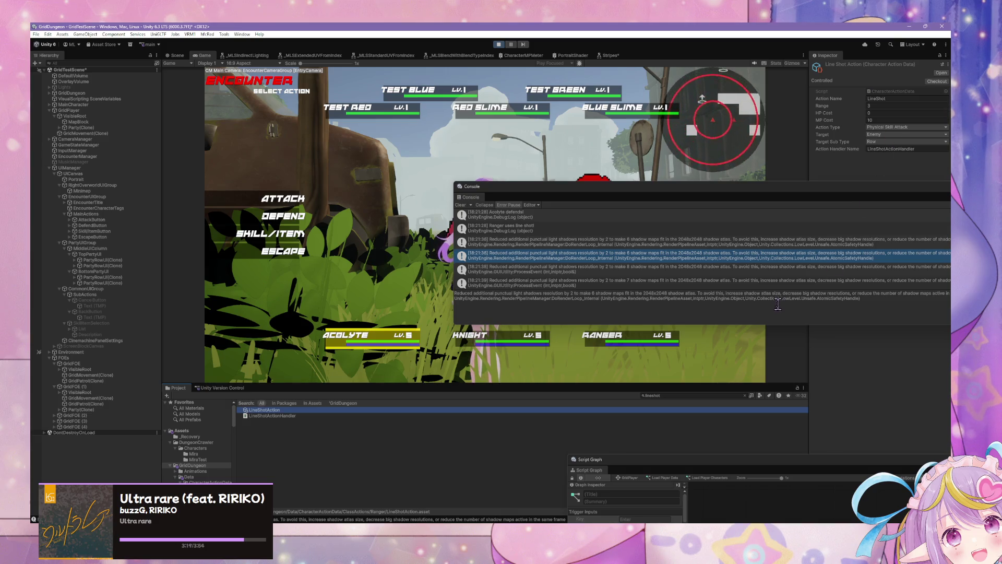
{"action": "left_click_drag", "start_coordinate": [886, 149], "coordinate": [842, 154]}
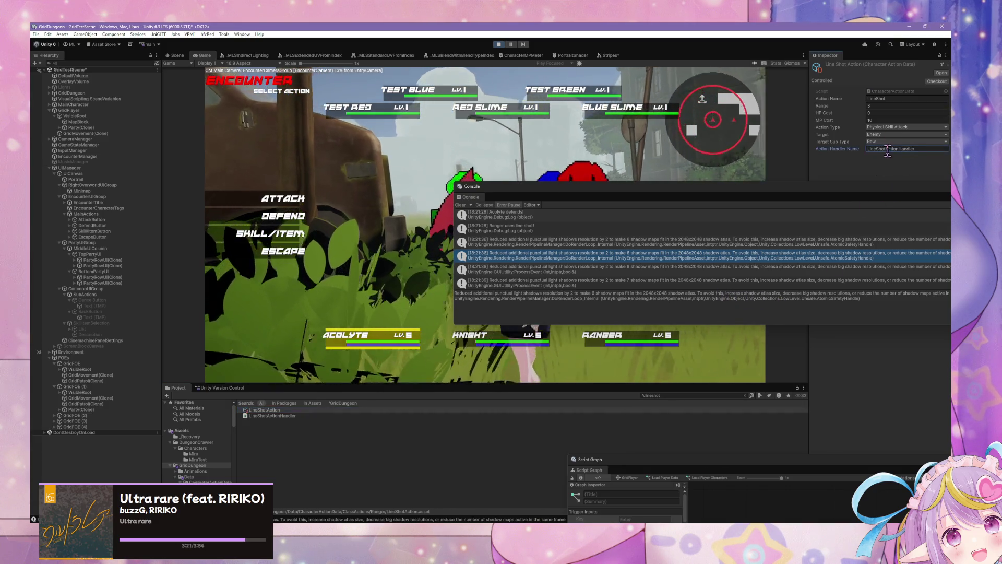
{"action": "type", "text": "Attack"}
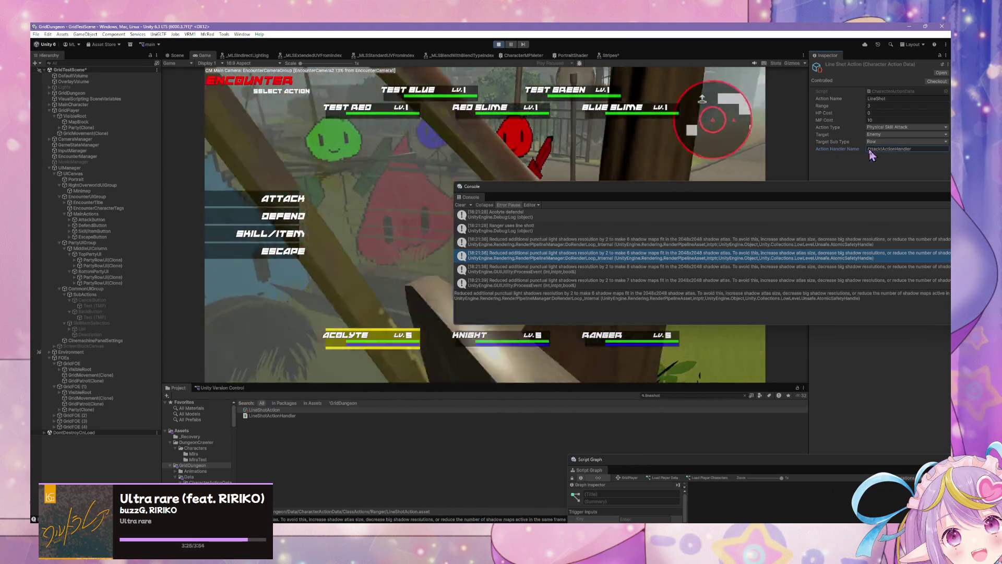
{"action": "double_click", "coordinate": [889, 149]}
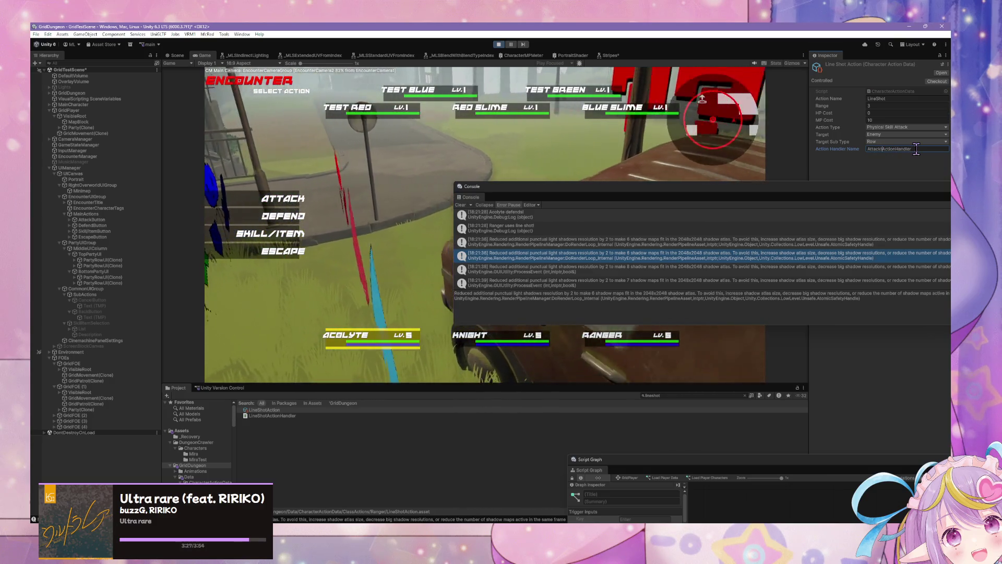
{"action": "left_click", "coordinate": [916, 150]}
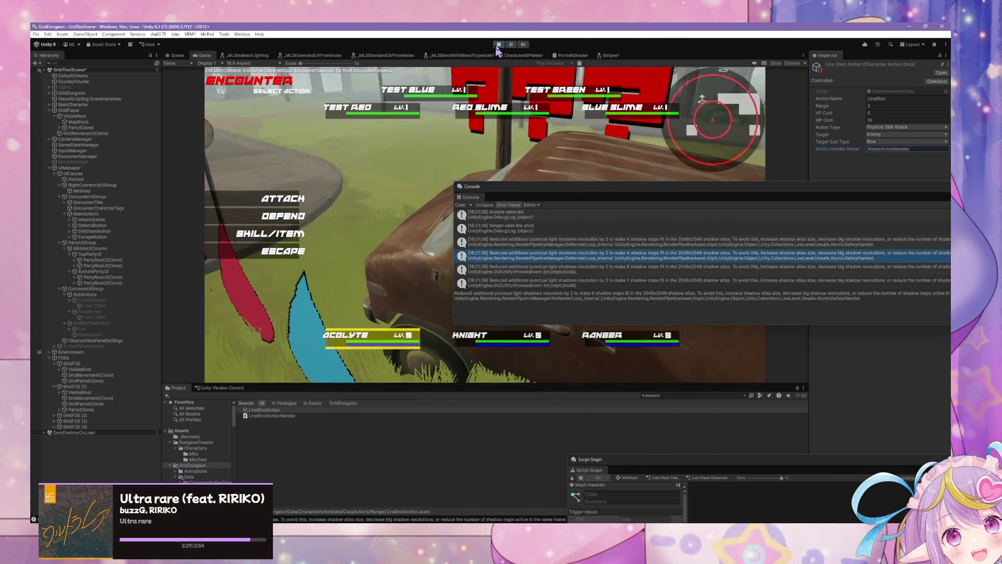
{"action": "key", "text": "ctrl+p"}
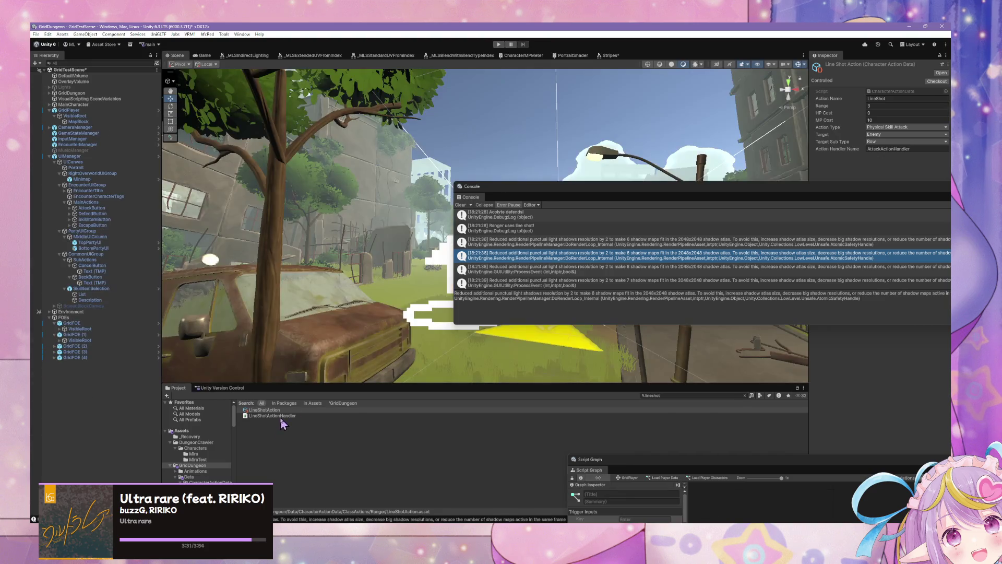
Select the LineShotAction asset and enter Play mode to test again.
{"action": "left_click", "coordinate": [286, 411]}
{"action": "left_click", "coordinate": [497, 45]}
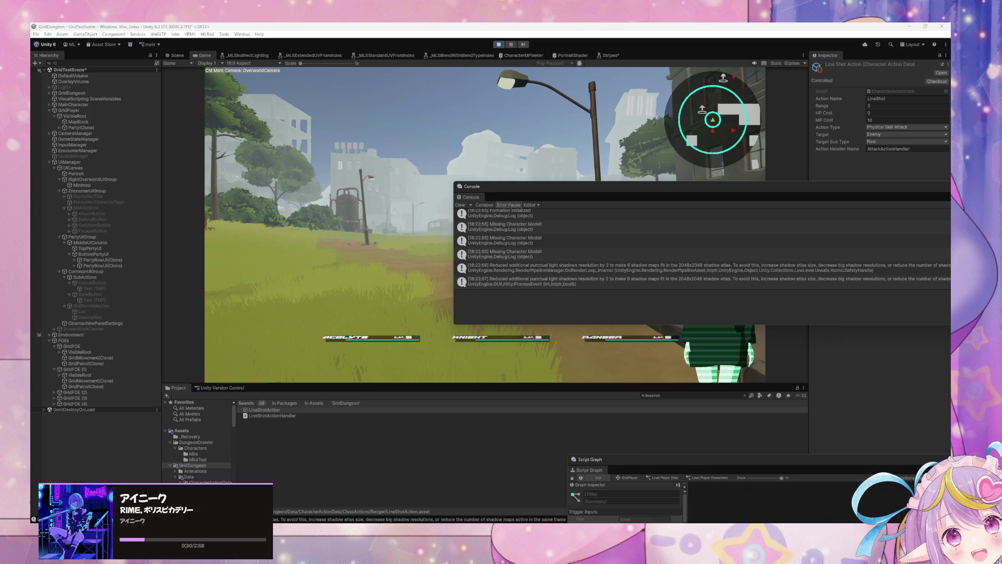
Start an encounter and queue Acolyte Defend, Knight Linesweep on Test Red, and Ranger Lineshot.
{"action": "key", "text": "w"}
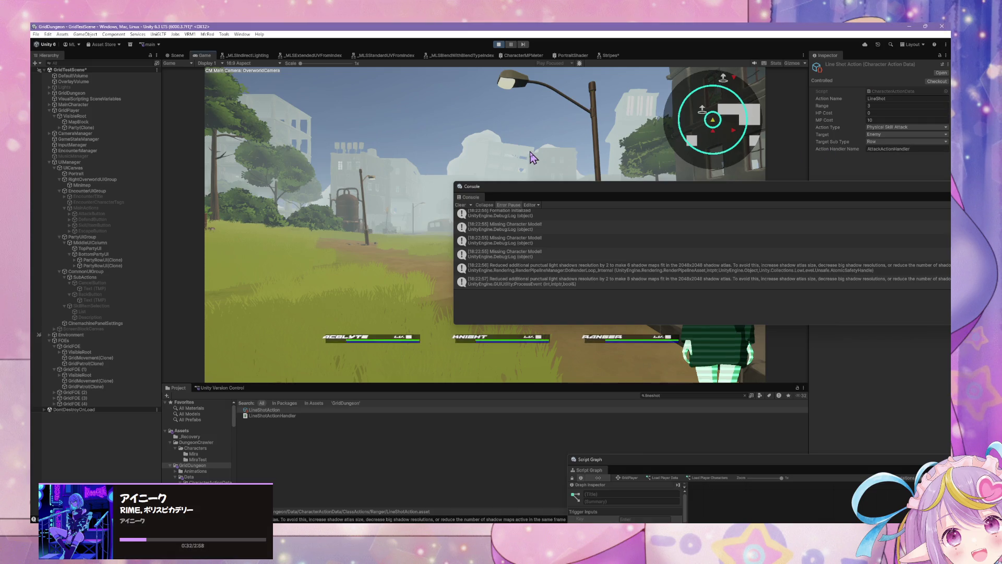
{"action": "left_click", "coordinate": [286, 236]}
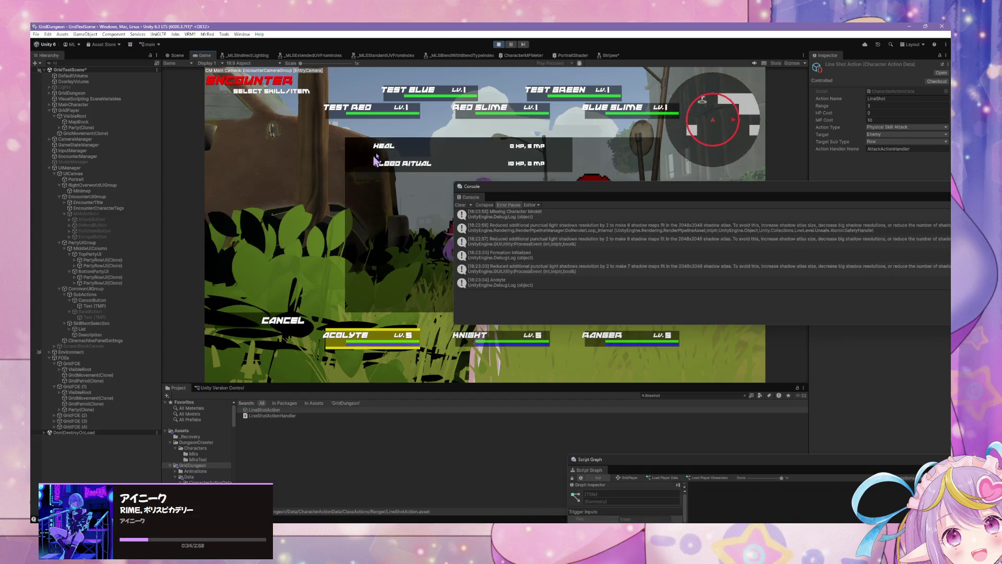
{"action": "key", "text": "Escape"}
{"action": "left_click", "coordinate": [271, 208]}
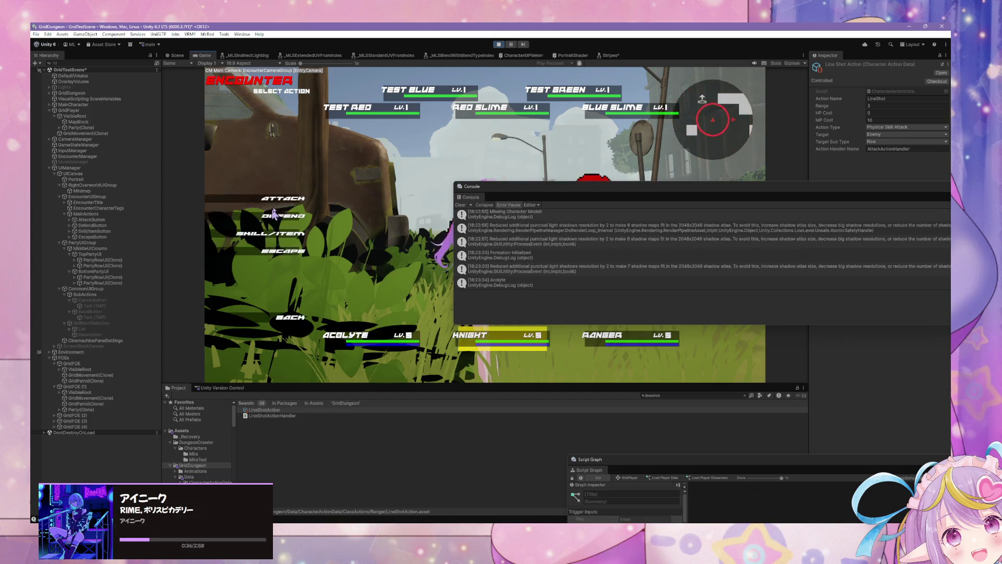
{"action": "left_click", "coordinate": [282, 234]}
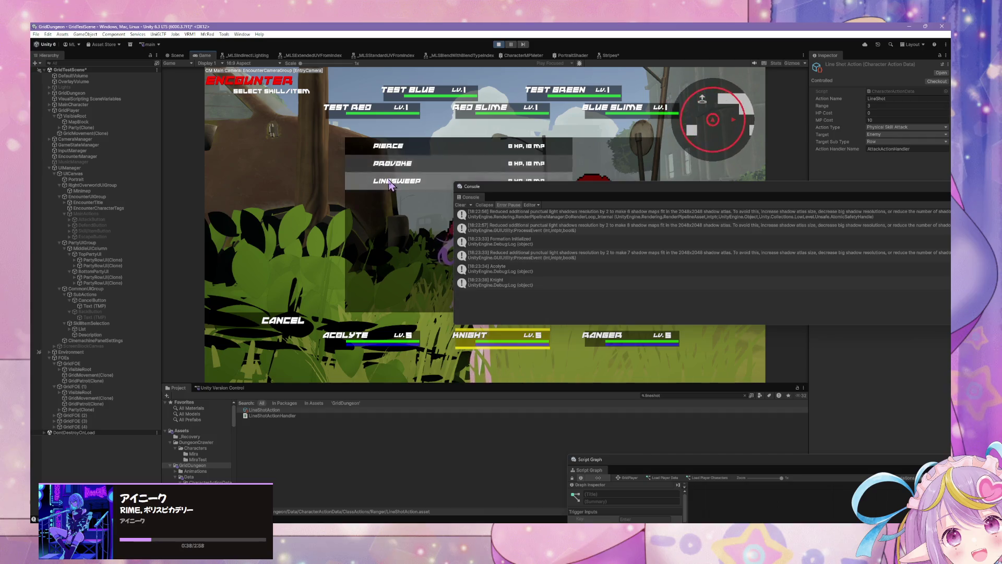
{"action": "left_click", "coordinate": [374, 165]}
{"action": "left_click", "coordinate": [316, 111]}
{"action": "left_click", "coordinate": [282, 235]}
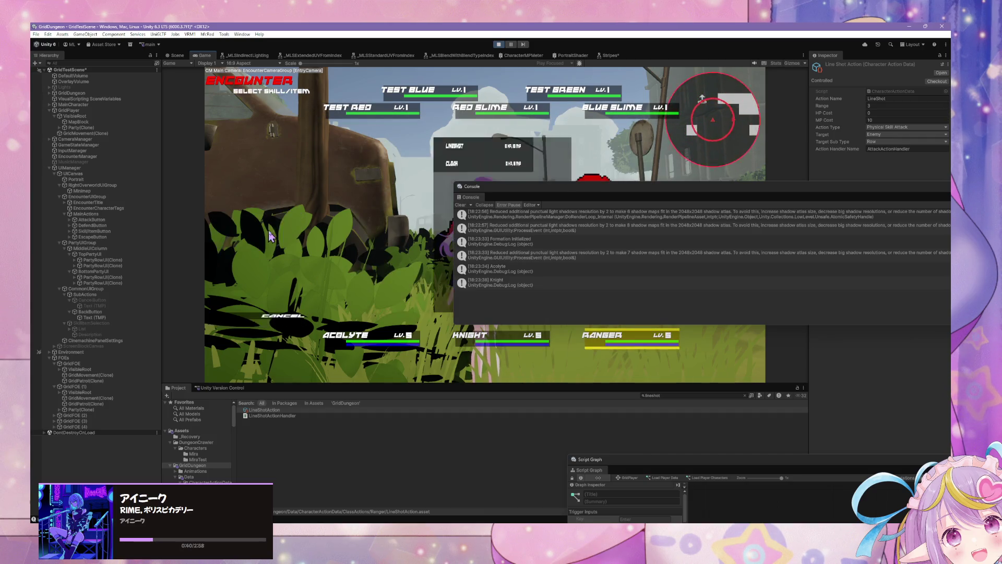
{"action": "left_click", "coordinate": [389, 152]}
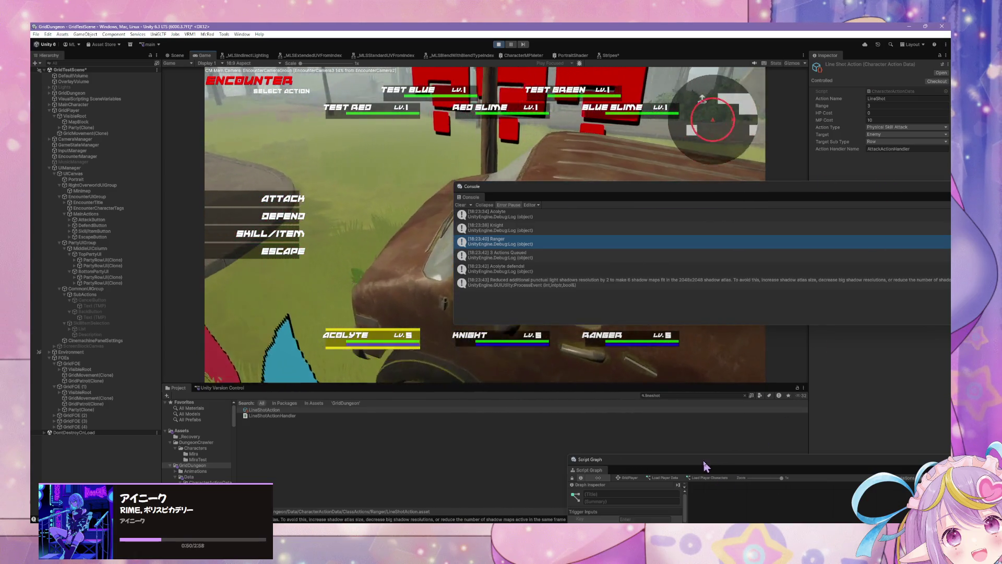
Bring the Script Graph window into view and go up to the GridPlayer state graph.
{"action": "left_click_drag", "start_coordinate": [700, 472], "coordinate": [554, 182]}
{"action": "left_click_drag", "start_coordinate": [767, 306], "coordinate": [618, 270]}
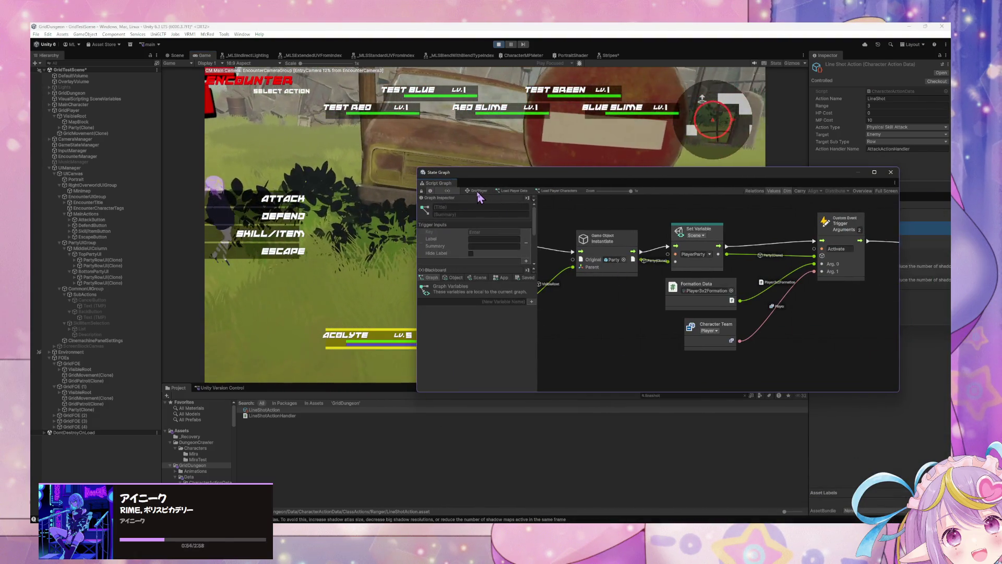
{"action": "left_click", "coordinate": [477, 191]}
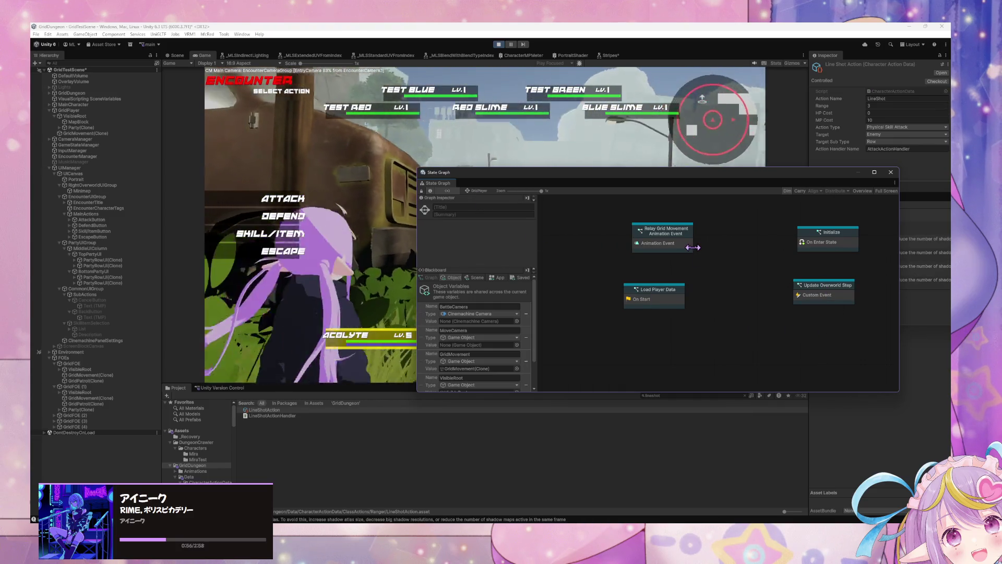
Select EncounterManager and open the Encounter state's inner graph.
{"action": "left_click", "coordinate": [106, 157]}
{"action": "left_click", "coordinate": [745, 347]}
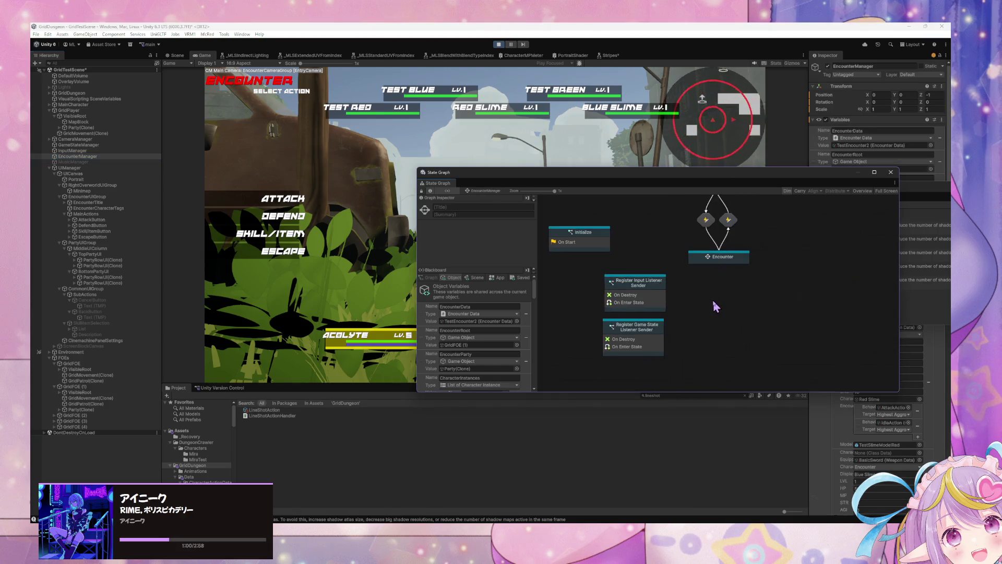
{"action": "left_click", "coordinate": [753, 280]}
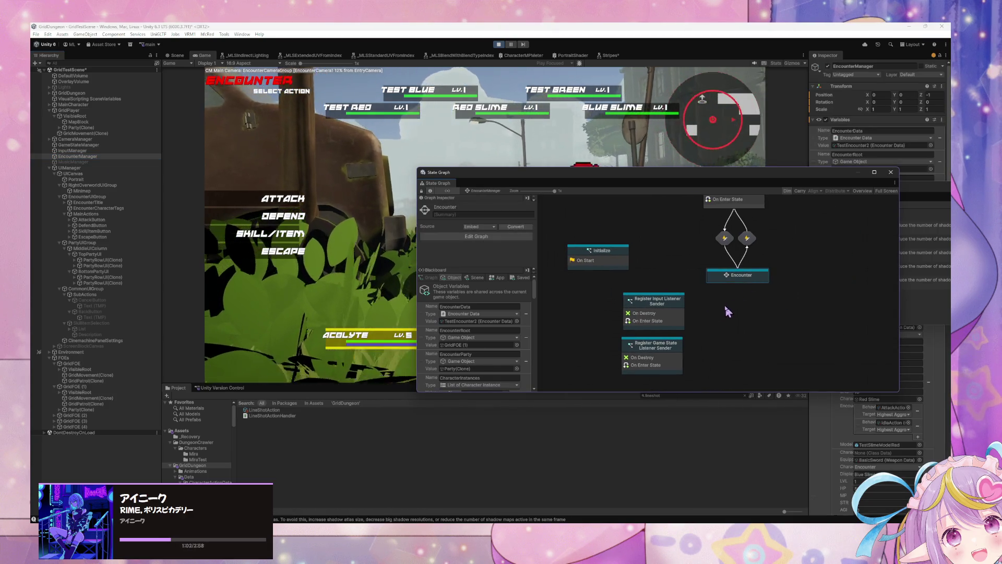
{"action": "double_click", "coordinate": [723, 304]}
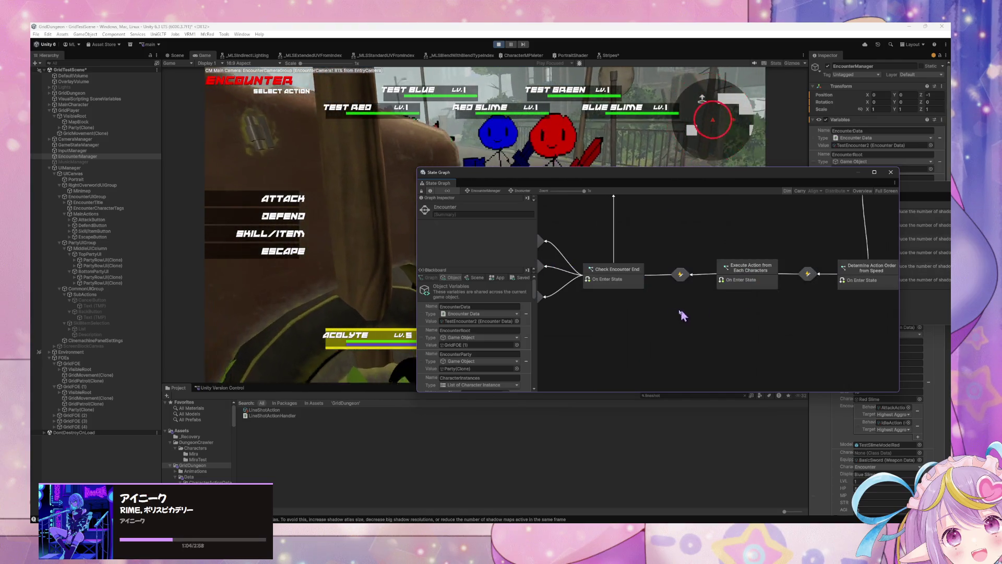
{"action": "scroll", "coordinate": [712, 340], "scroll_direction": "up", "scroll_amount": 3}
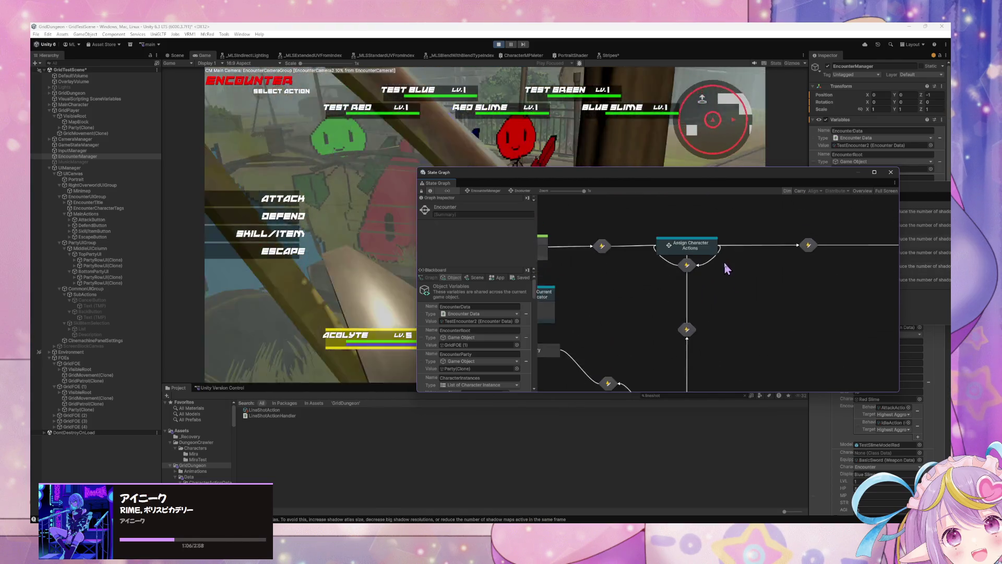
{"action": "scroll", "coordinate": [726, 271], "scroll_direction": "down", "scroll_amount": 5}
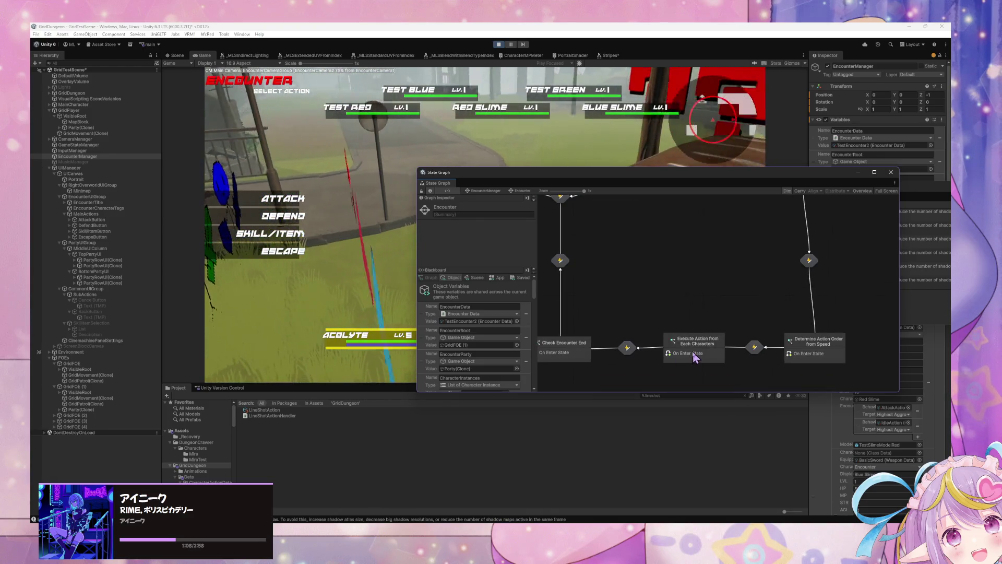
Open the Execute Action from Each Characters script graph and look around it.
{"action": "double_click", "coordinate": [692, 354]}
{"action": "scroll", "coordinate": [579, 301], "scroll_direction": "right", "scroll_amount": 6}
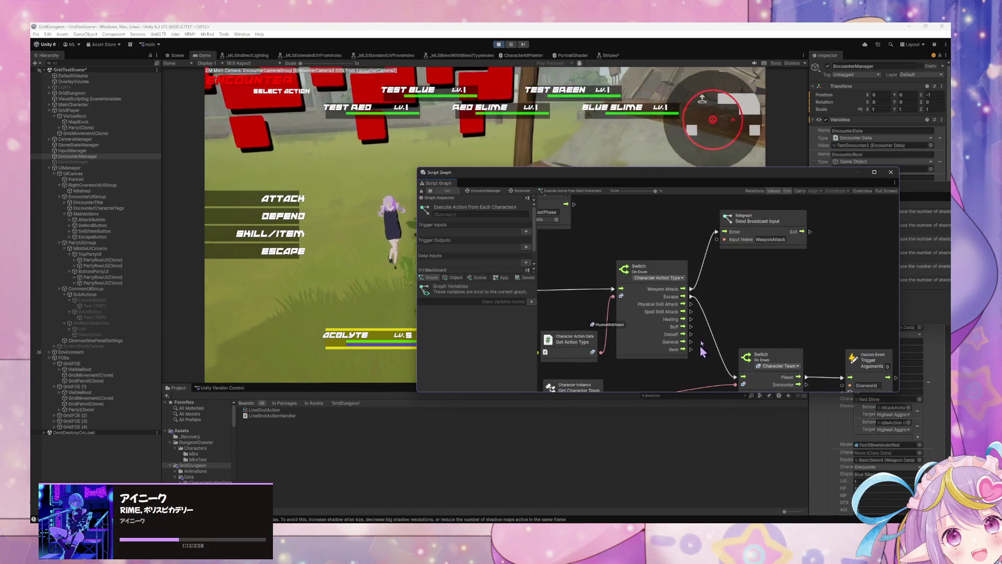
{"action": "scroll", "coordinate": [710, 293], "scroll_direction": "up", "scroll_amount": 2}
{"action": "scroll", "coordinate": [759, 270], "scroll_direction": "up", "scroll_amount": 2}
{"action": "scroll", "coordinate": [742, 261], "scroll_direction": "down", "scroll_amount": 2}
{"action": "scroll", "coordinate": [705, 235], "scroll_direction": "right", "scroll_amount": 2}
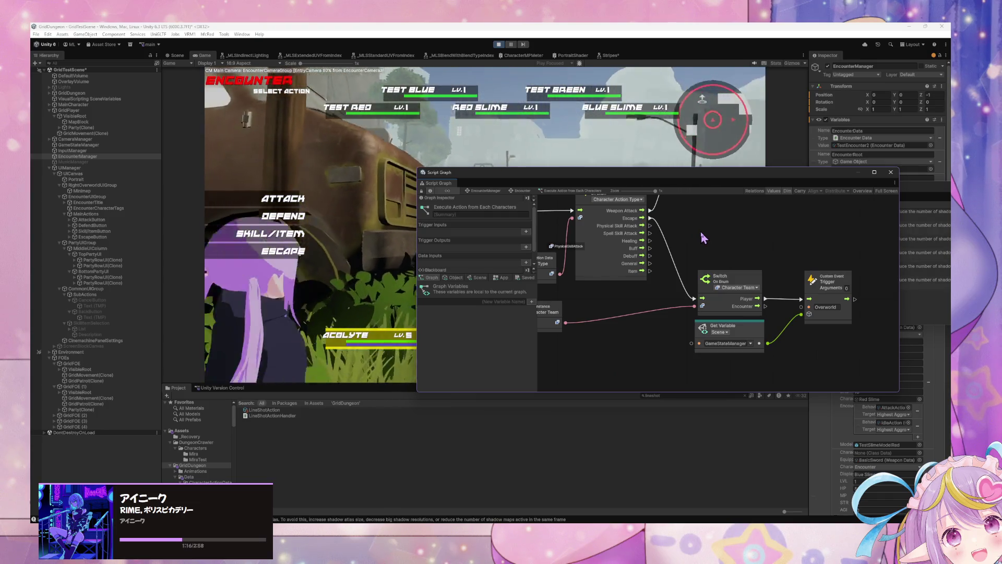
{"action": "scroll", "coordinate": [731, 245], "scroll_direction": "left", "scroll_amount": 8}
{"action": "scroll", "coordinate": [731, 261], "scroll_direction": "up", "scroll_amount": 1}
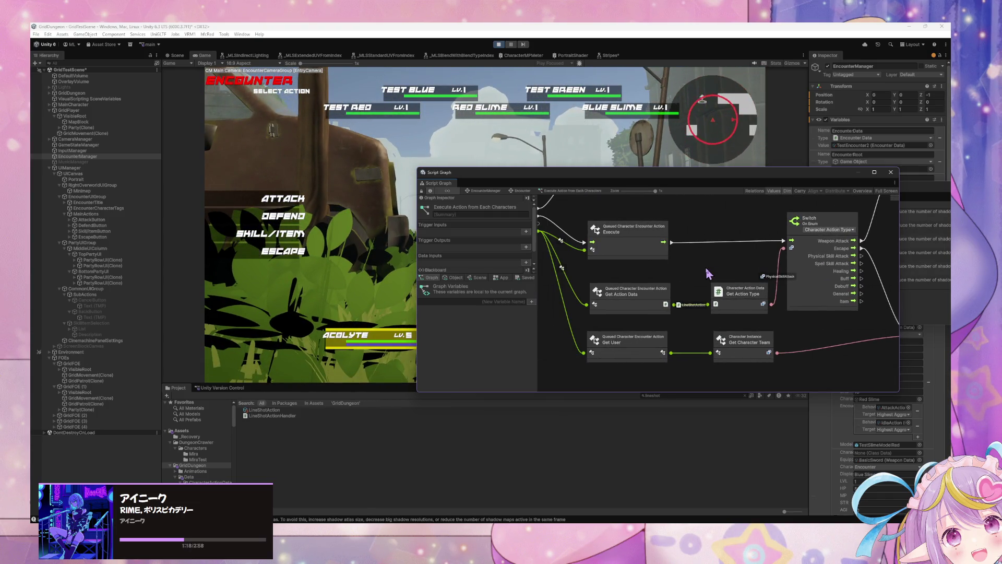
{"action": "scroll", "coordinate": [708, 273], "scroll_direction": "right", "scroll_amount": 4}
Review the Get Action Type, For Each Loop, String Concat and Debug Log nodes, then return to Encounter.
{"action": "left_click", "coordinate": [662, 285]}
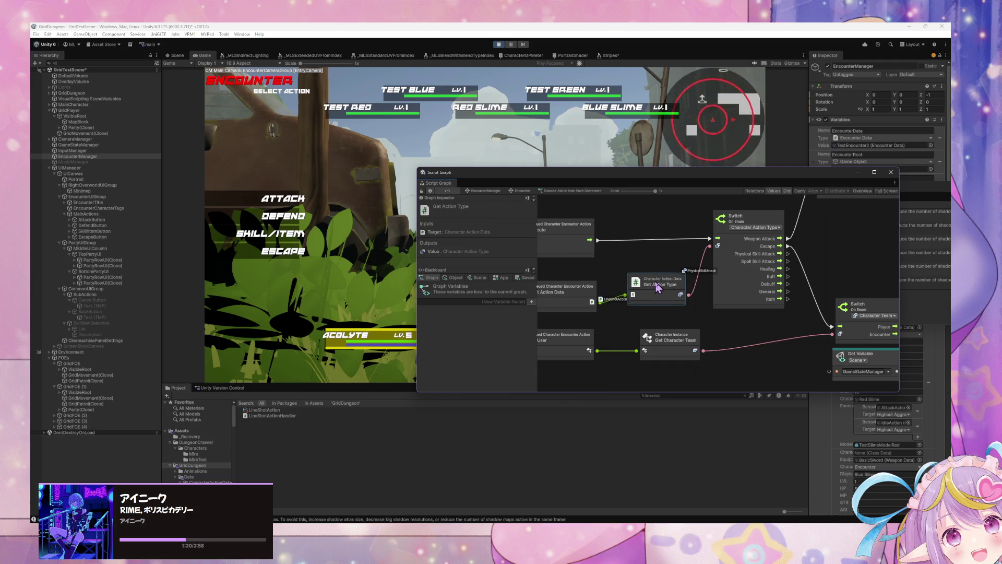
{"action": "scroll", "coordinate": [826, 250], "scroll_direction": "up", "scroll_amount": 3}
{"action": "scroll", "coordinate": [822, 329], "scroll_direction": "left", "scroll_amount": 2}
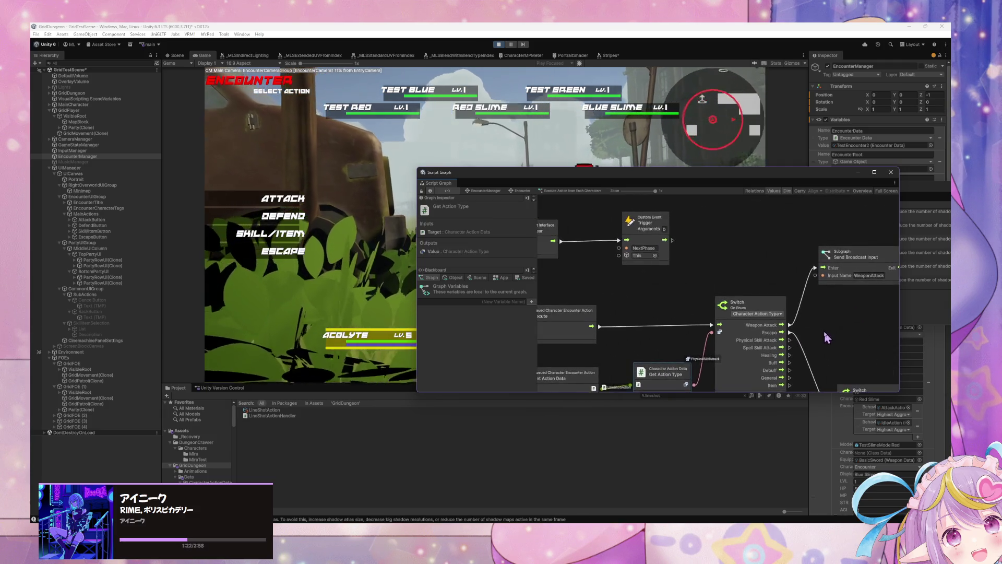
{"action": "mouse_move", "coordinate": [619, 274]}
{"action": "left_mouse_down"}
{"action": "mouse_move", "coordinate": [748, 272]}
{"action": "mouse_move", "coordinate": [729, 304]}
{"action": "left_mouse_up"}
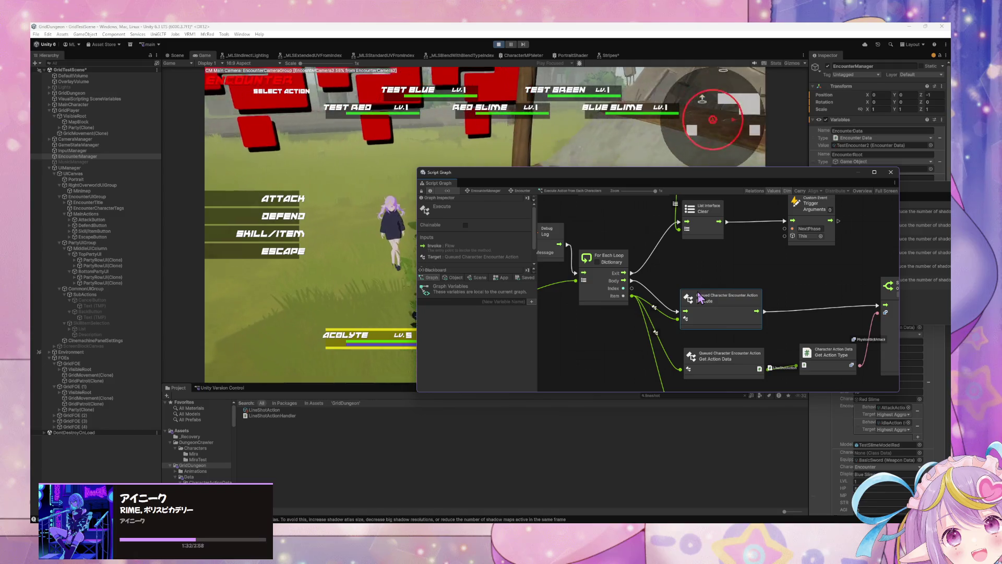
{"action": "left_click_drag", "start_coordinate": [633, 267], "coordinate": [733, 286]}
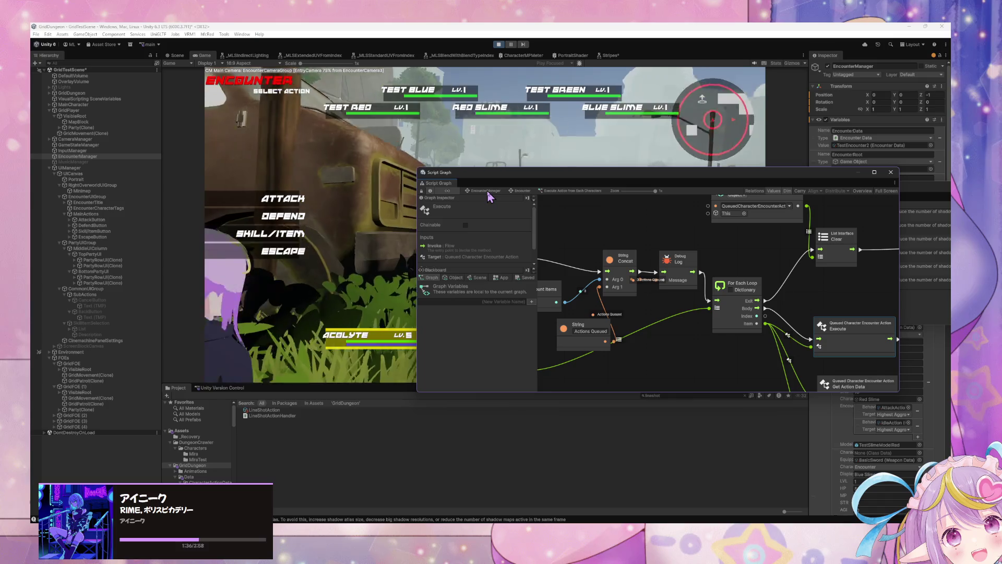
{"action": "left_click", "coordinate": [522, 192]}
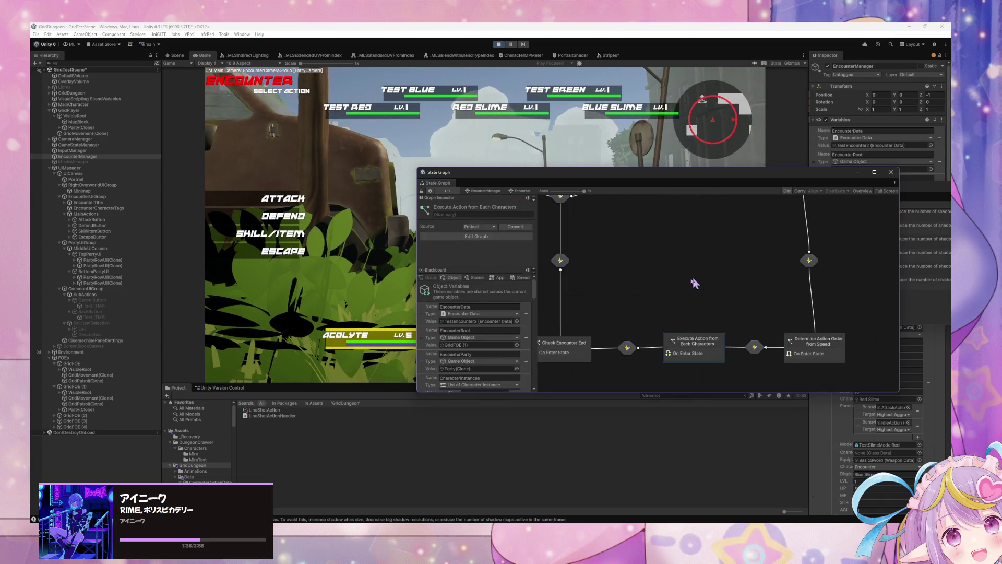
Open the Target Selection script graph inside the Assign Character Actions state and scroll through it.
{"action": "scroll", "coordinate": [698, 281], "scroll_direction": "left", "scroll_amount": 5}
{"action": "scroll", "coordinate": [750, 278], "scroll_direction": "right", "scroll_amount": 4}
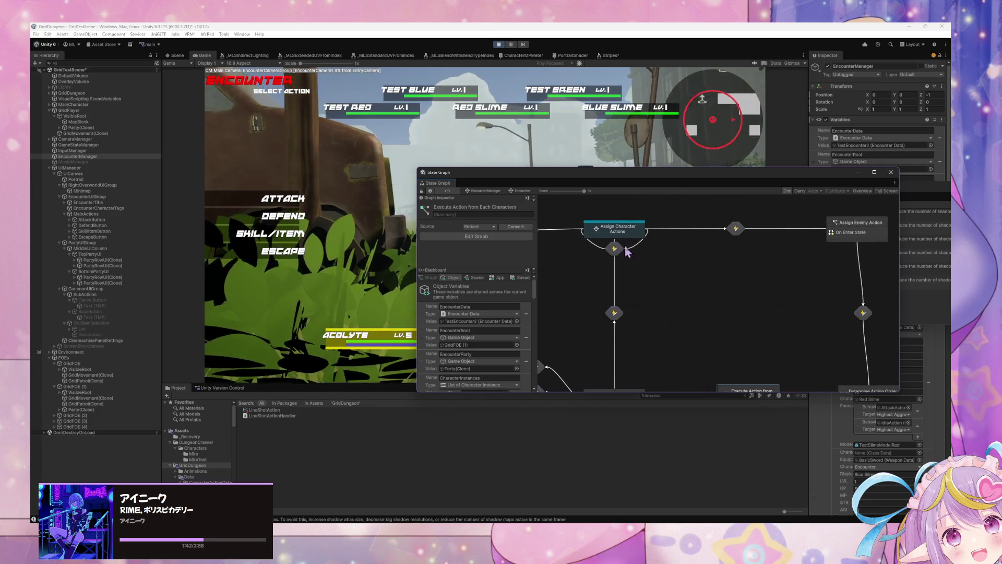
{"action": "double_click", "coordinate": [633, 234]}
{"action": "double_click", "coordinate": [723, 254]}
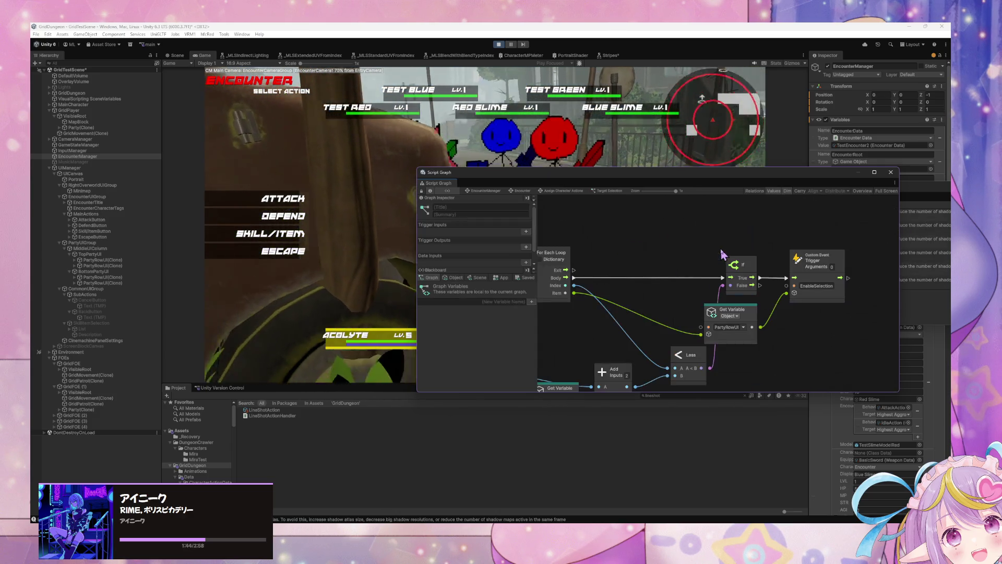
{"action": "scroll", "coordinate": [654, 296], "scroll_direction": "right", "scroll_amount": 10}
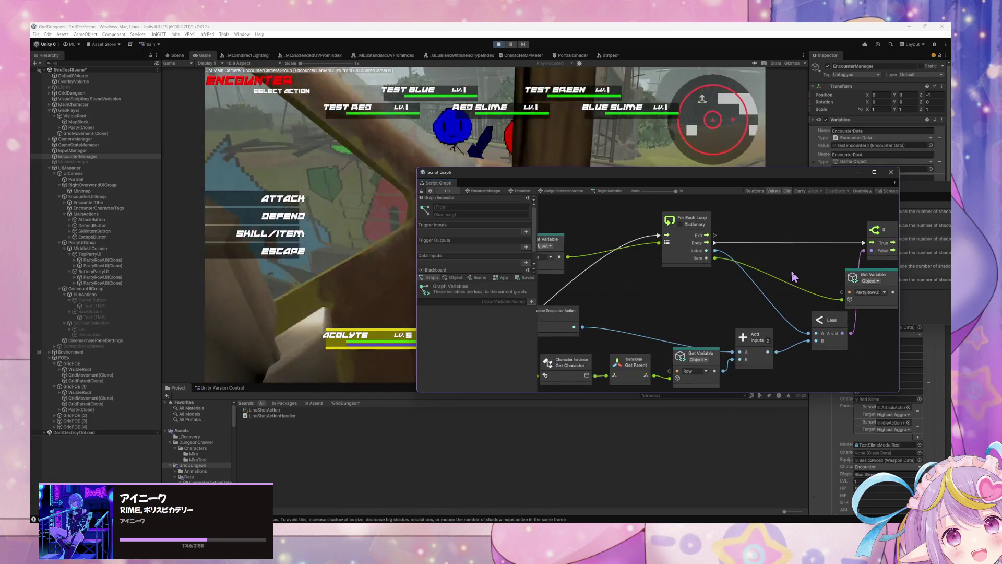
{"action": "scroll", "coordinate": [603, 290], "scroll_direction": "down", "scroll_amount": 5}
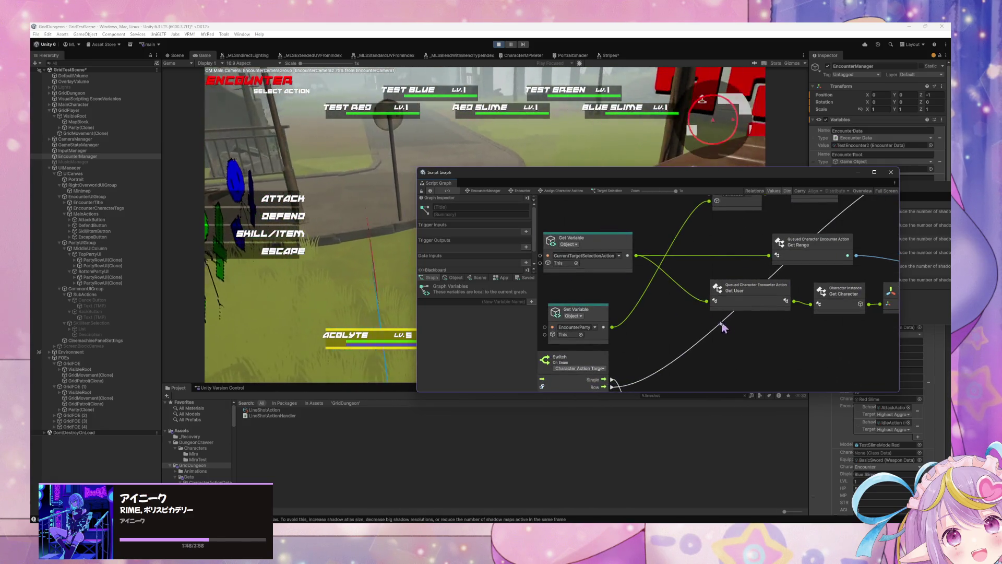
{"action": "scroll", "coordinate": [657, 270], "scroll_direction": "down", "scroll_amount": 4}
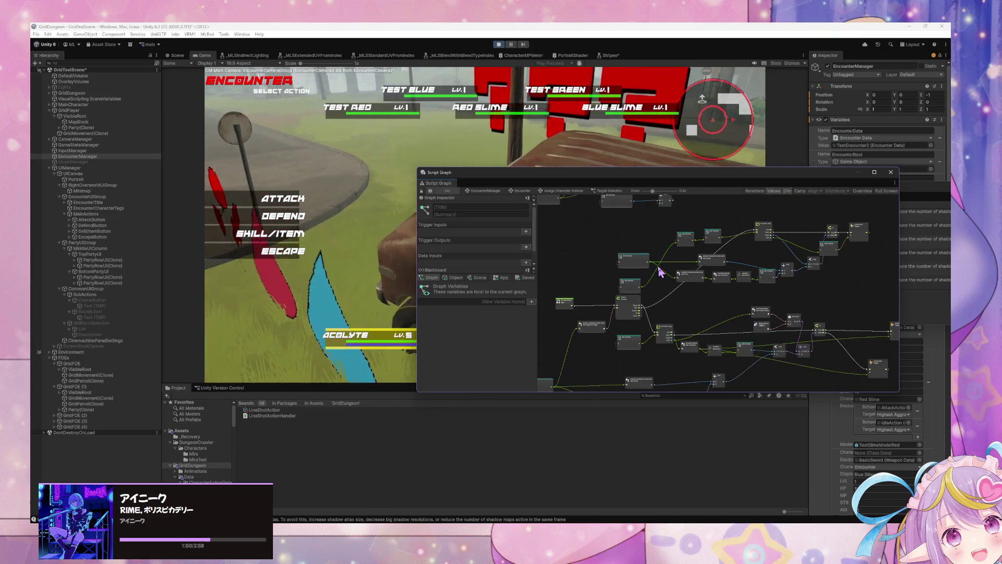
{"action": "scroll", "coordinate": [711, 295], "scroll_direction": "up", "scroll_amount": 4}
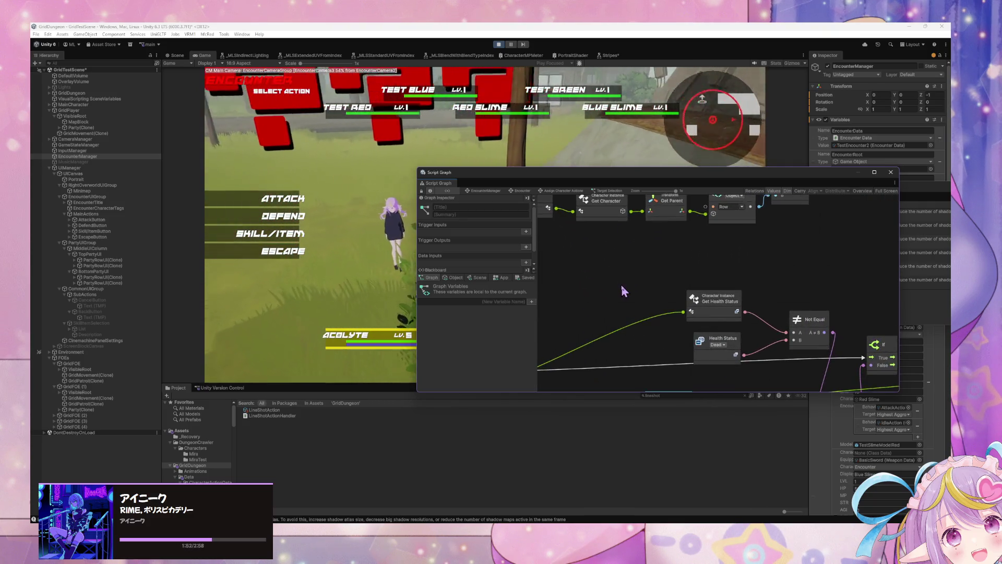
{"action": "scroll", "coordinate": [625, 290], "scroll_direction": "down", "scroll_amount": 4}
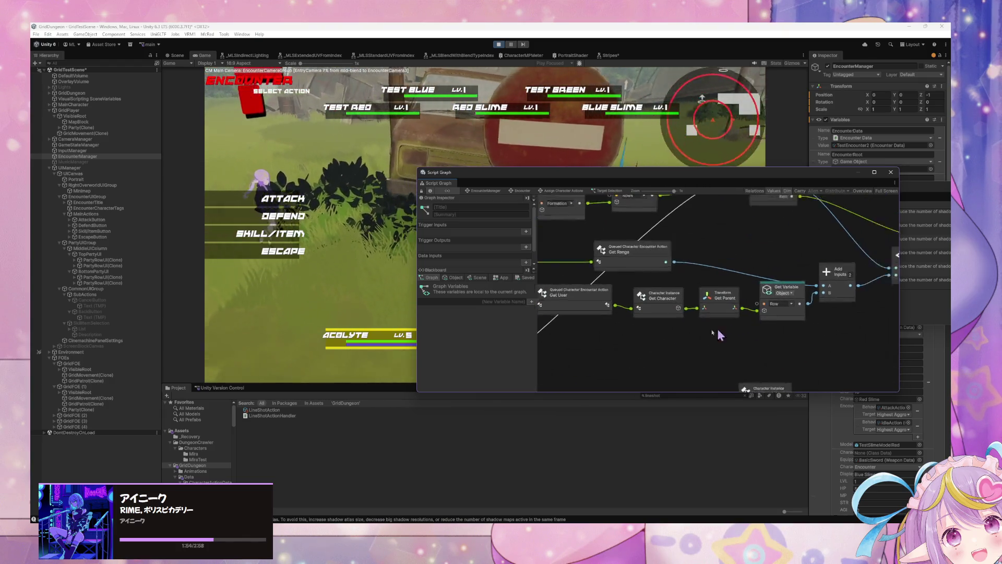
{"action": "scroll", "coordinate": [659, 330], "scroll_direction": "up", "scroll_amount": 3}
{"action": "scroll", "coordinate": [659, 280], "scroll_direction": "down", "scroll_amount": 3}
{"action": "scroll", "coordinate": [747, 313], "scroll_direction": "down", "scroll_amount": 5}
{"action": "scroll", "coordinate": [716, 303], "scroll_direction": "up", "scroll_amount": 5}
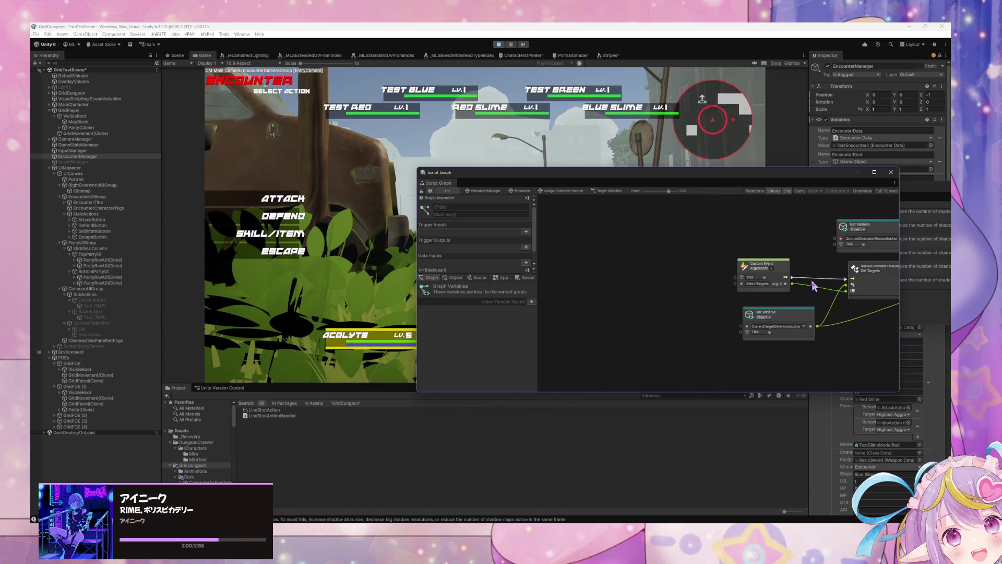
Frame the Set Targets and Add Item nodes and move Custom Event and CurrentTargetSelectionAction apart.
{"action": "left_click_drag", "start_coordinate": [813, 286], "coordinate": [647, 313]}
{"action": "scroll", "coordinate": [650, 312], "scroll_direction": "up", "scroll_amount": 2}
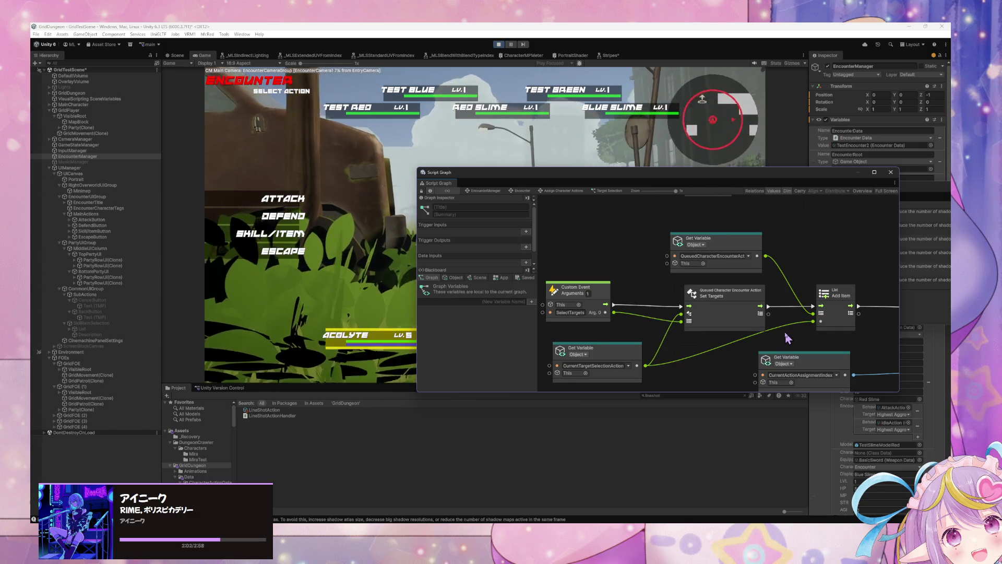
{"action": "left_click_drag", "start_coordinate": [816, 341], "coordinate": [805, 320]}
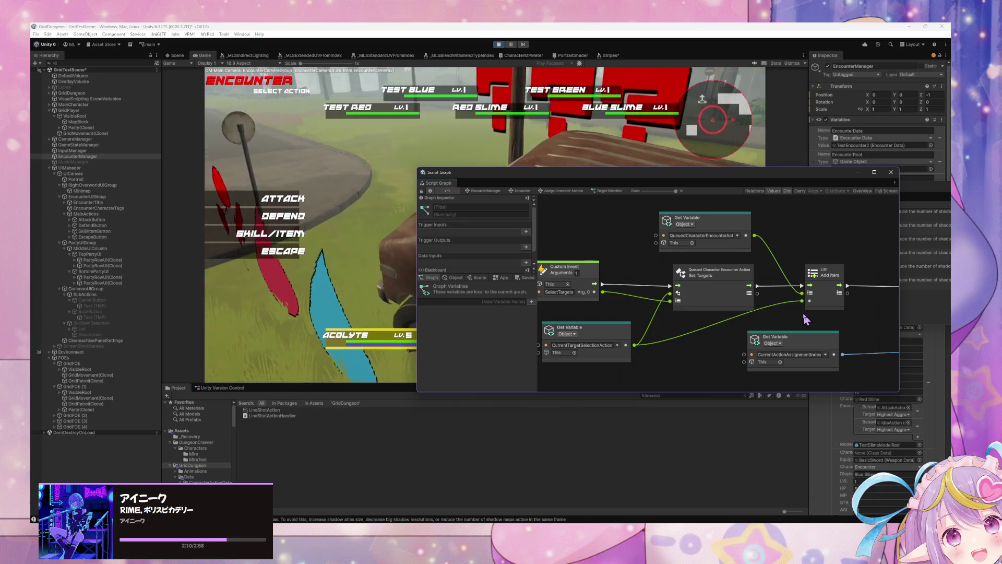
{"action": "mouse_move", "coordinate": [641, 292]}
{"action": "left_mouse_down"}
{"action": "mouse_move", "coordinate": [703, 291]}
{"action": "mouse_move", "coordinate": [619, 244]}
{"action": "left_mouse_up"}
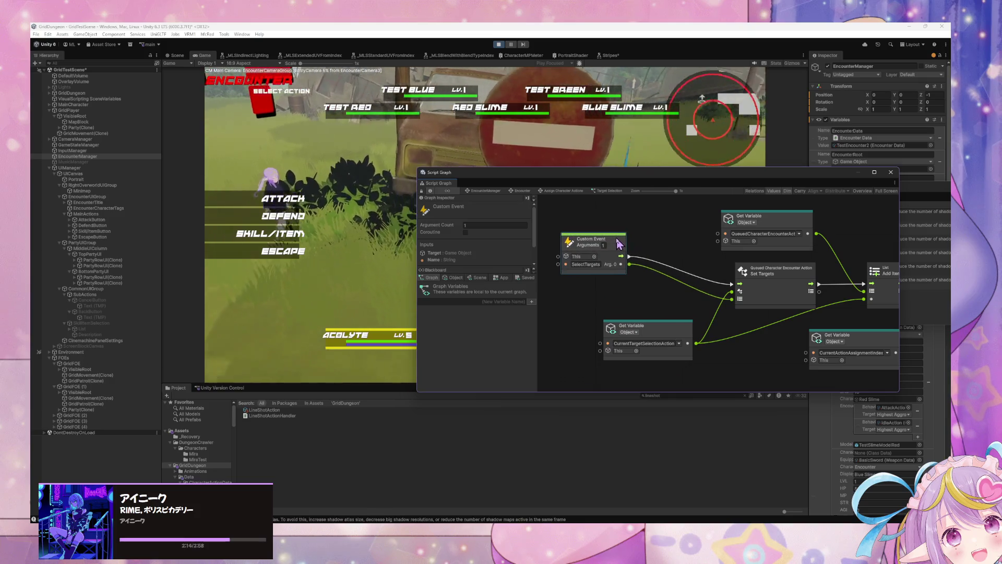
{"action": "left_click_drag", "start_coordinate": [660, 330], "coordinate": [624, 377]}
Add a Debug Log node via 'debug' search and wire it after the SelectTargets Custom Event.
{"action": "right_click", "coordinate": [646, 318]}
{"action": "left_click", "coordinate": [654, 320]}
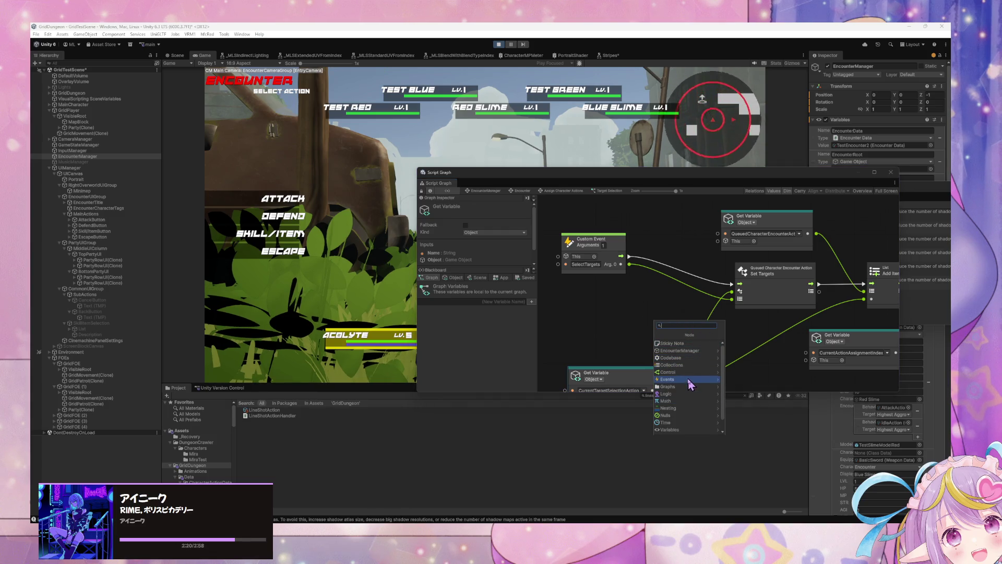
{"action": "type", "text": "debug"}
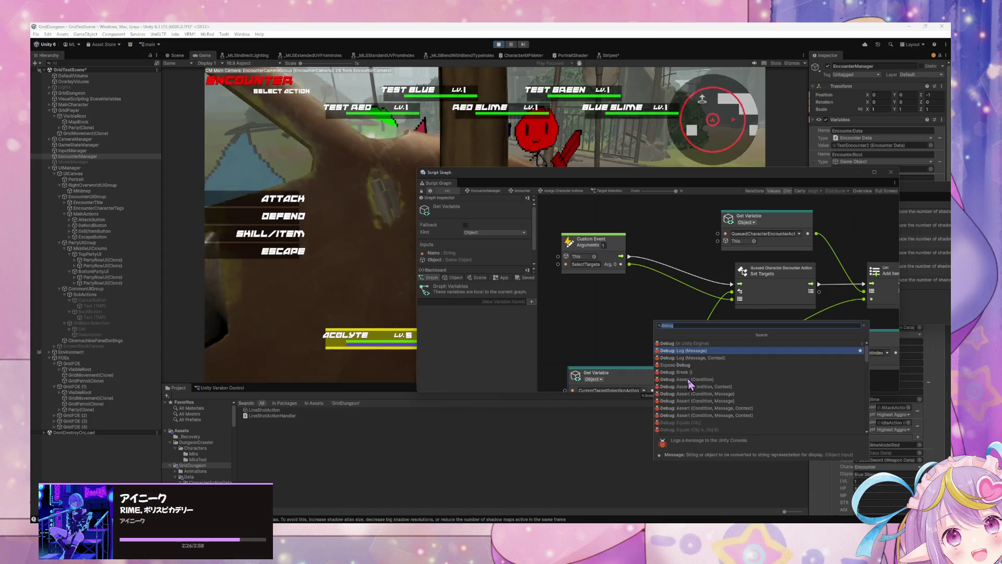
{"action": "key", "text": "Return"}
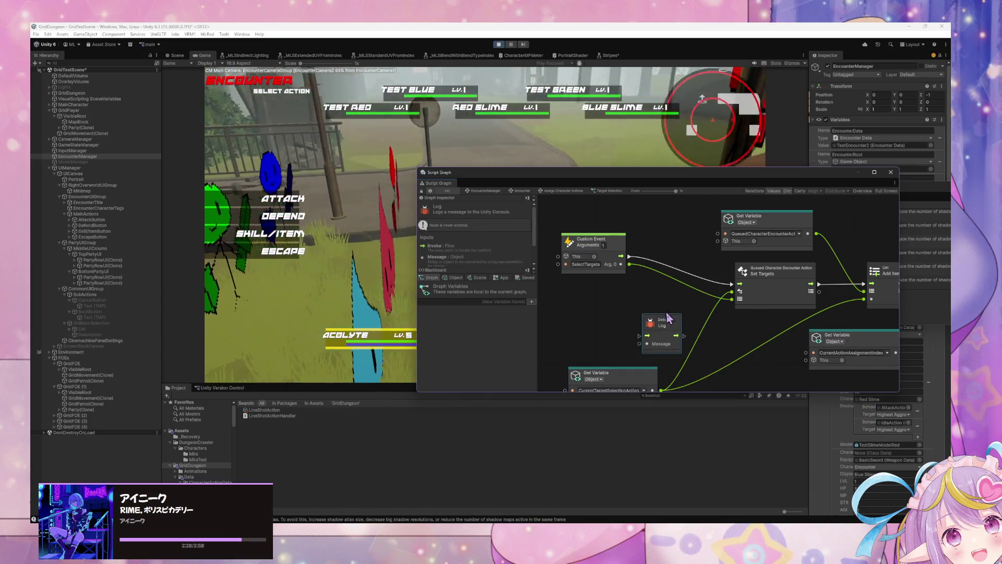
{"action": "left_click_drag", "start_coordinate": [670, 325], "coordinate": [675, 274]}
{"action": "mouse_move", "coordinate": [621, 256]}
{"action": "left_mouse_down"}
{"action": "mouse_move", "coordinate": [645, 293]}
{"action": "mouse_move", "coordinate": [685, 266]}
{"action": "left_mouse_up"}
Add a two-argument String Concat node and connect its result to Debug Log's Message.
{"action": "right_click", "coordinate": [622, 315]}
{"action": "left_click", "coordinate": [628, 316]}
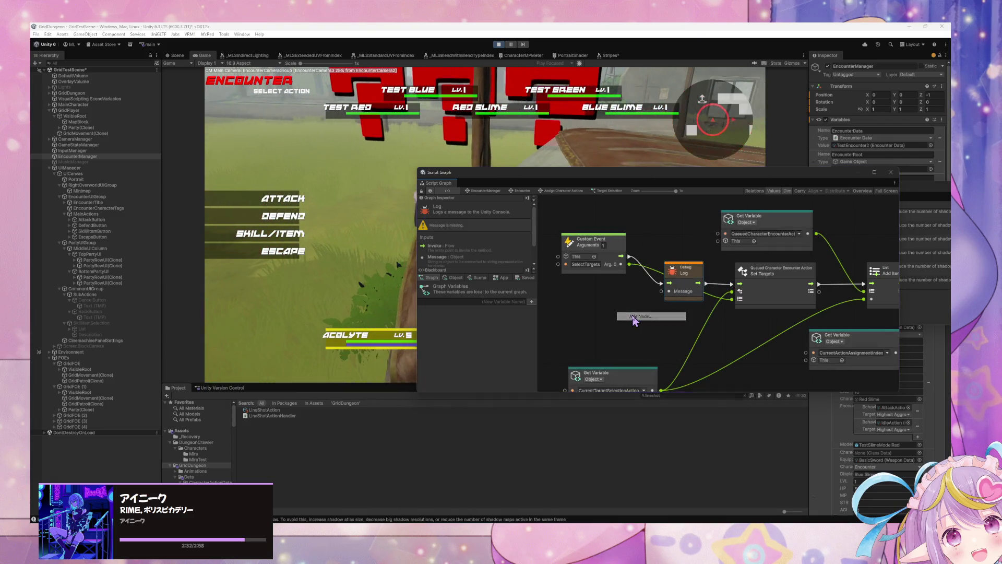
{"action": "type", "text": "concat"}
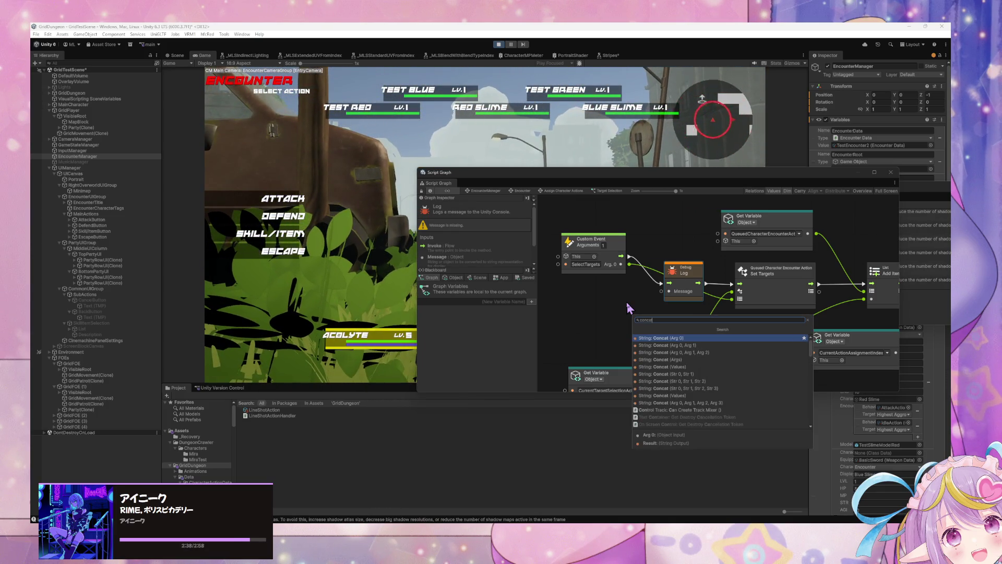
{"action": "key", "text": "Down"}
{"action": "key", "text": "Return"}
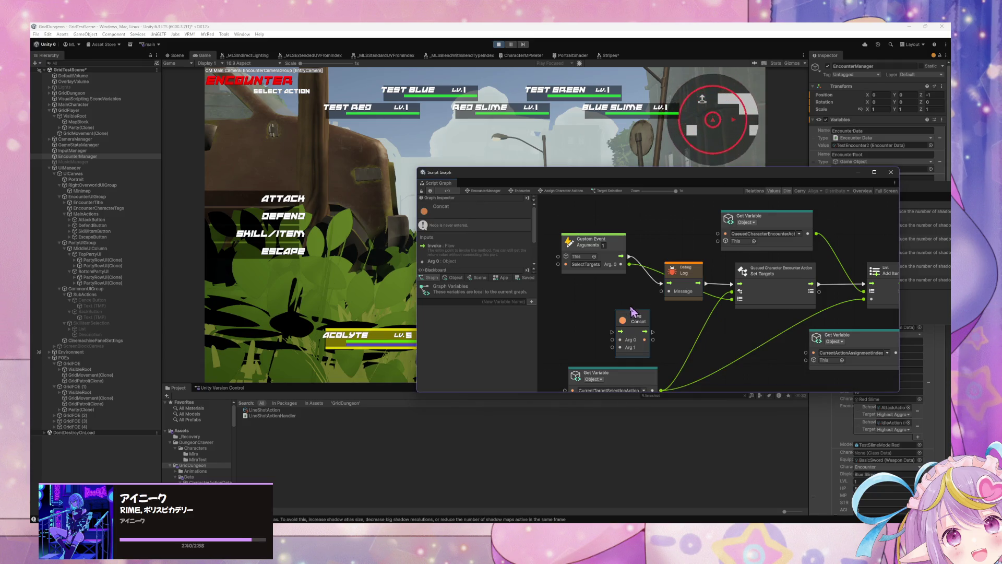
{"action": "left_click_drag", "start_coordinate": [604, 247], "coordinate": [550, 252]}
{"action": "mouse_move", "coordinate": [635, 319]}
{"action": "left_mouse_down"}
{"action": "mouse_move", "coordinate": [612, 263]}
{"action": "mouse_move", "coordinate": [592, 273]}
{"action": "mouse_move", "coordinate": [655, 279]}
{"action": "mouse_move", "coordinate": [669, 291]}
{"action": "left_mouse_up"}
{"action": "left_click_drag", "start_coordinate": [576, 297], "coordinate": [647, 290]}
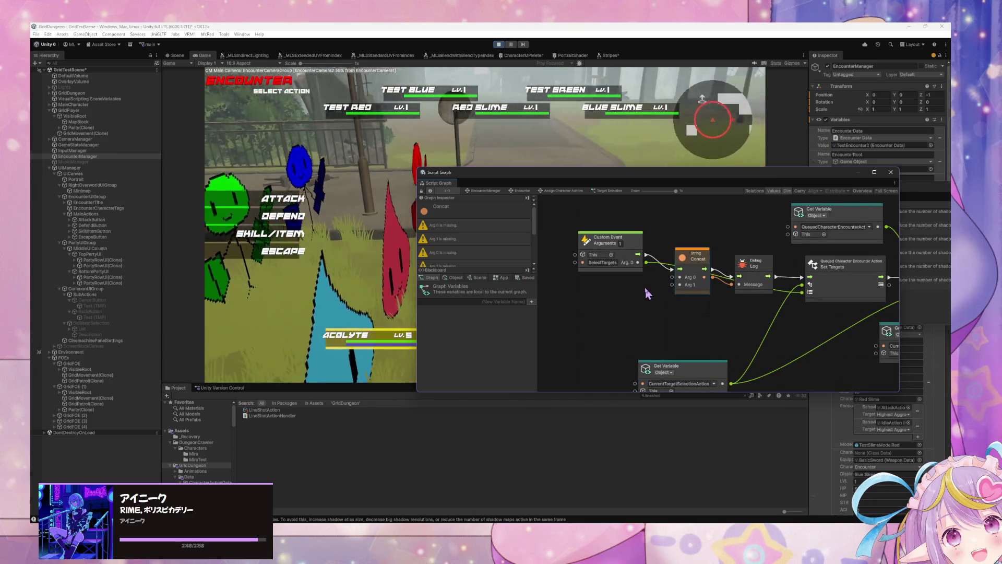
{"action": "left_click_drag", "start_coordinate": [692, 265], "coordinate": [693, 268]}
{"action": "right_click", "coordinate": [664, 302]}
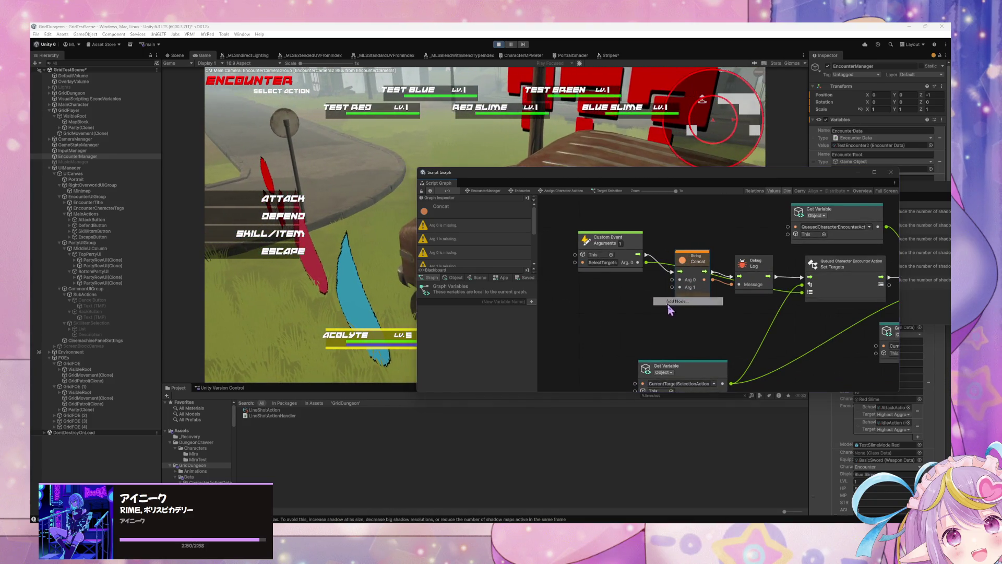
Search the node finder with 's item' and browse the List interface operations for a counting node.
{"action": "type", "text": "st cou"}
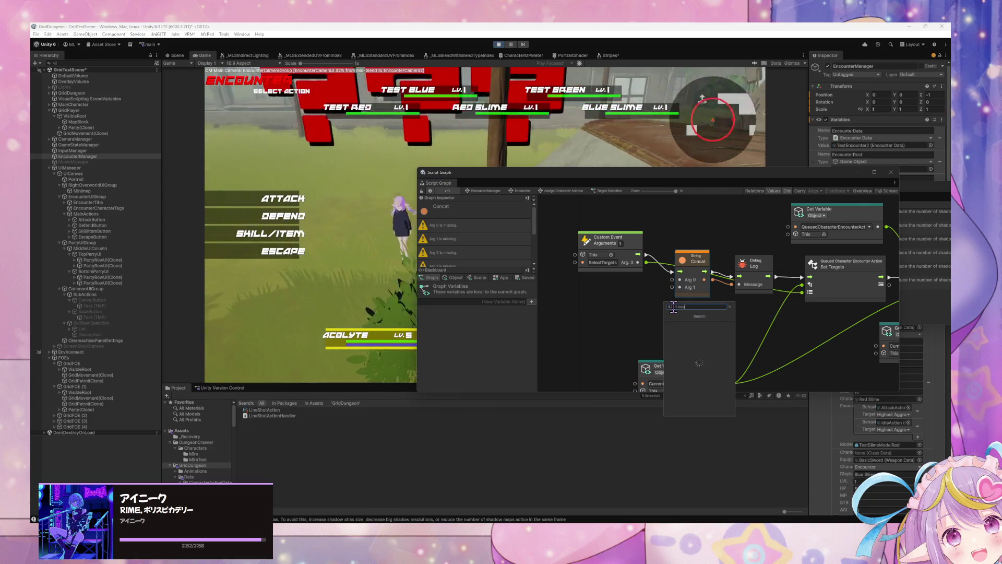
{"action": "type", "text": " item"}
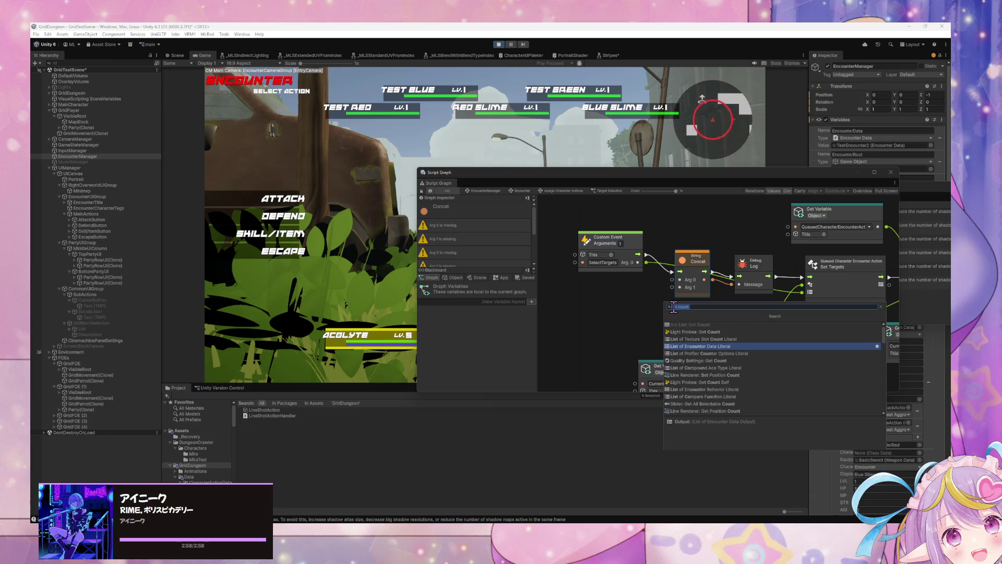
{"action": "key", "text": "BackSpace"}
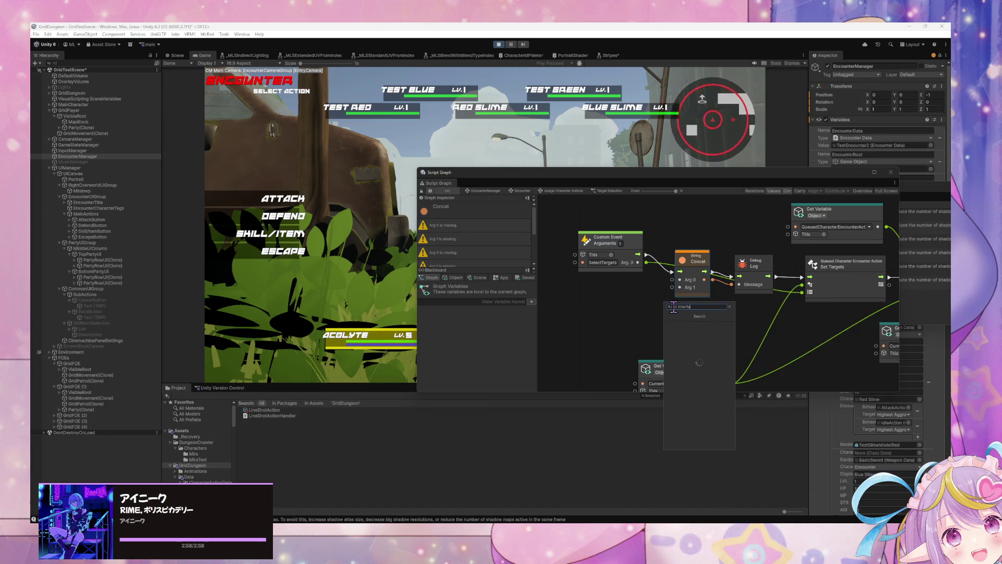
{"action": "key", "text": "Down"}
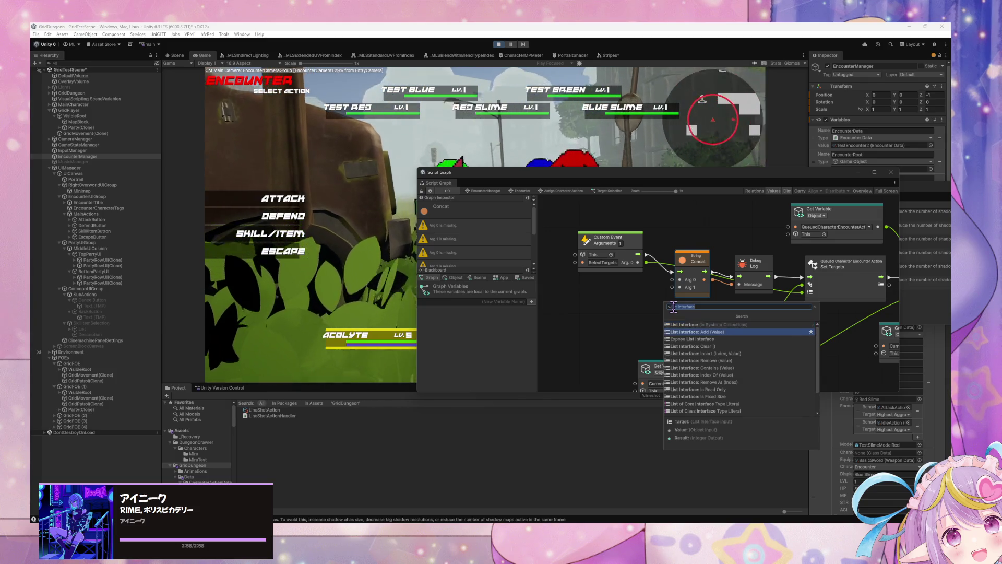
{"action": "key", "text": "Down"}
{"action": "key", "text": "Down"}
{"action": "key", "text": "Down"}
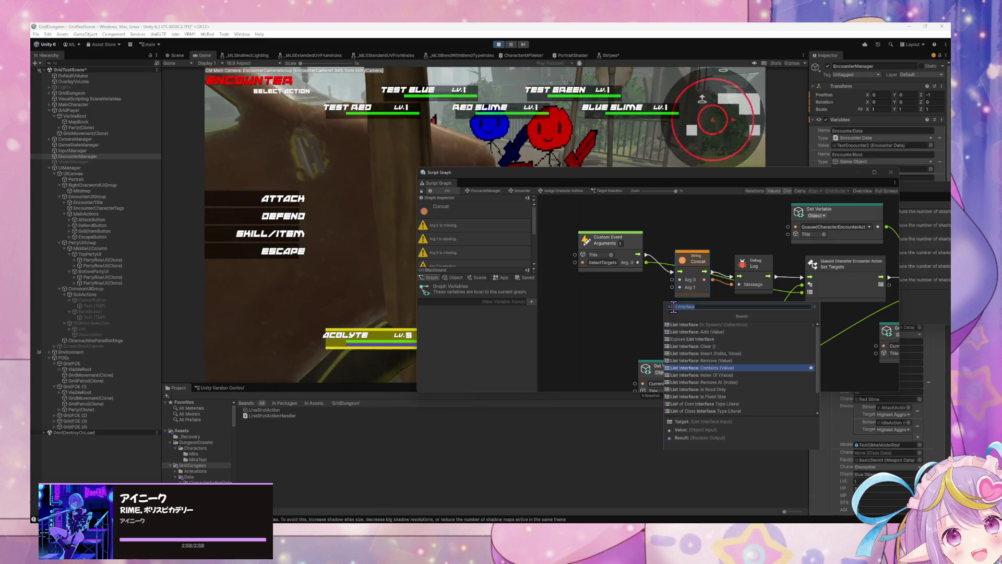
{"action": "key", "text": "Down"}
{"action": "key", "text": "Down"}
{"action": "key", "text": "Down"}
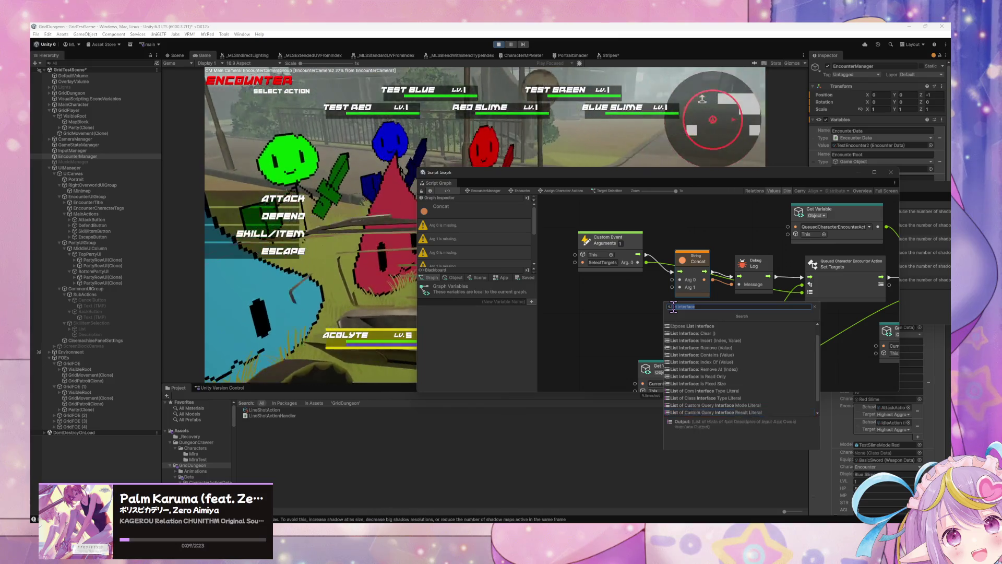
{"action": "key", "text": "Down"}
{"action": "key", "text": "Down"}
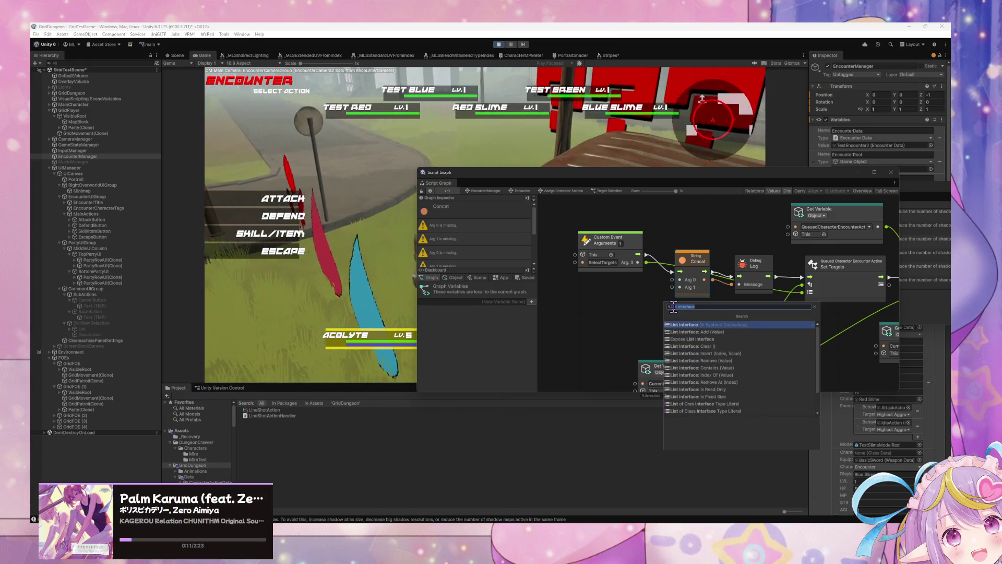
{"action": "key", "text": "Down"}
{"action": "key", "text": "Down"}
{"action": "key", "text": "Up"}
{"action": "key", "text": "Up"}
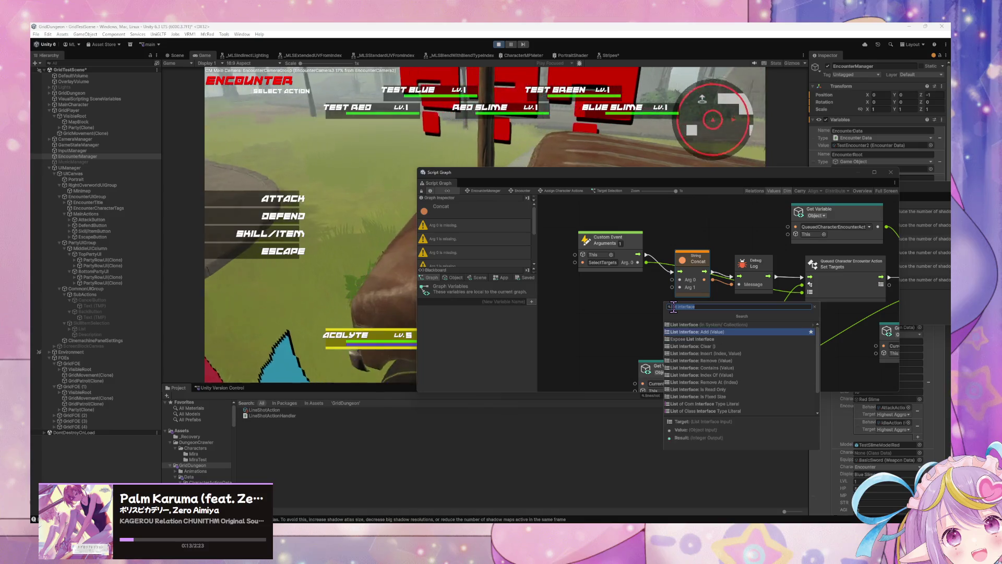
{"action": "key", "text": "Return"}
{"action": "key", "text": "Down"}
{"action": "key", "text": "Down"}
{"action": "key", "text": "Down"}
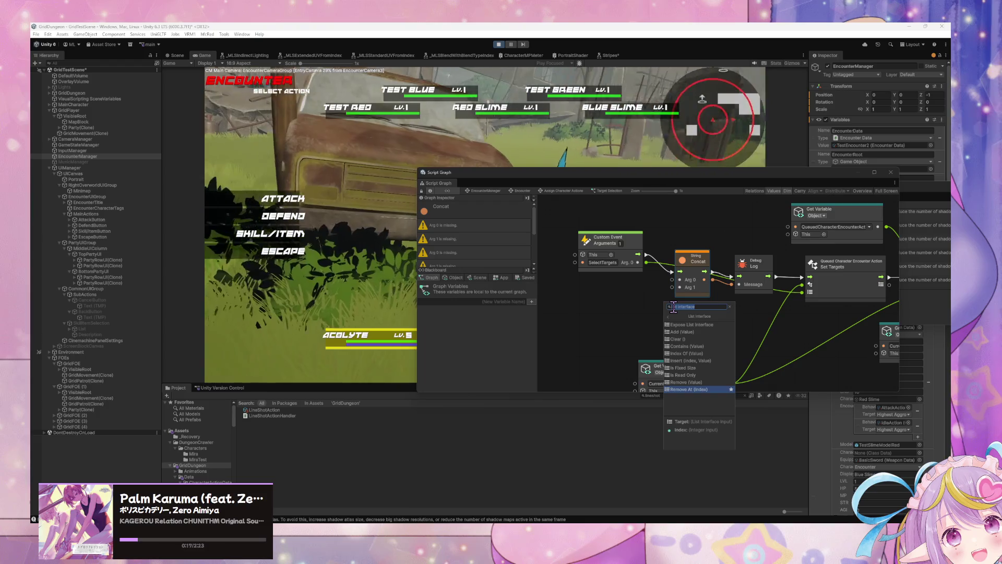
{"action": "key", "text": "Down"}
{"action": "key", "text": "Down"}
{"action": "key", "text": "Down"}
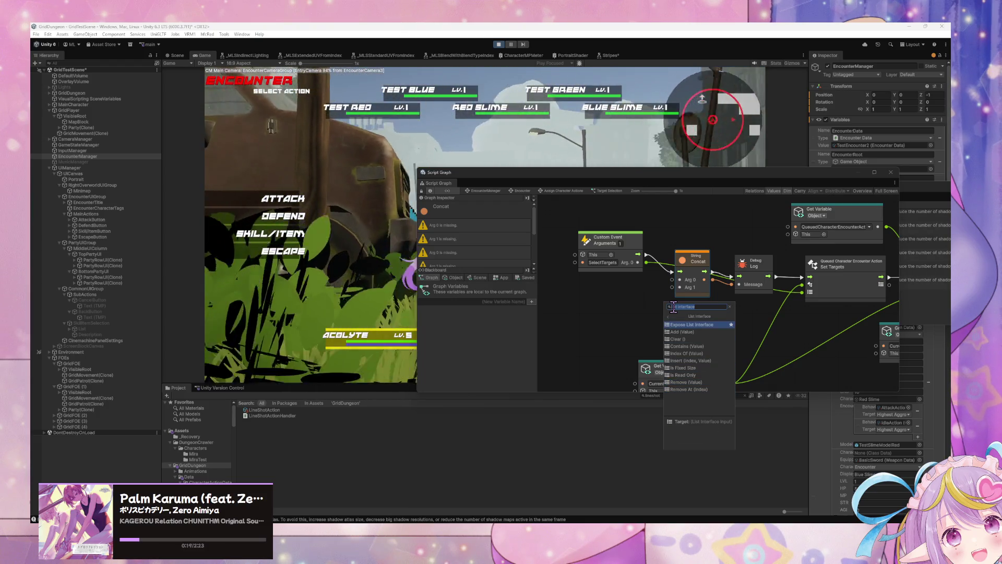
{"action": "key", "text": "Left"}
{"action": "key", "text": "BackSpace"}
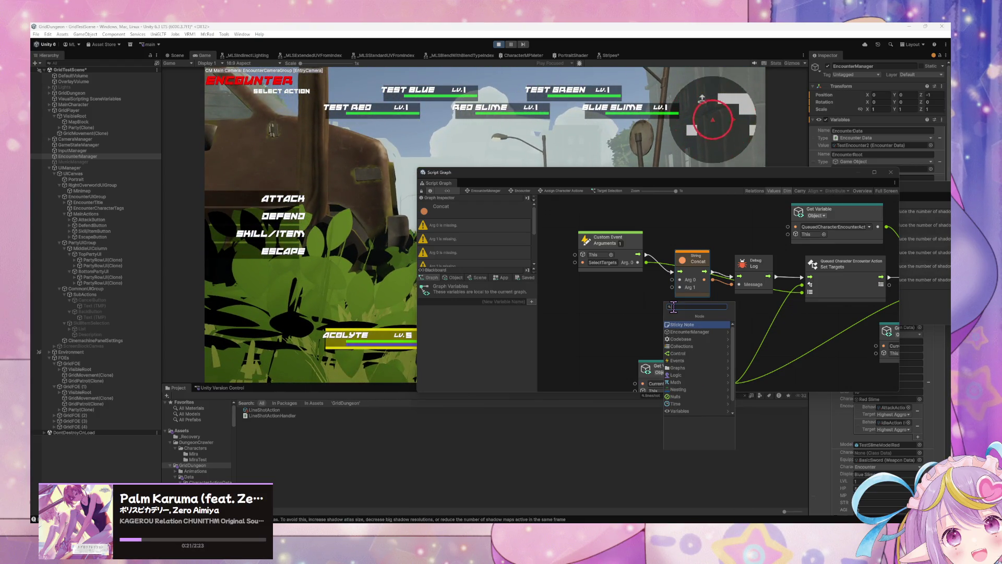
Add Count Items from Collections and wire its count into String Concat's Arg 0.
{"action": "key", "text": "Right"}
{"action": "key", "text": "Up"}
{"action": "key", "text": "Down"}
{"action": "key", "text": "Down"}
{"action": "key", "text": "Return"}
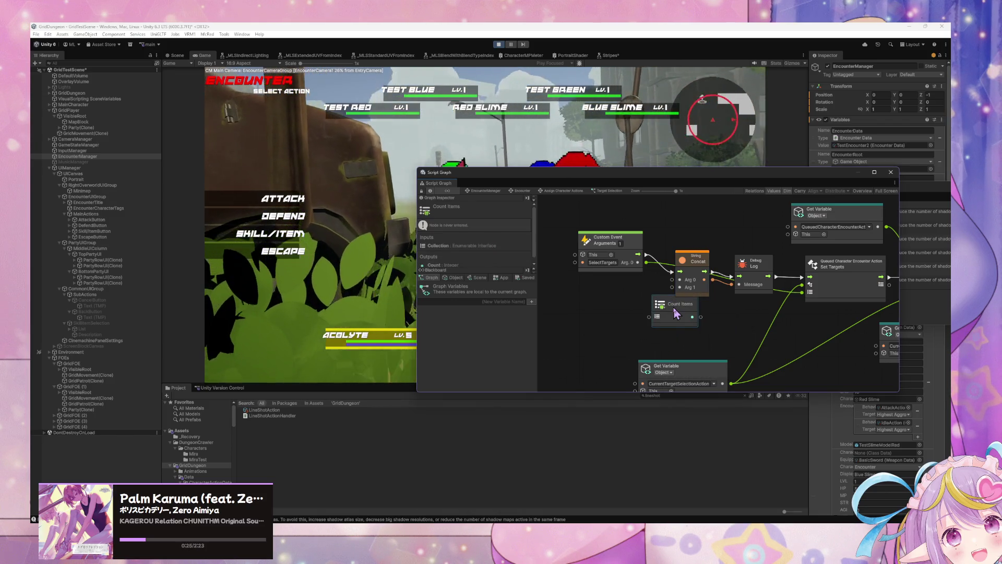
{"action": "left_click_drag", "start_coordinate": [674, 308], "coordinate": [631, 307]}
{"action": "left_click_drag", "start_coordinate": [639, 245], "coordinate": [586, 245]}
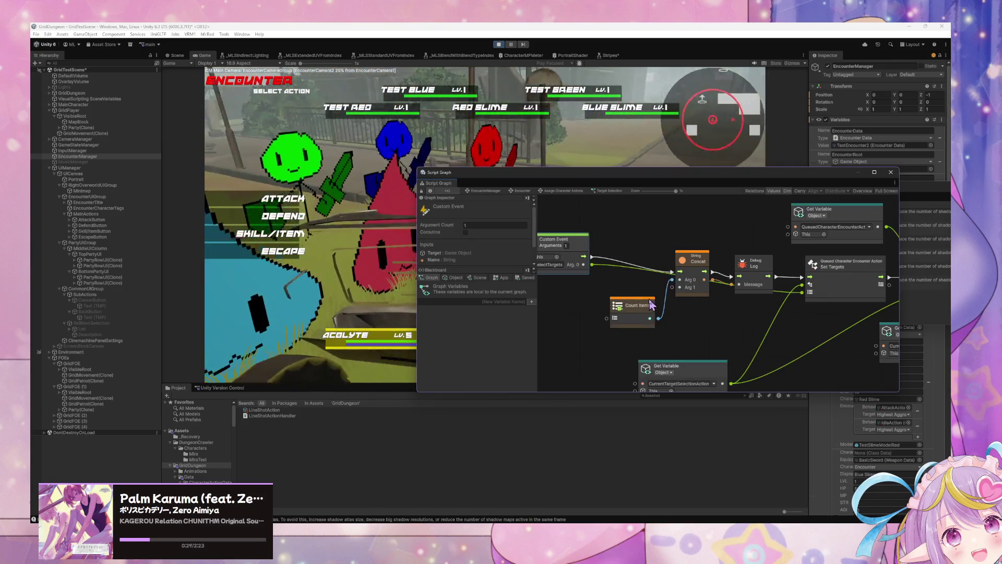